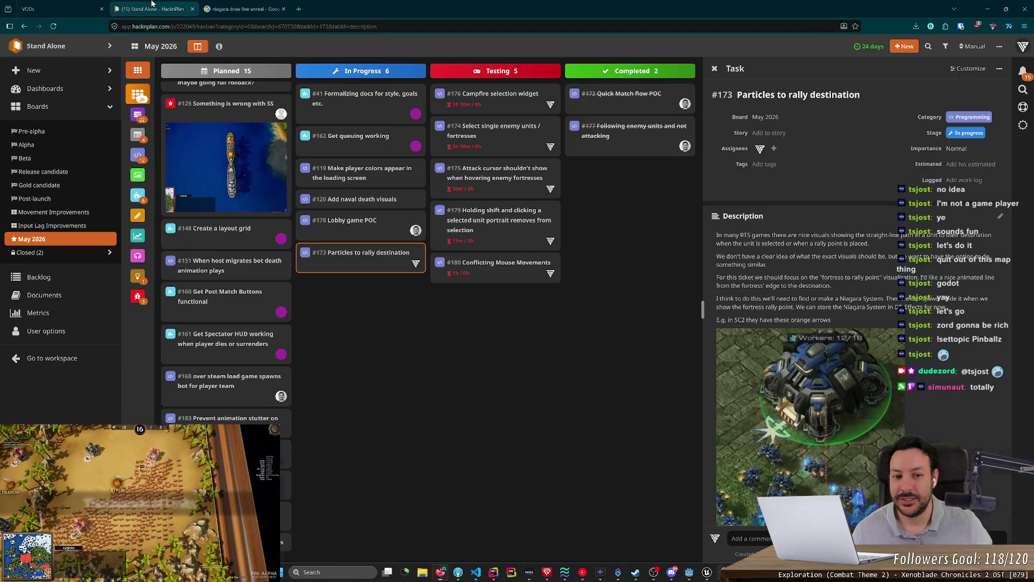
Bring up HacknPlan task #173 'Particles to rally destination' and read through its description.
left_click(151, 9)
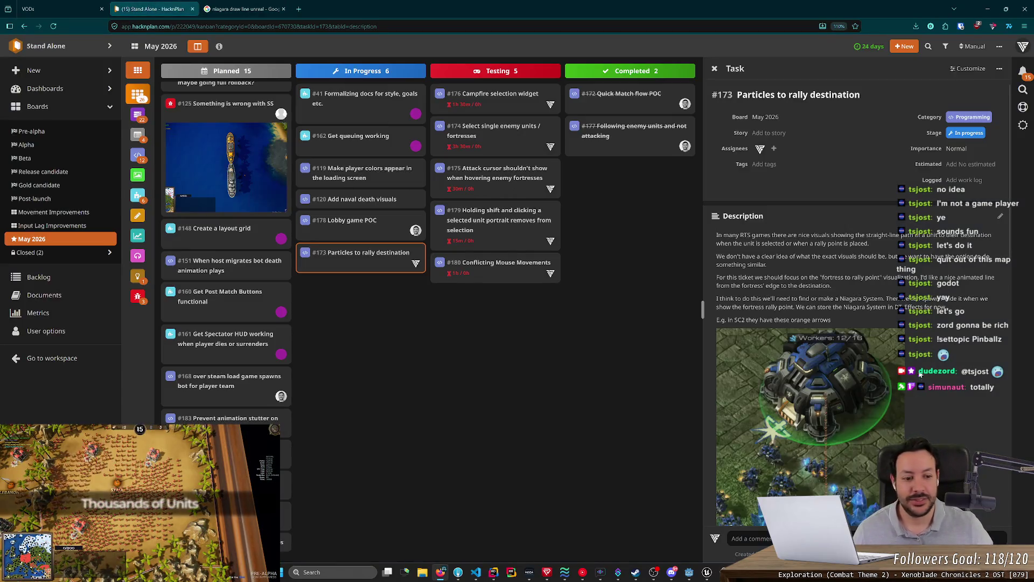
scroll(920, 376, "down", 7)
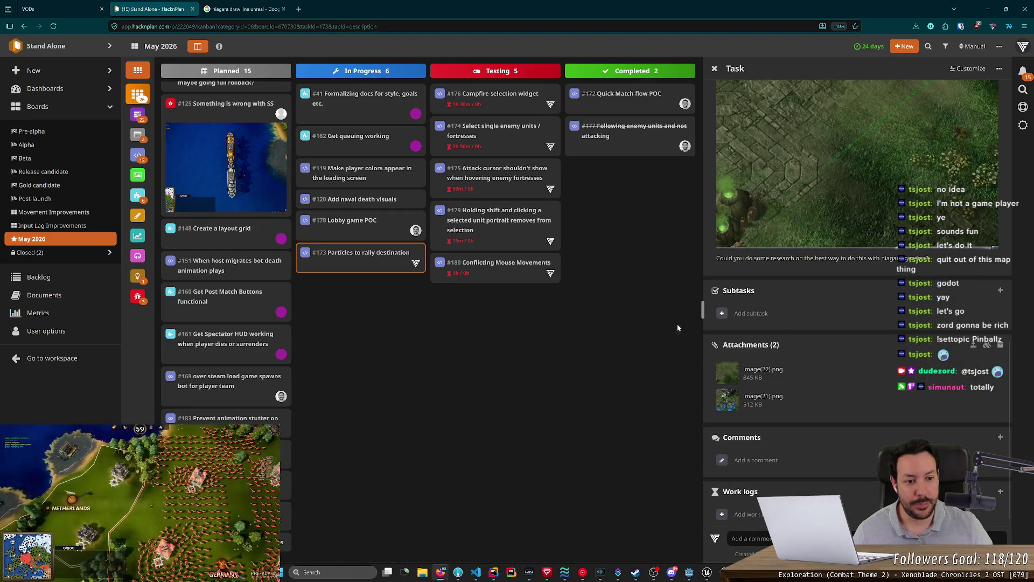
scroll(755, 334, "up", 6)
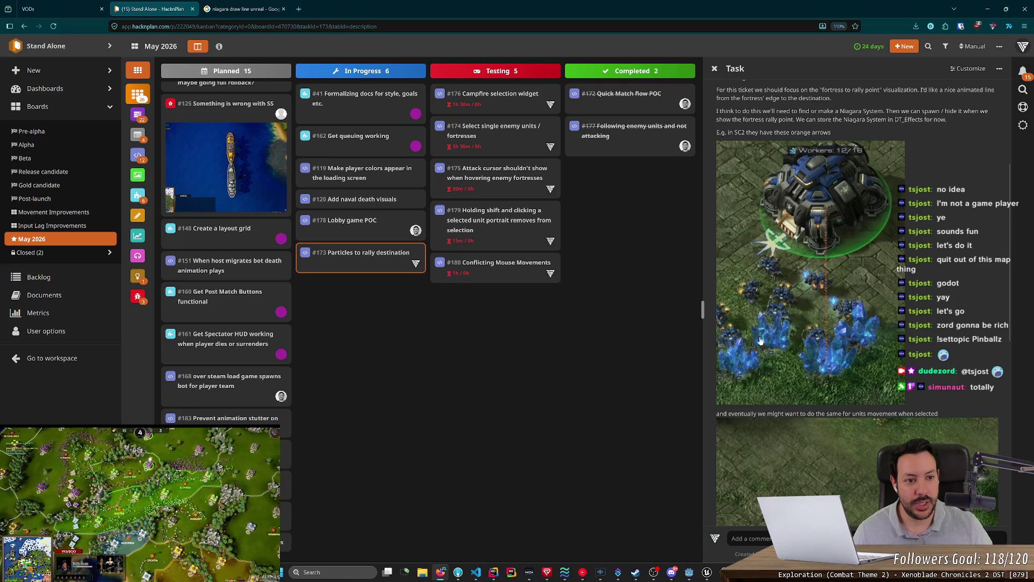
scroll(760, 341, "up", 3)
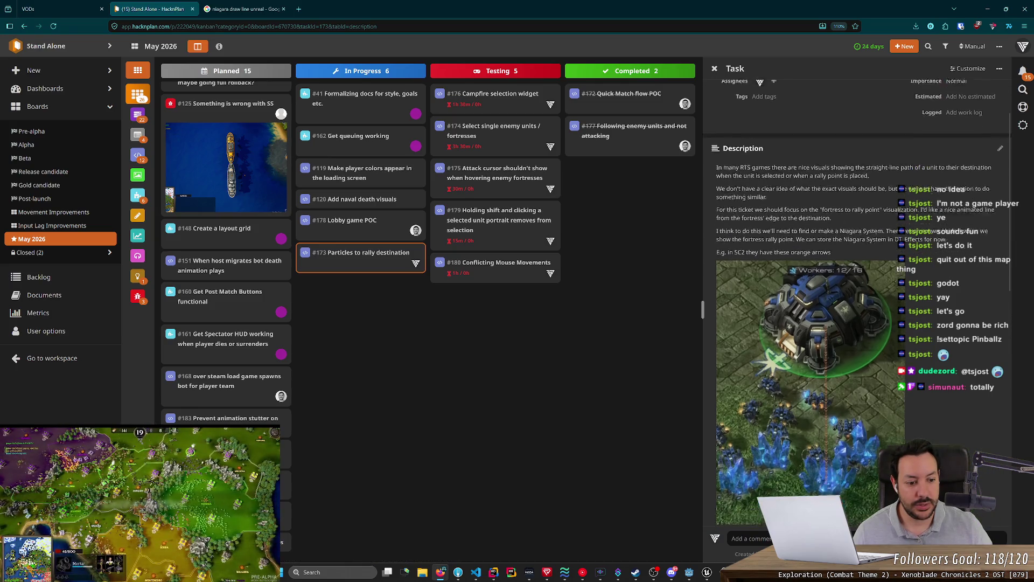
scroll(861, 358, "down", 7)
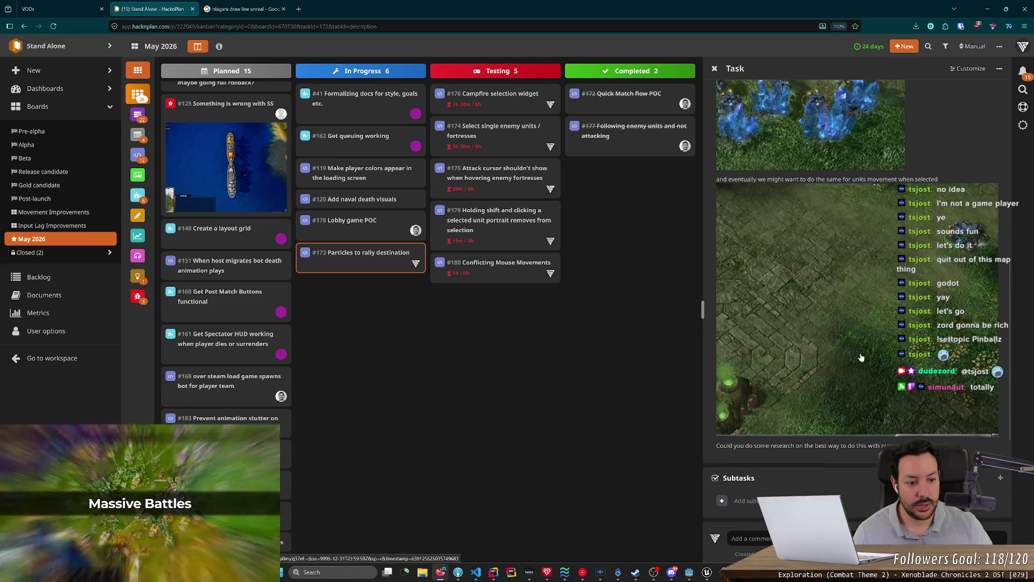
Copy the task's reference image and paste it into a ChatGPT prompt.
right_click(862, 358)
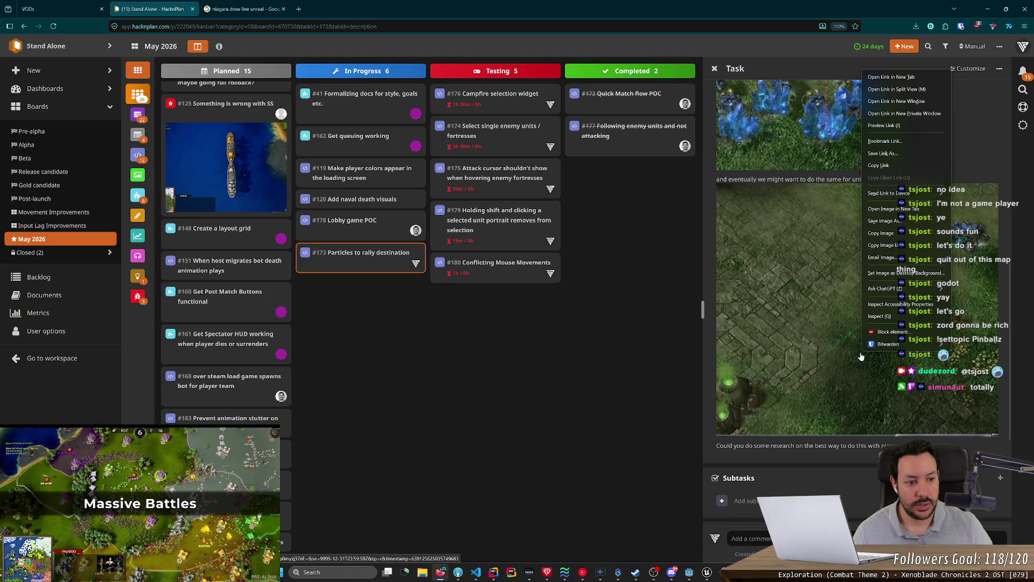
left_click(880, 235)
key("alt+space")
key("ctrl+v")
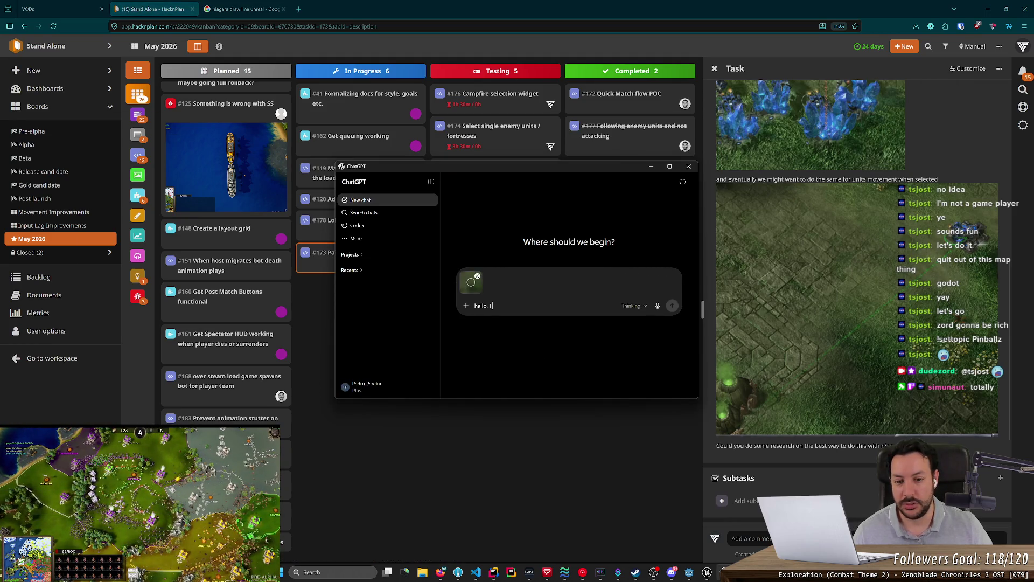
Describe an animated RTS line with moving arrows from base to a location, like StarCraft 2.
type("'m making a game in UE5")
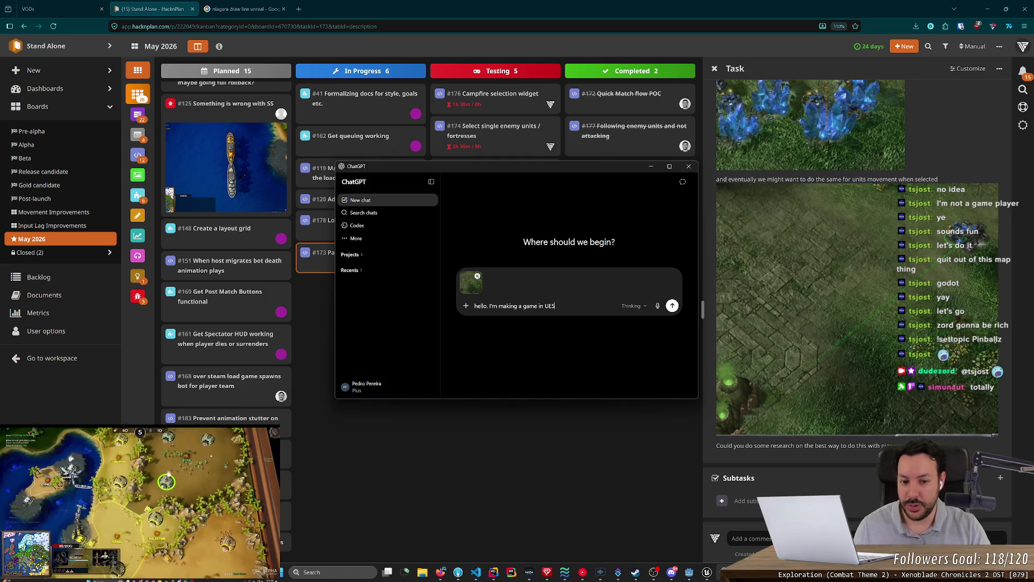
type(". ")
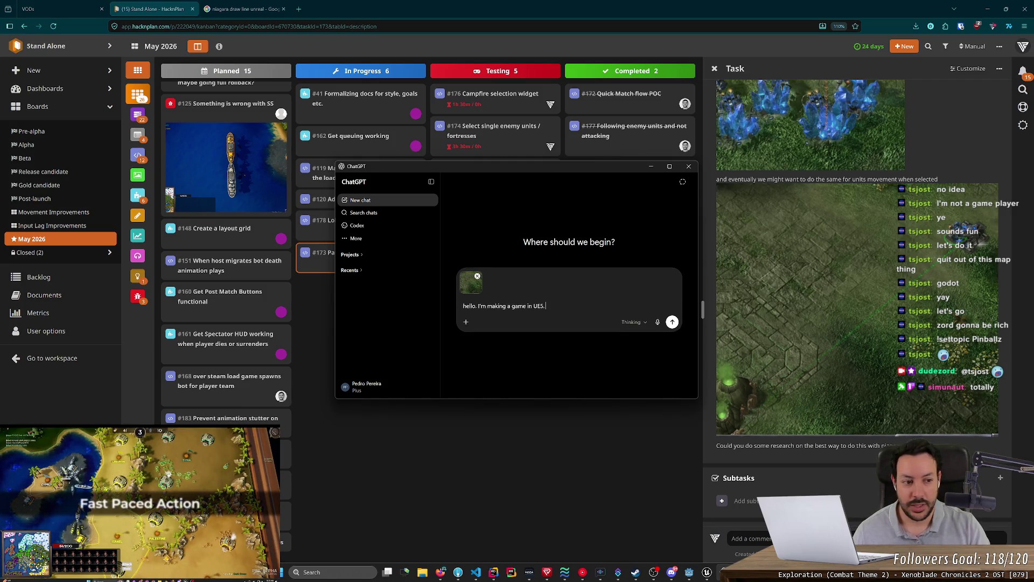
type("I want to be able to render ")
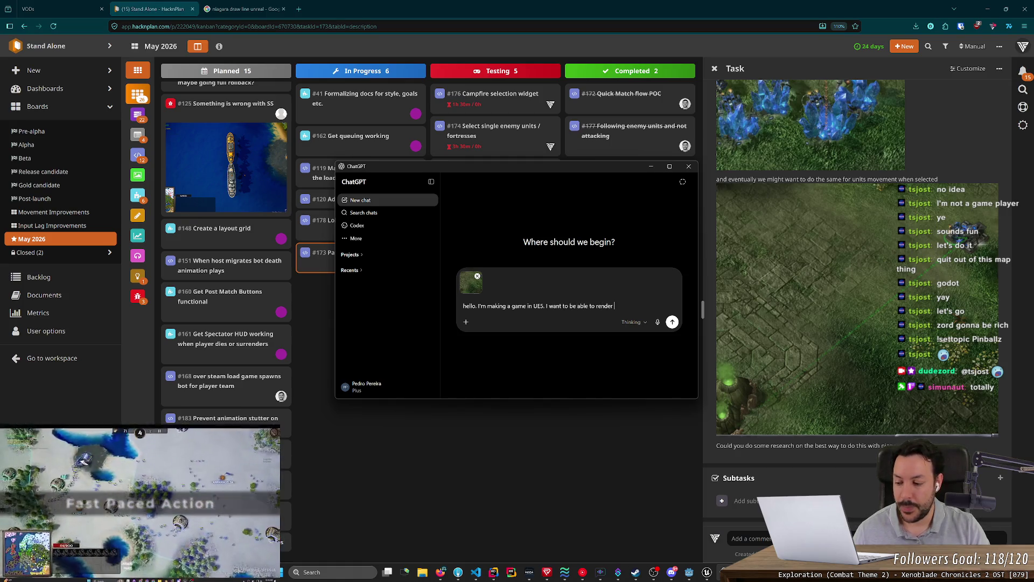
type("a ")
type(" animated l")
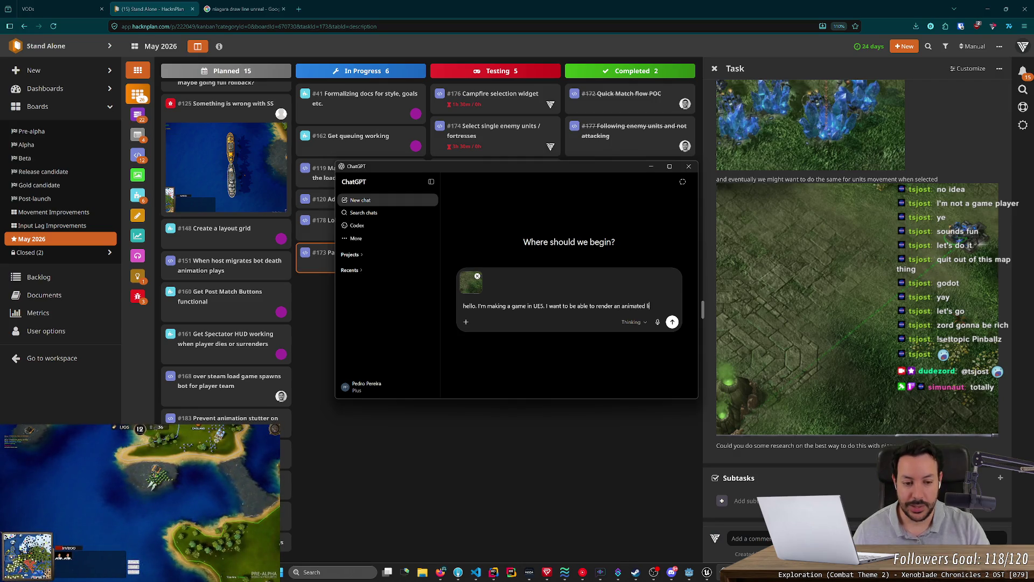
type("ine between m")
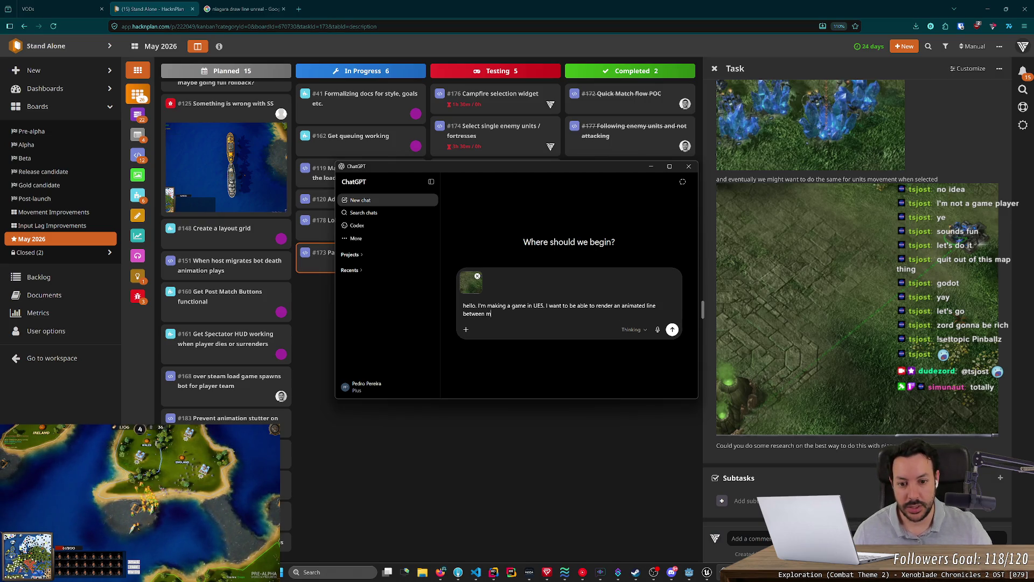
type("RTS")
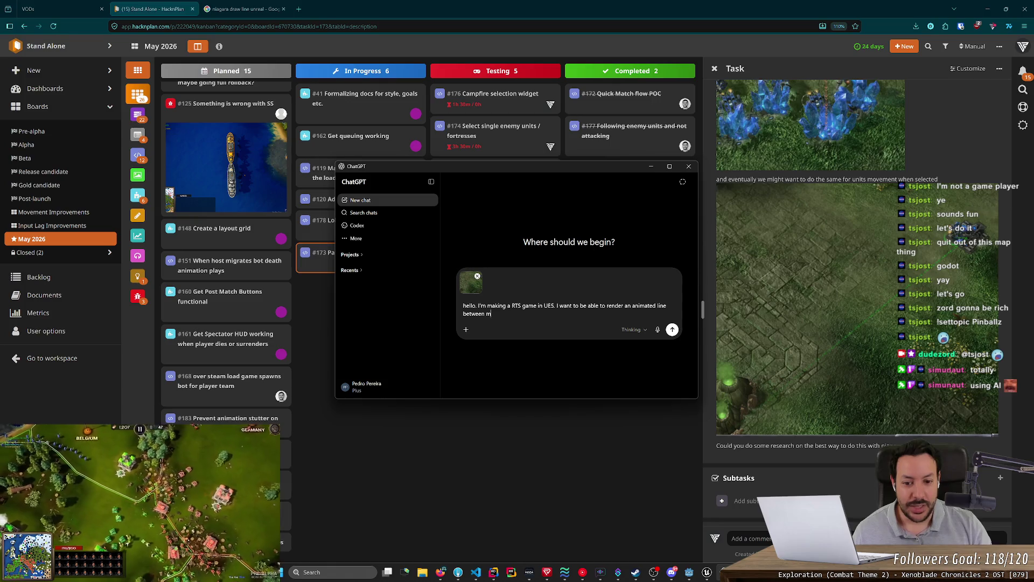
type("y base a and a given posit")
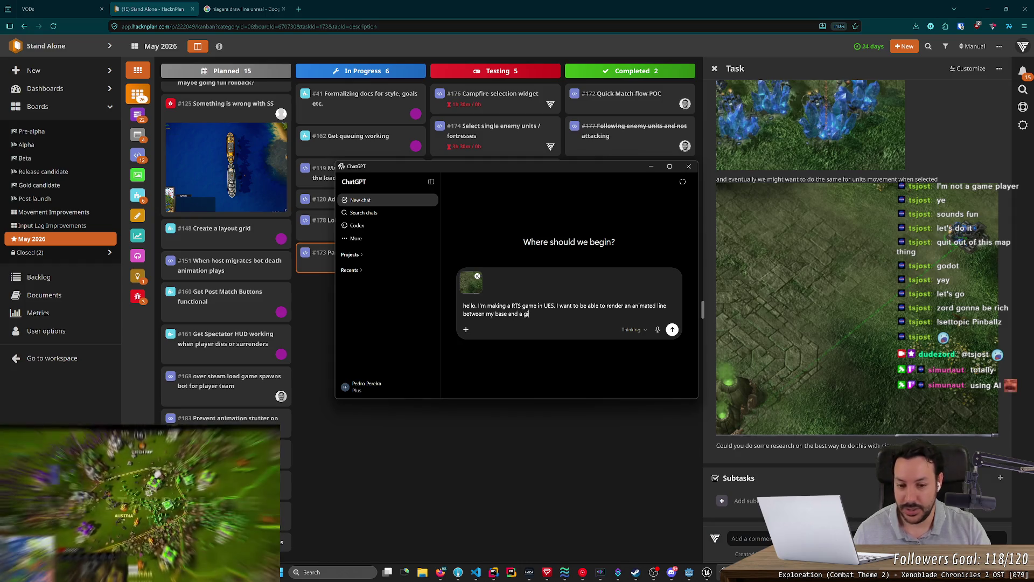
type("ion")
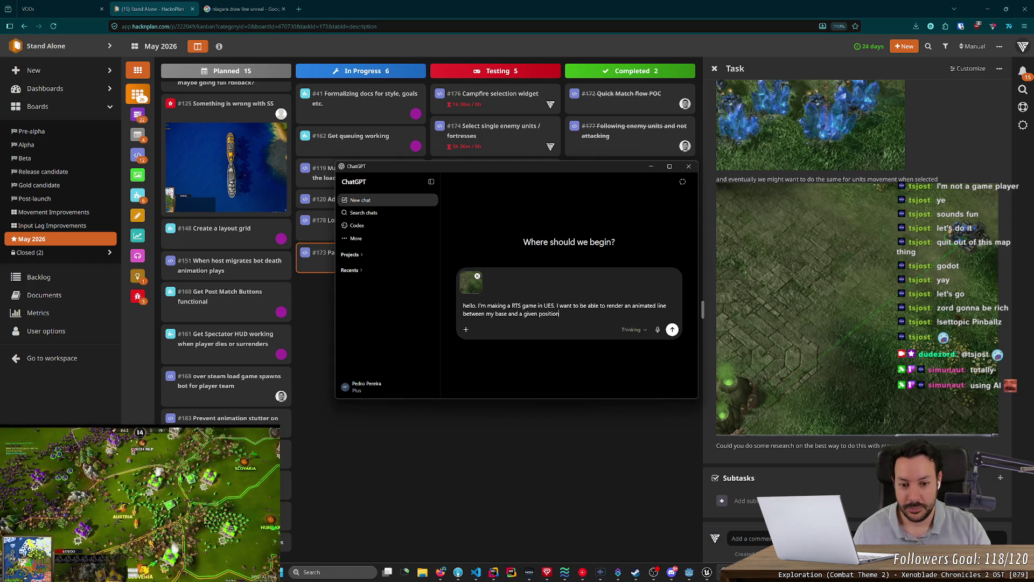
key("ctrl+BackSpace")
type("location.")
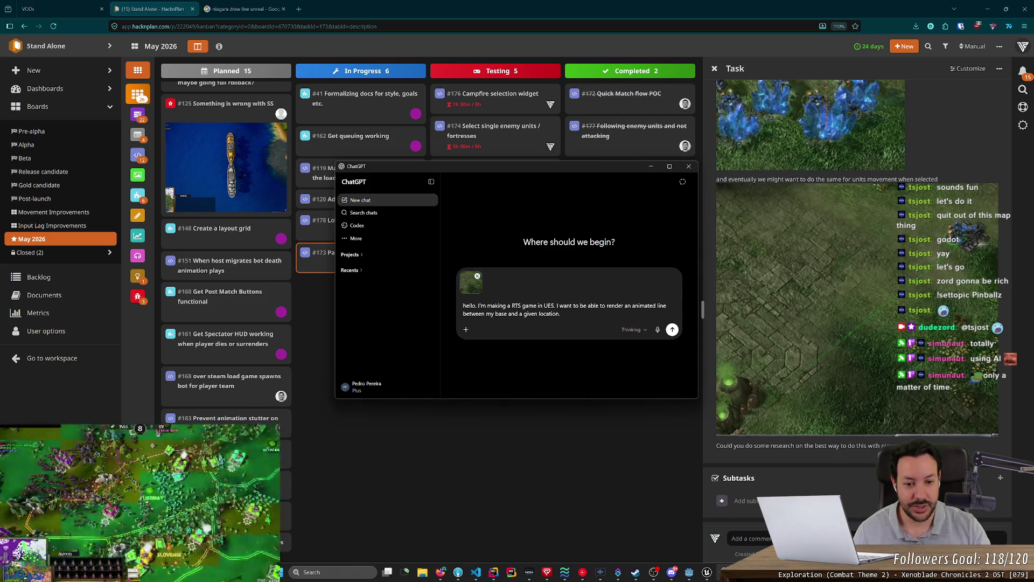
type(" this li")
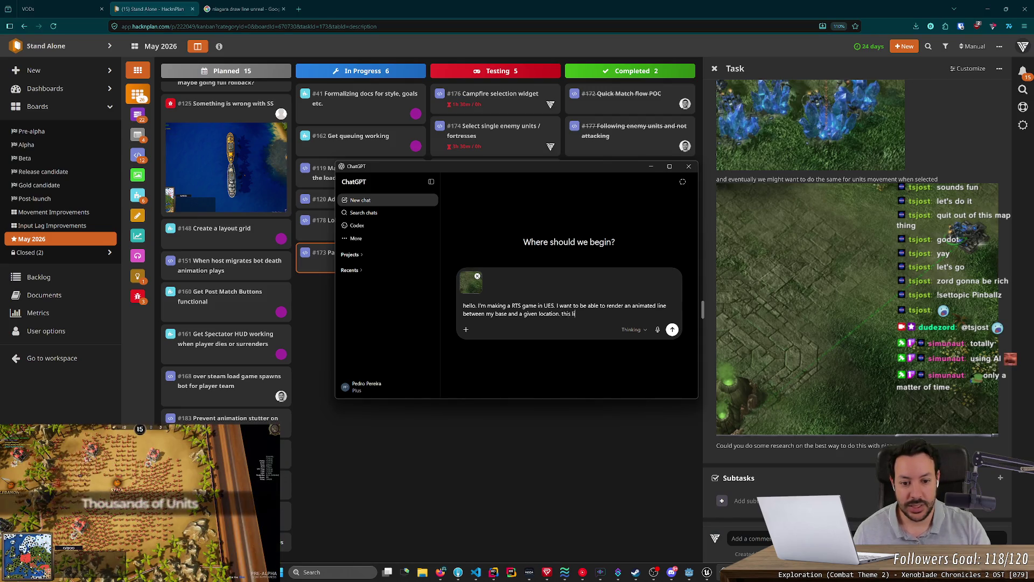
type("ne sho")
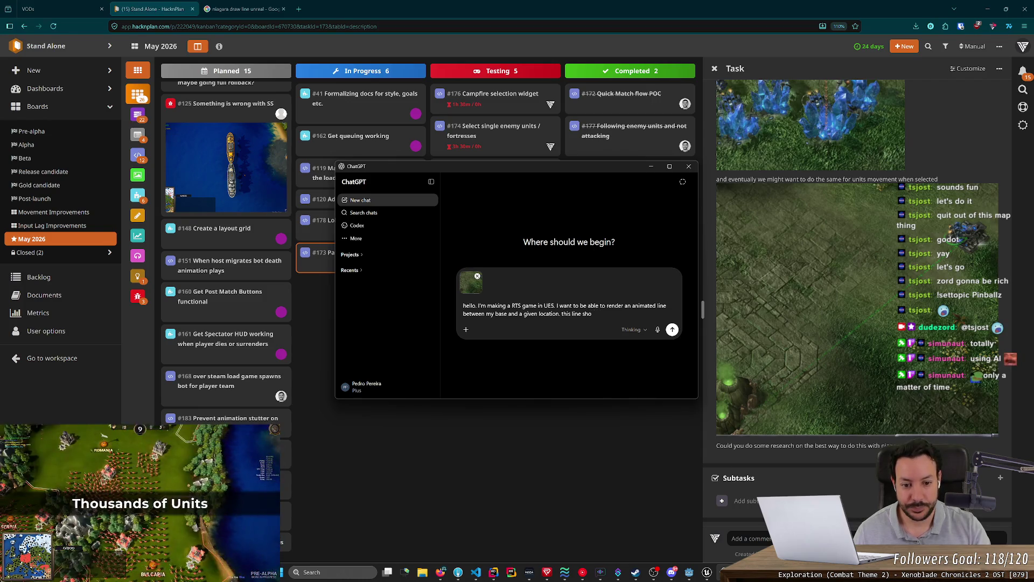
type("uld display s")
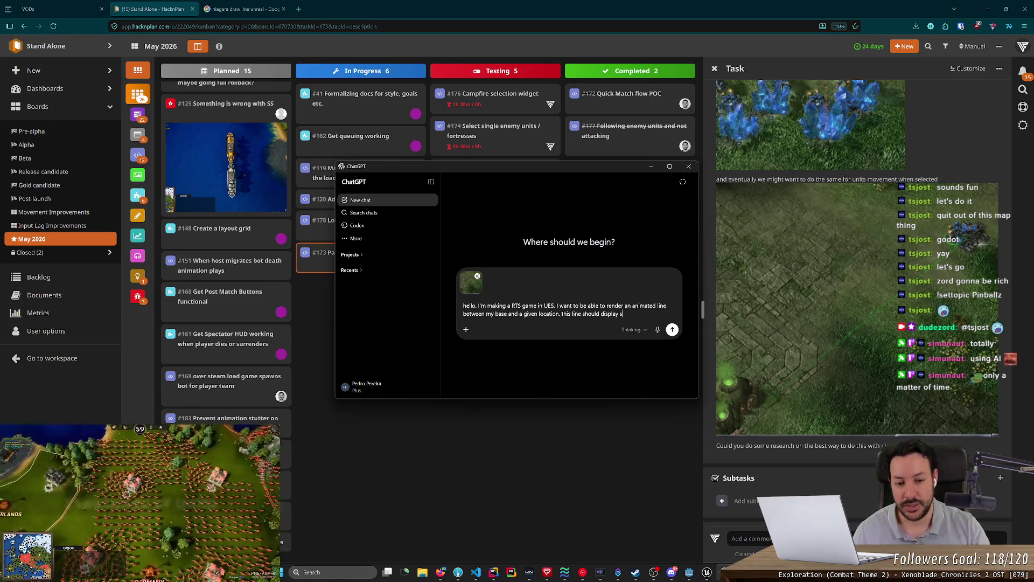
type("everal arrows ")
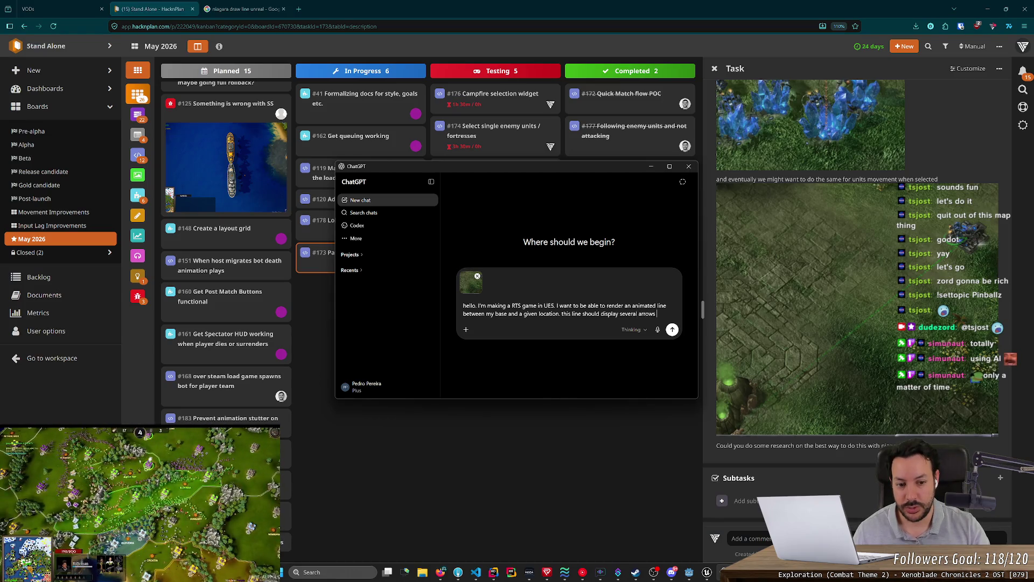
type("moving in the")
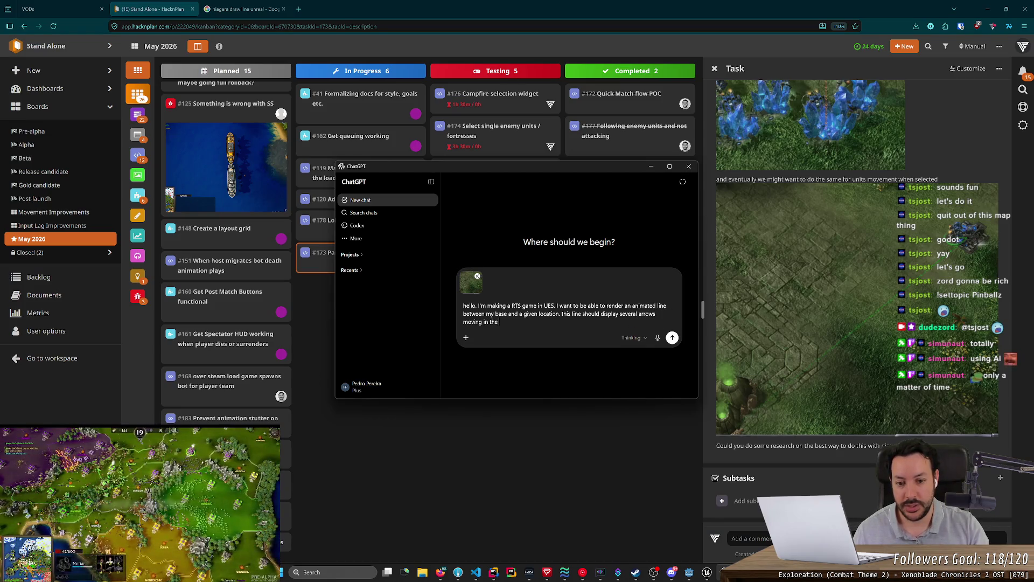
type(" direction of the")
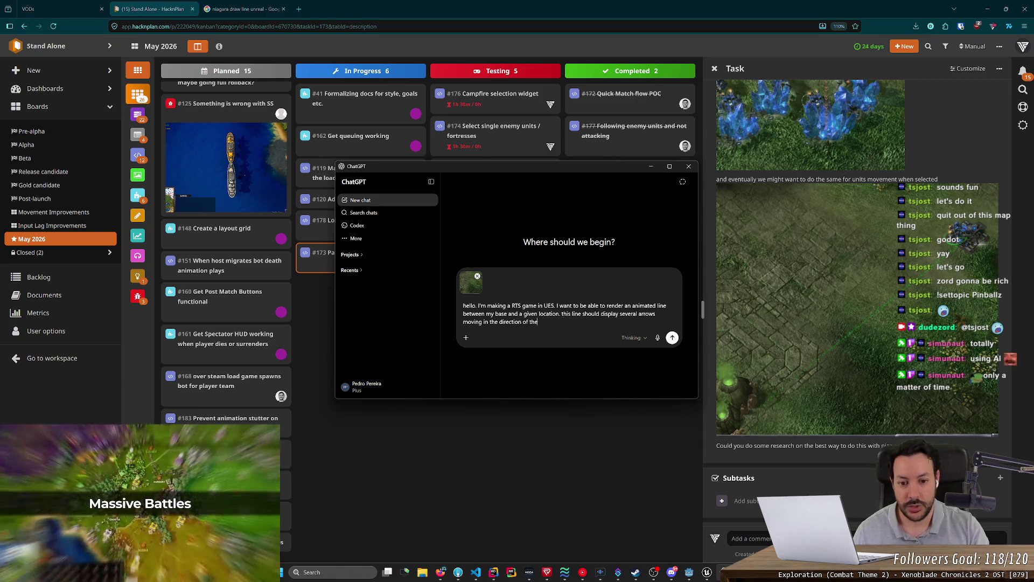
type(" location. s")
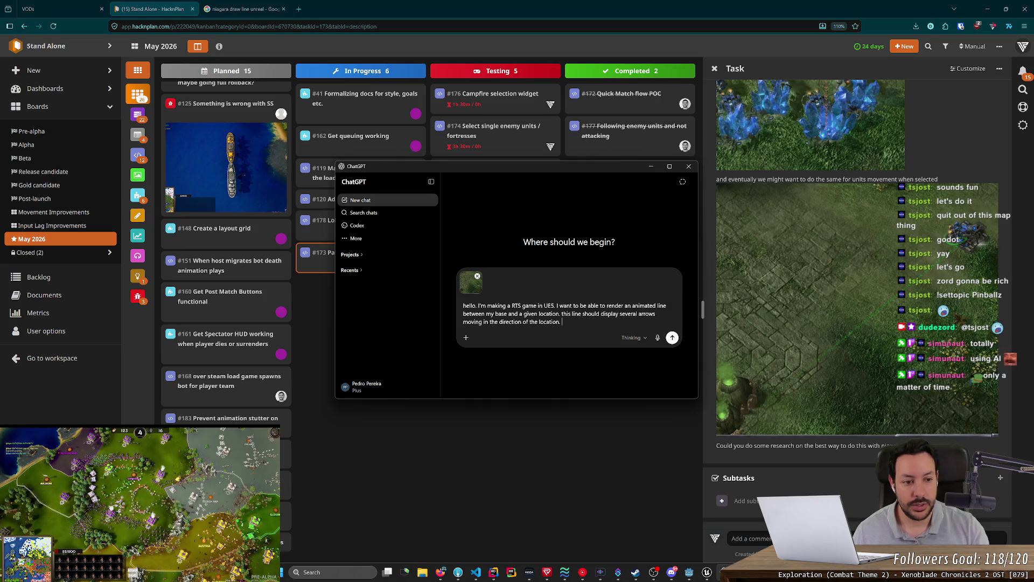
scroll(856, 302, "up", 10)
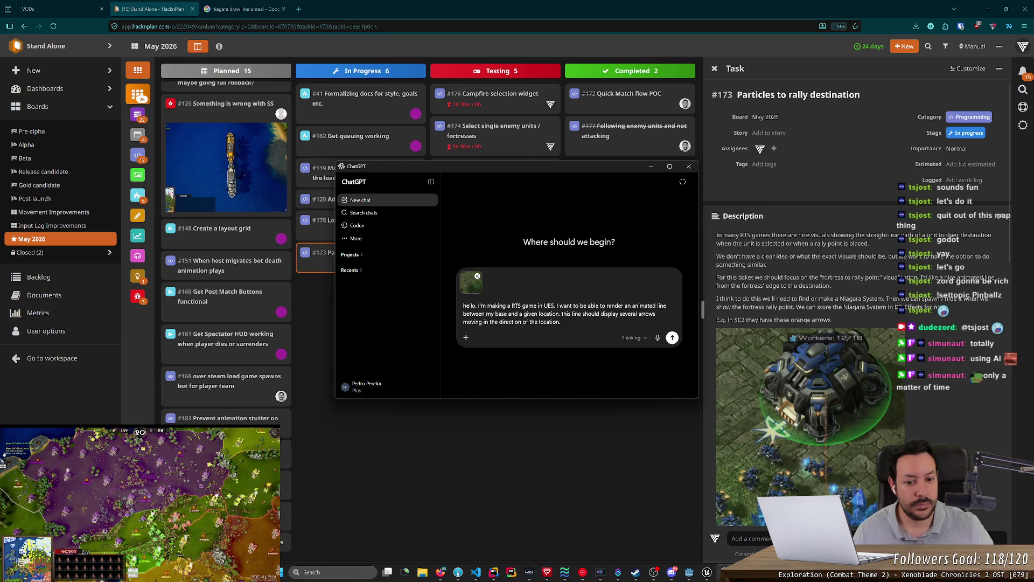
type("like start-")
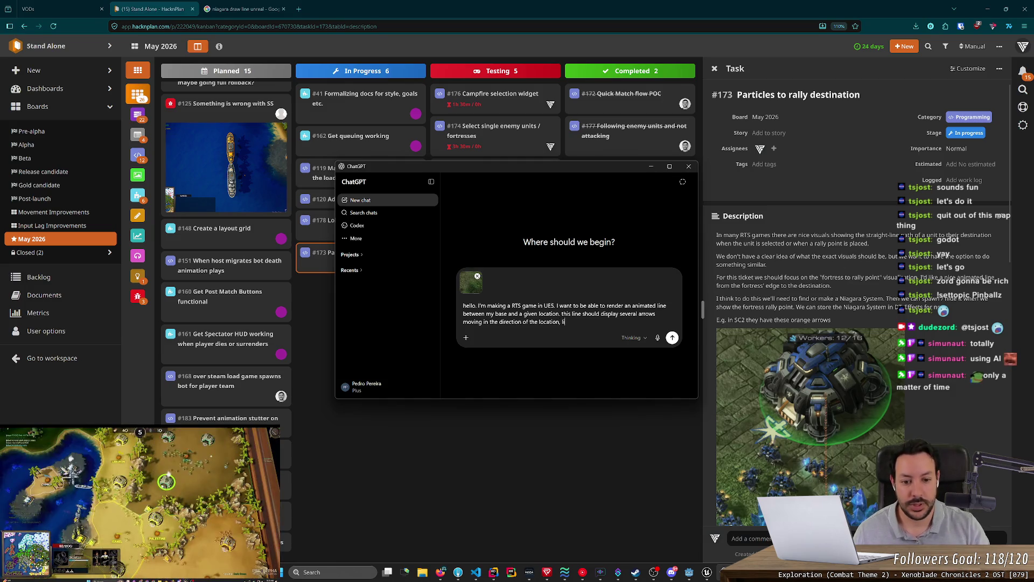
key("BackSpace")
key("BackSpace")
type("craft 2,")
key("BackSpace")
key("BackSpace")
type("for example")
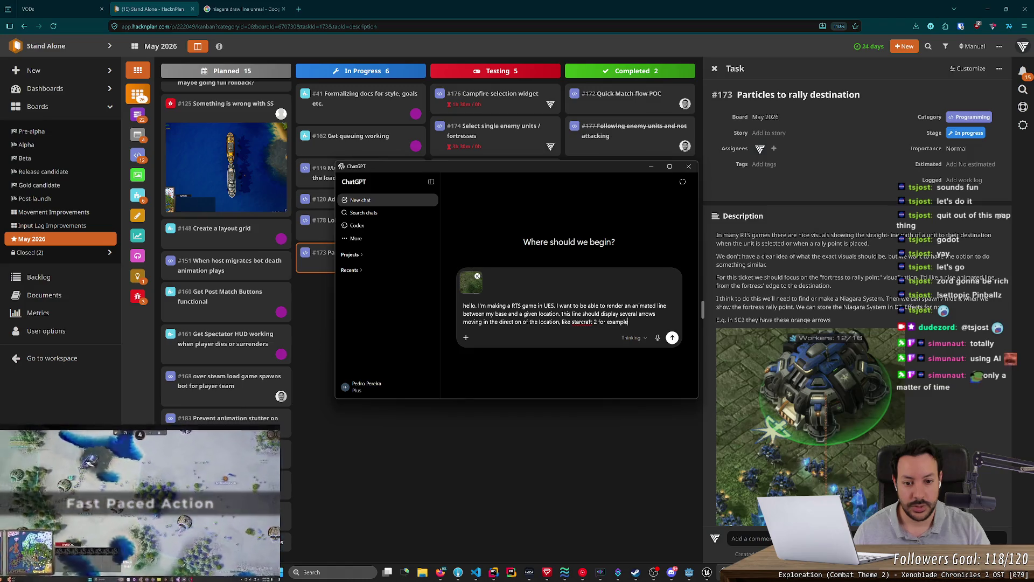
type(".")
Ask how to build it with UE5 Niagara, requesting web, YouTube, Reddit and forum research, and send.
key("shift+Return")
key("shift+Return")
type("how can I implement this in ")
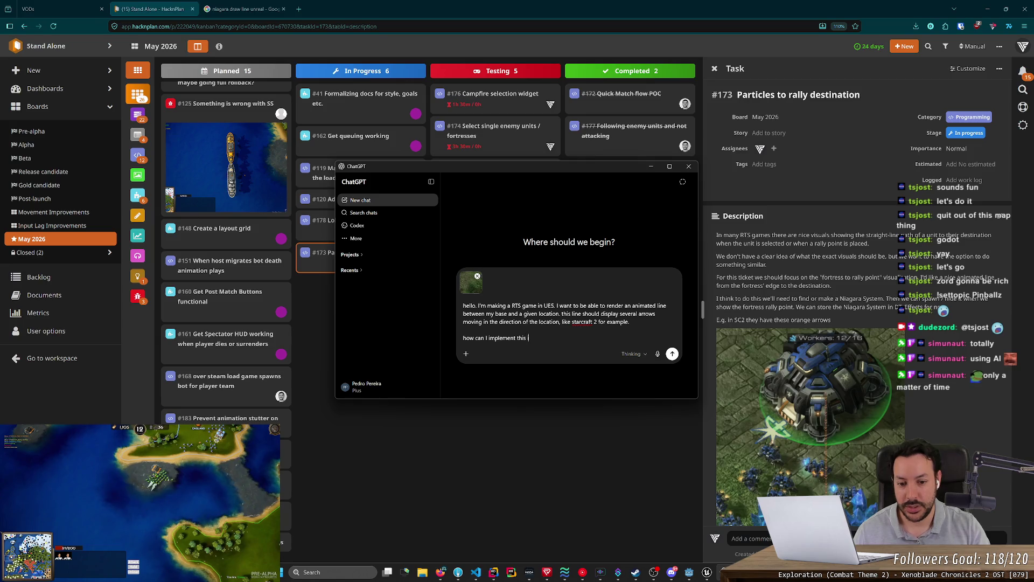
type("UE5 using Nia")
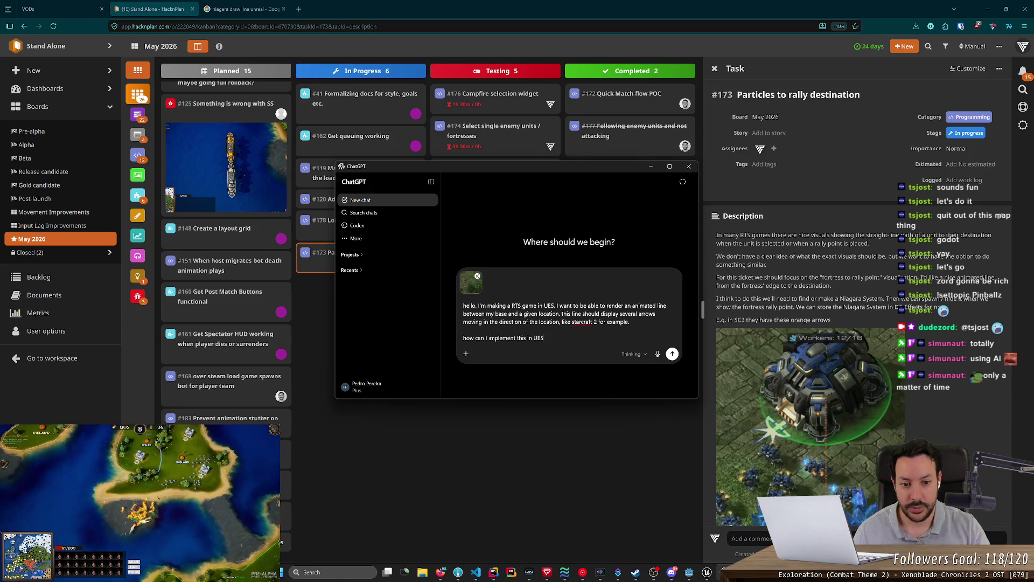
type("gara?")
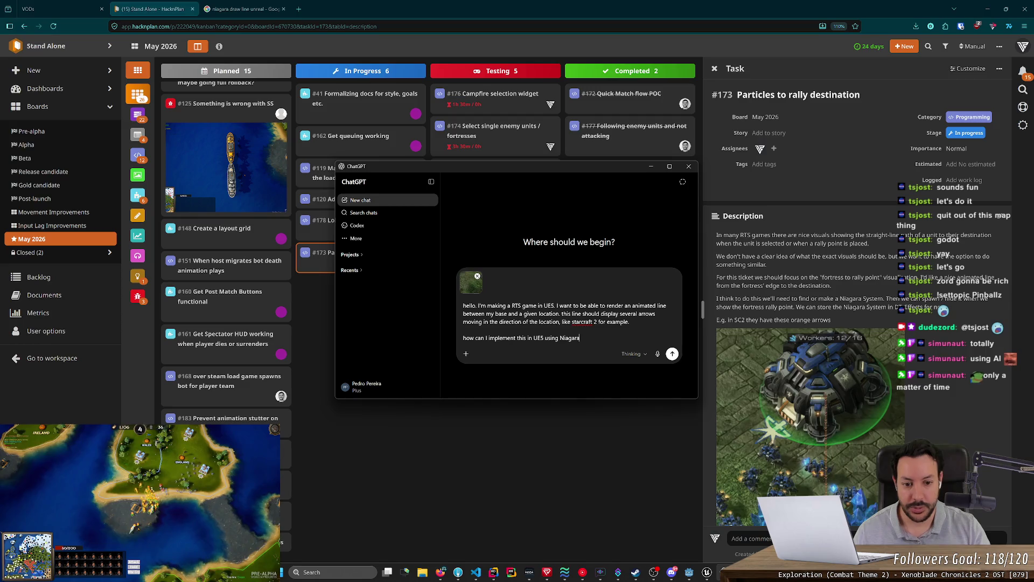
key("shift+Return")
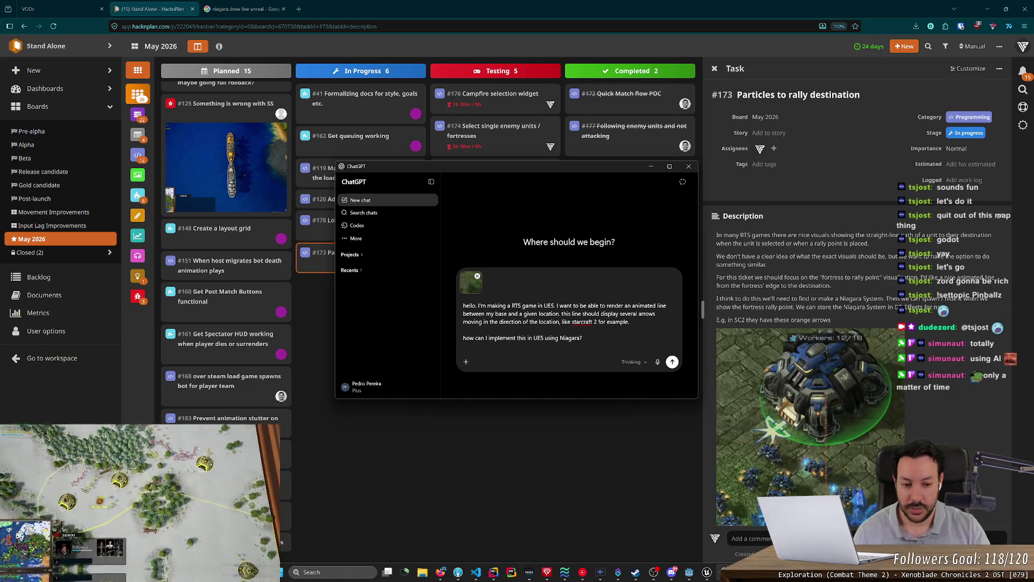
type("re")
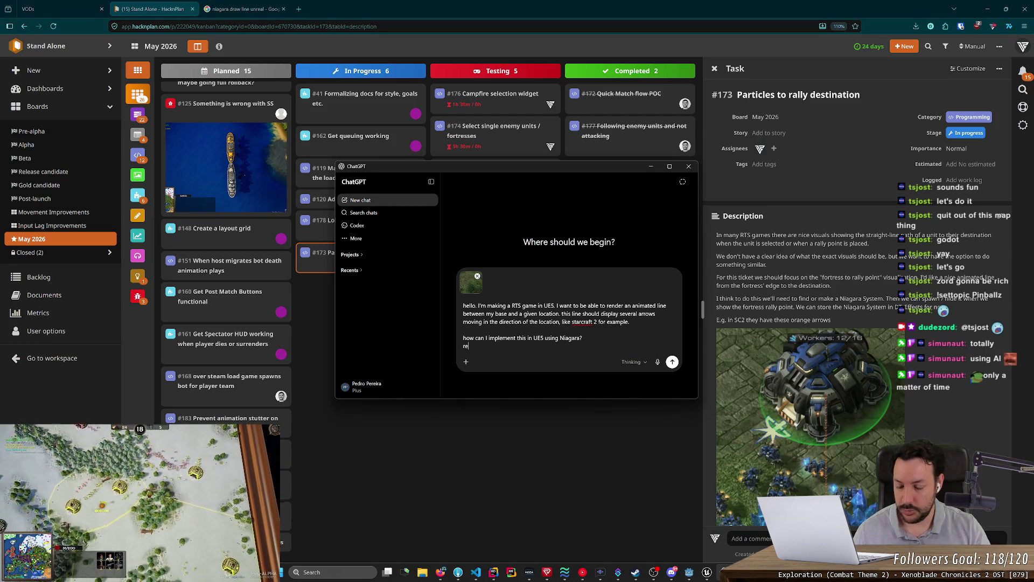
type("search the internet a")
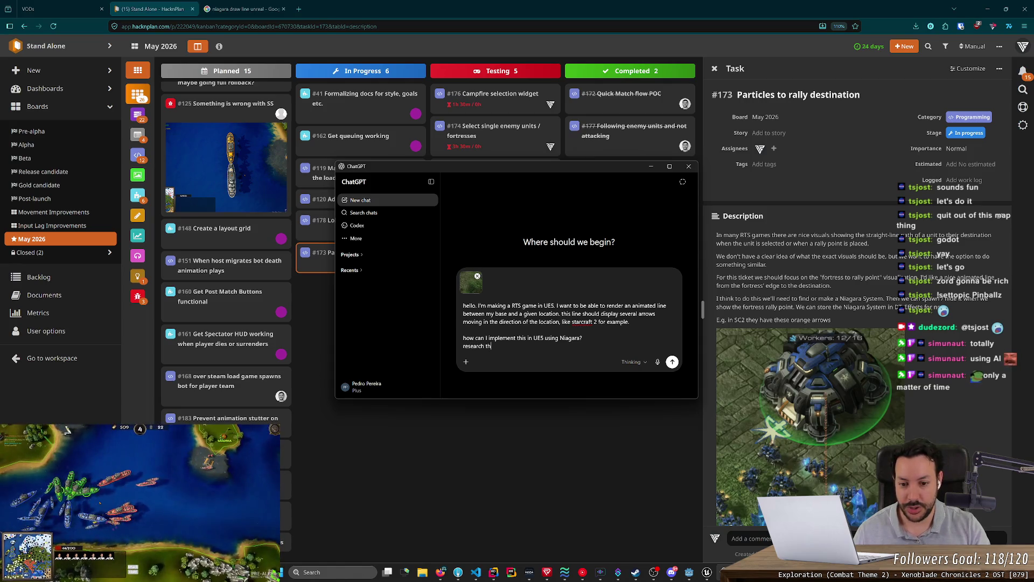
type("nd yo")
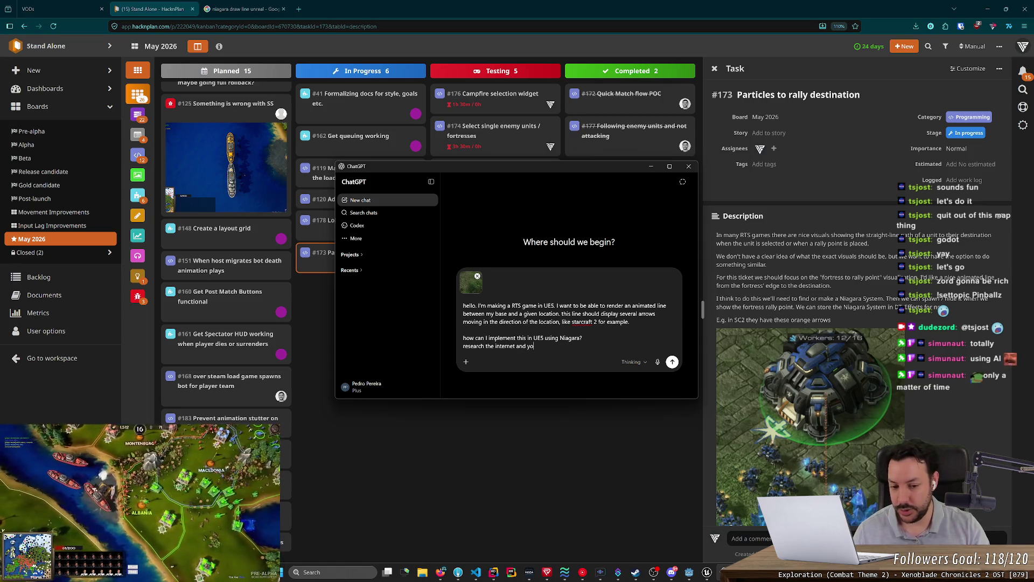
type("utube and reddit")
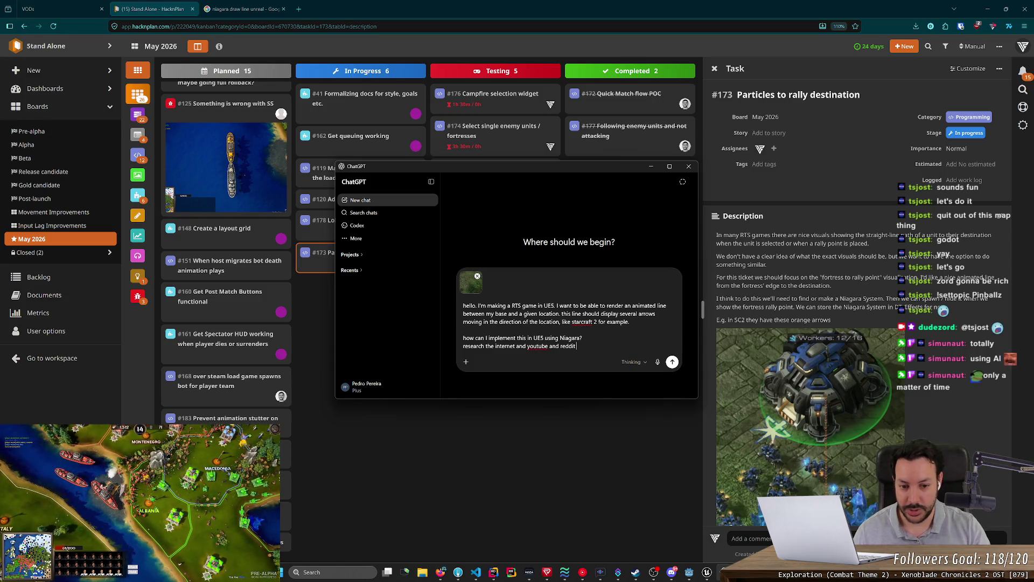
type(" and un")
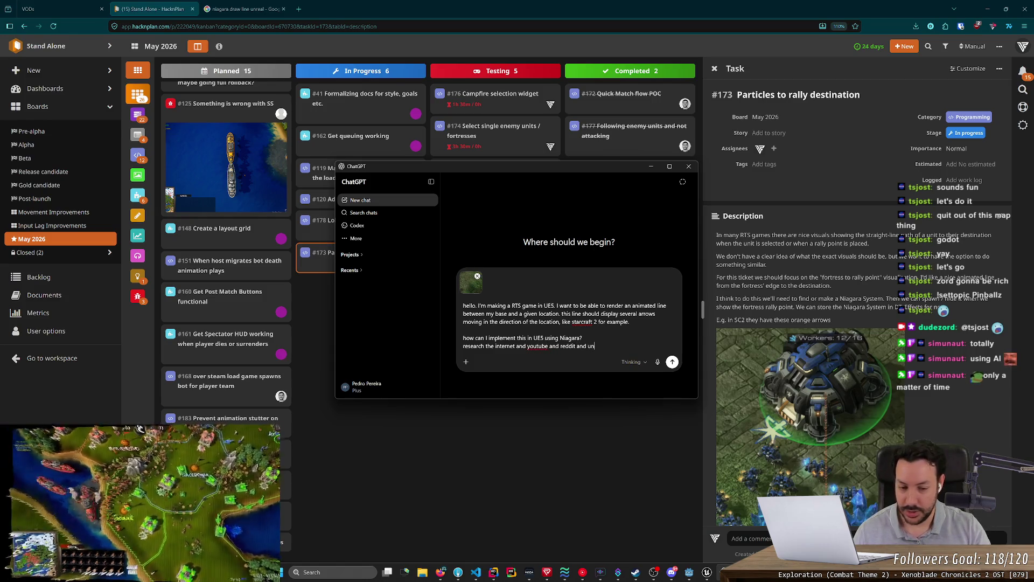
type("real forums and com")
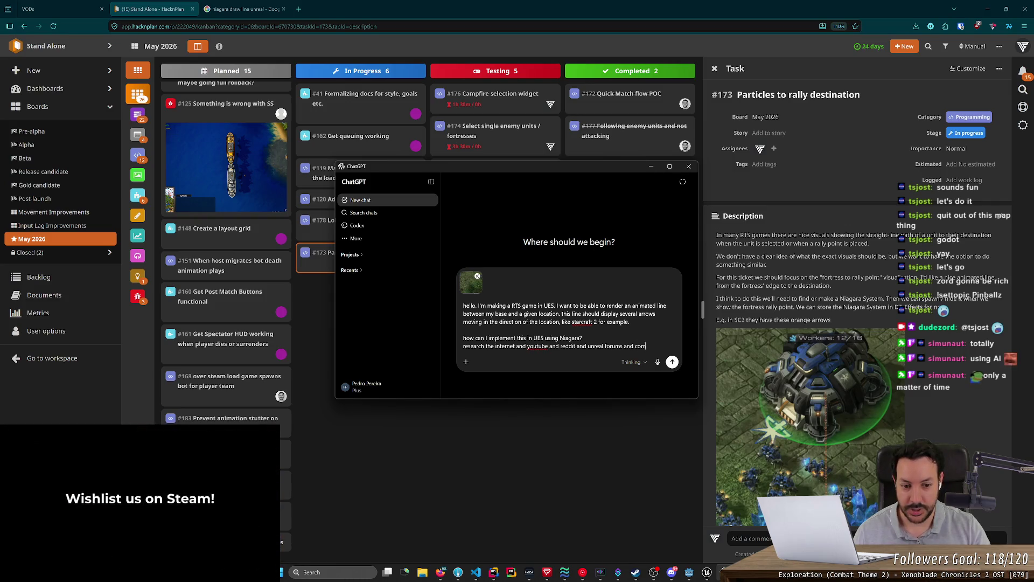
type("e up with a step-by-step do")
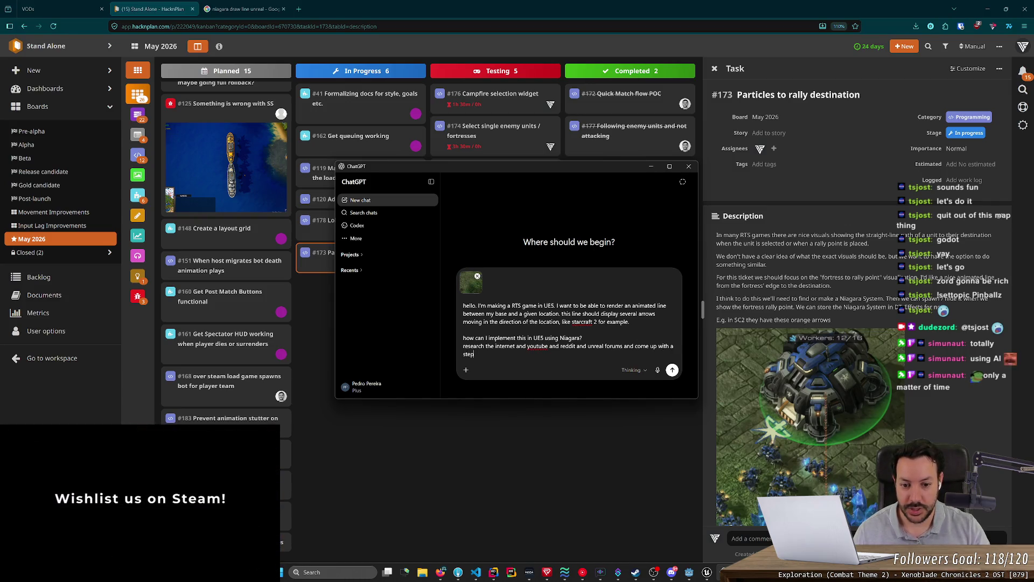
key("BackSpace")
key("BackSpace")
type("solution.")
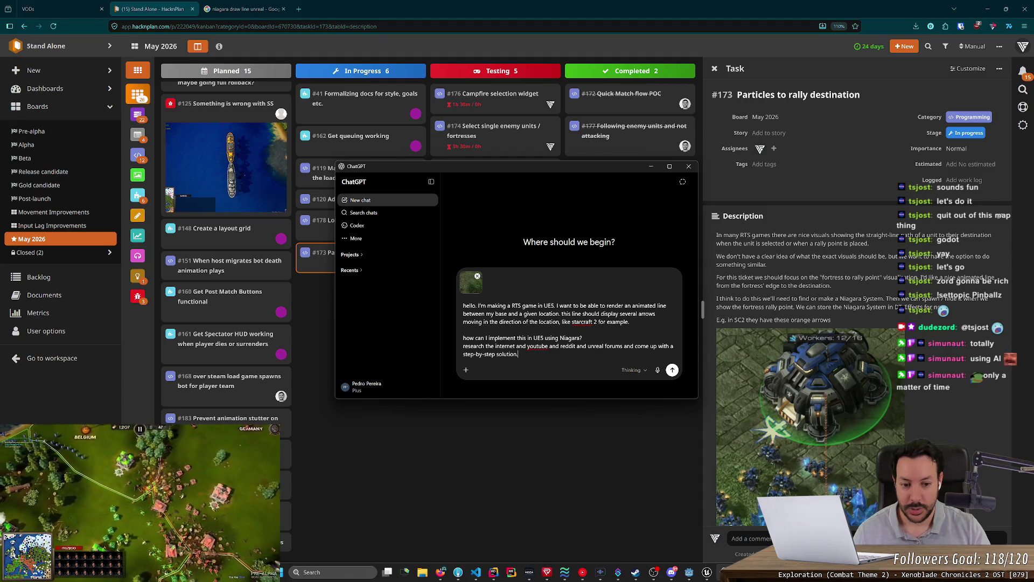
key("Return")
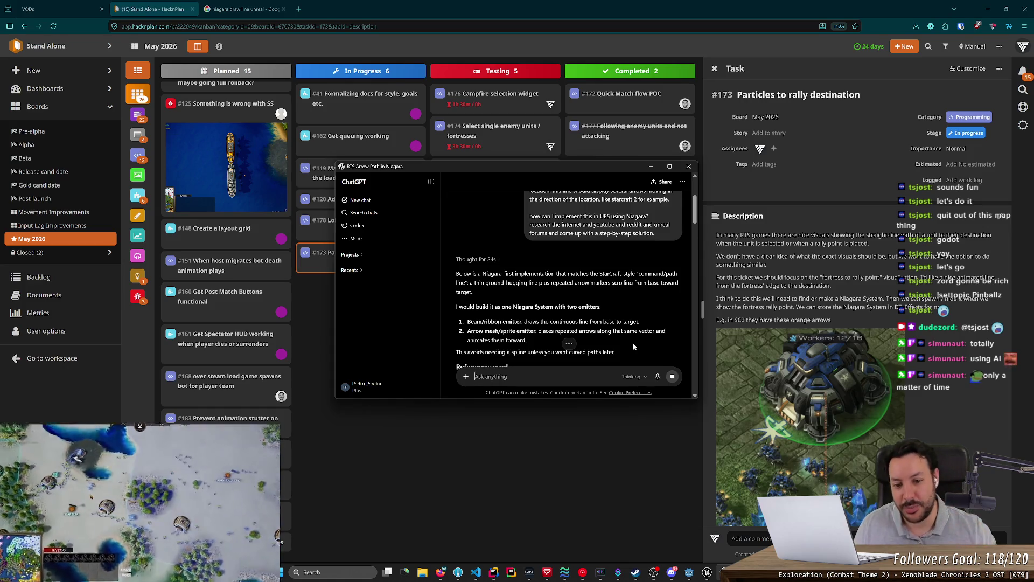
Read through ChatGPT's Niagara plan, its references and the suggested user parameters.
scroll(631, 341, "down", 1)
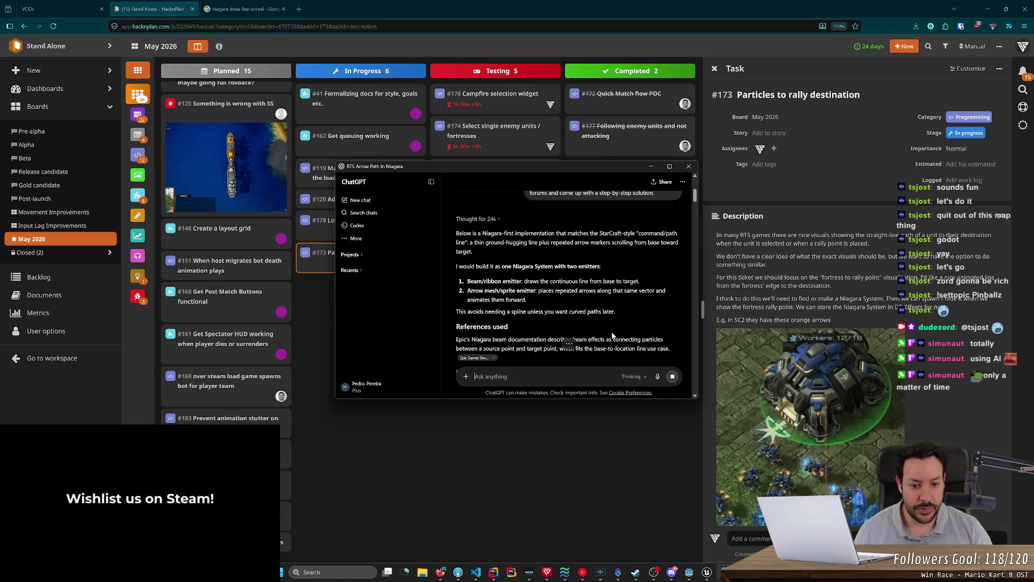
scroll(613, 337, "down", 2)
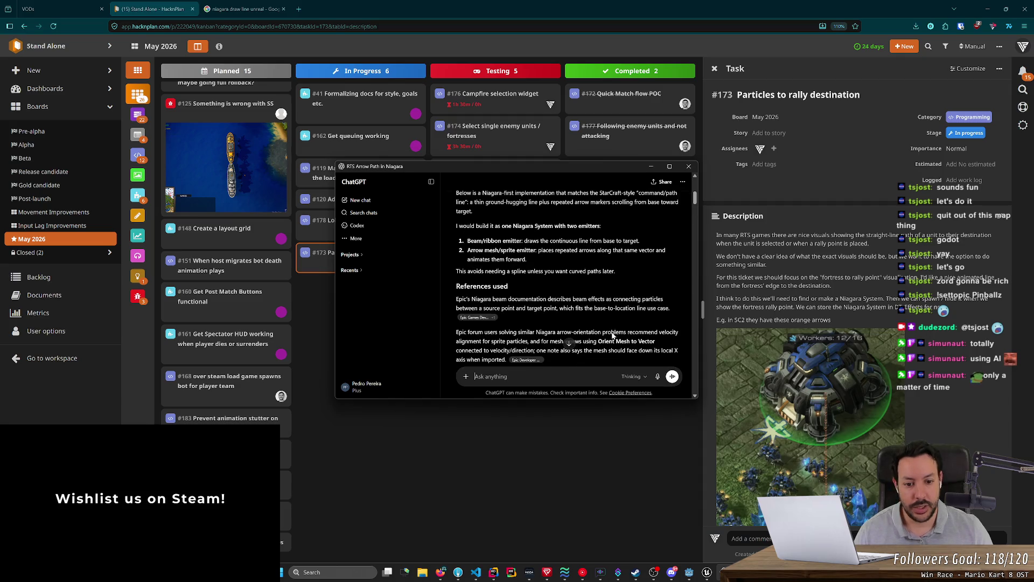
scroll(566, 345, "down", 2)
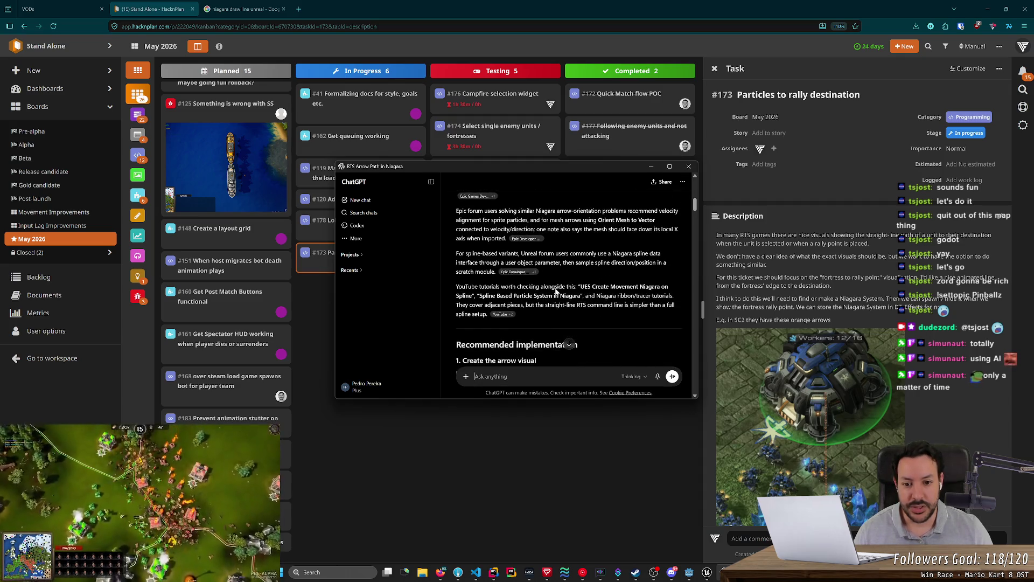
scroll(566, 323, "down", 3)
scroll(556, 291, "up", 1)
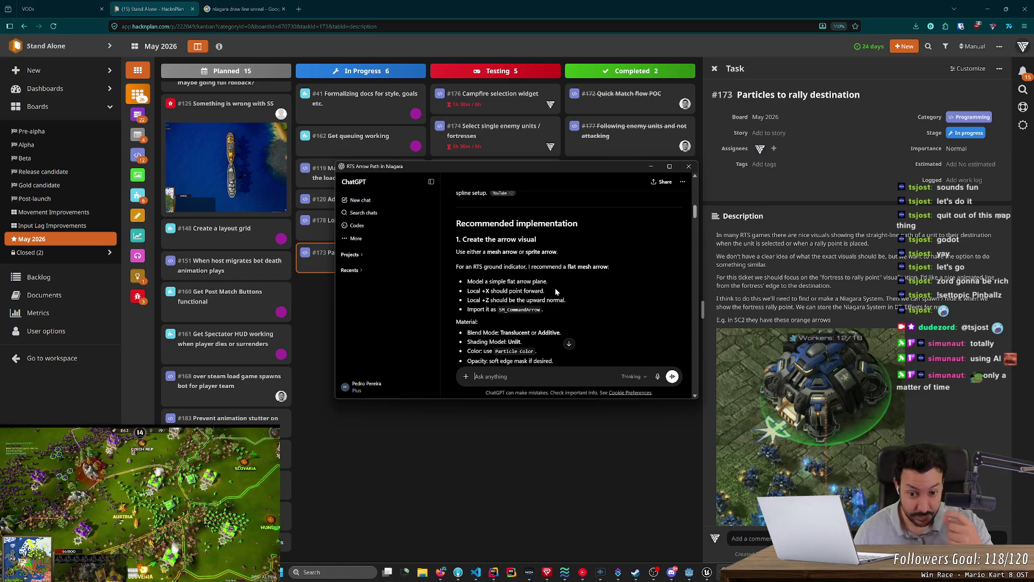
scroll(554, 290, "down", 3)
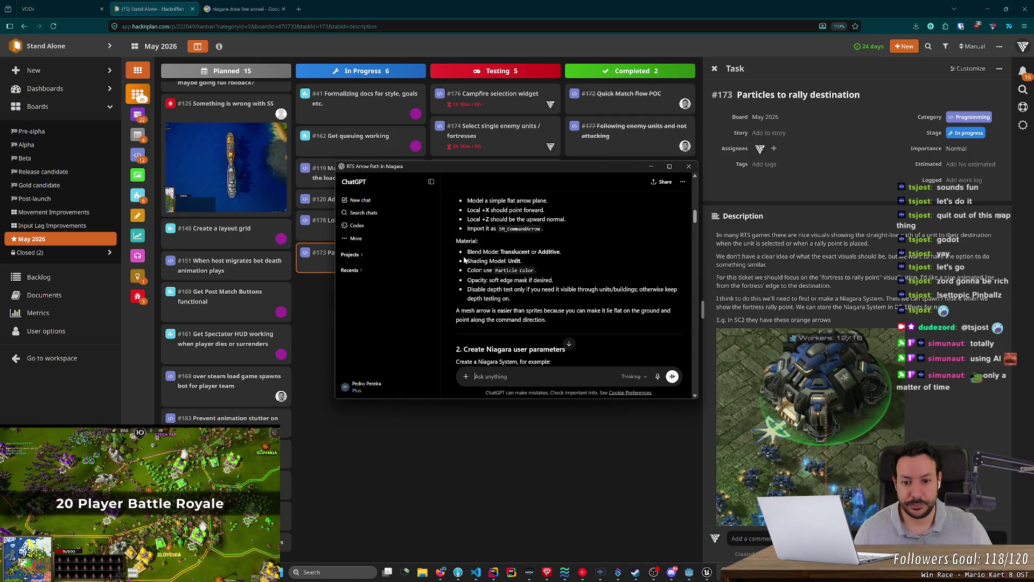
scroll(569, 283, "down", 3)
scroll(539, 264, "down", 2)
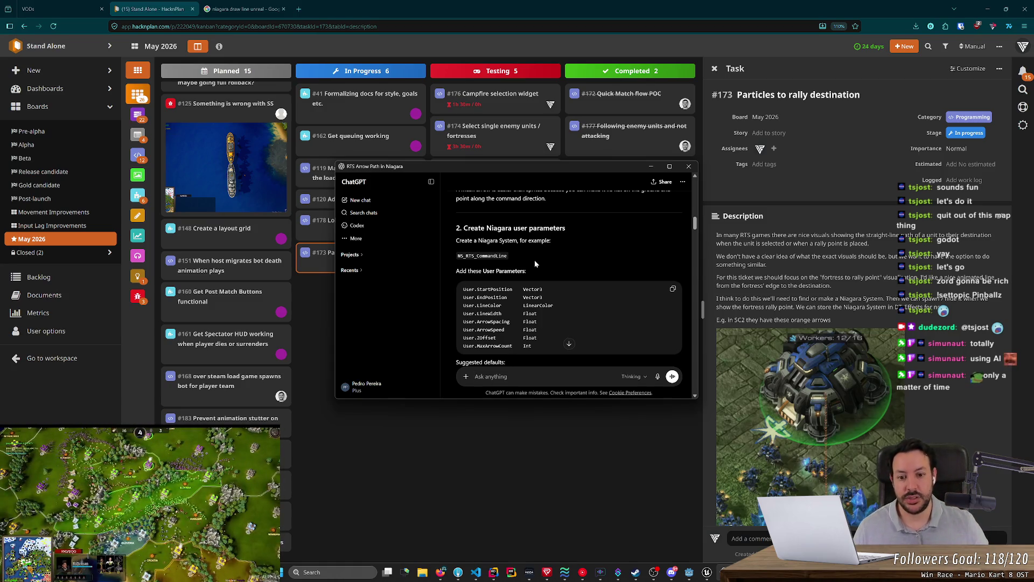
Close the ChatGPT window and bring the NS_FortressToRallyPoint Niagara editor forward.
key("alt+Tab")
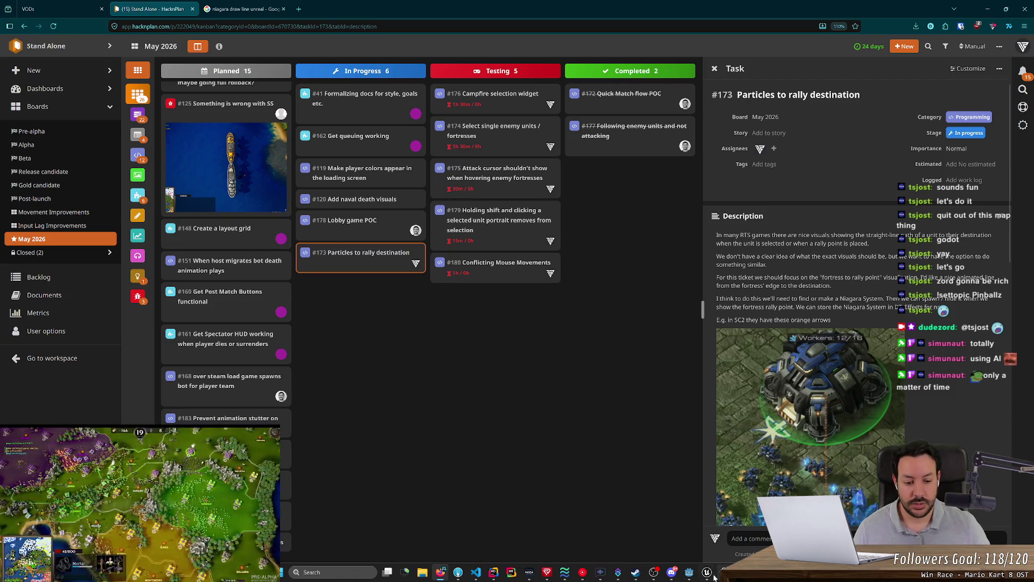
mouse_move(707, 573)
left_click(738, 525)
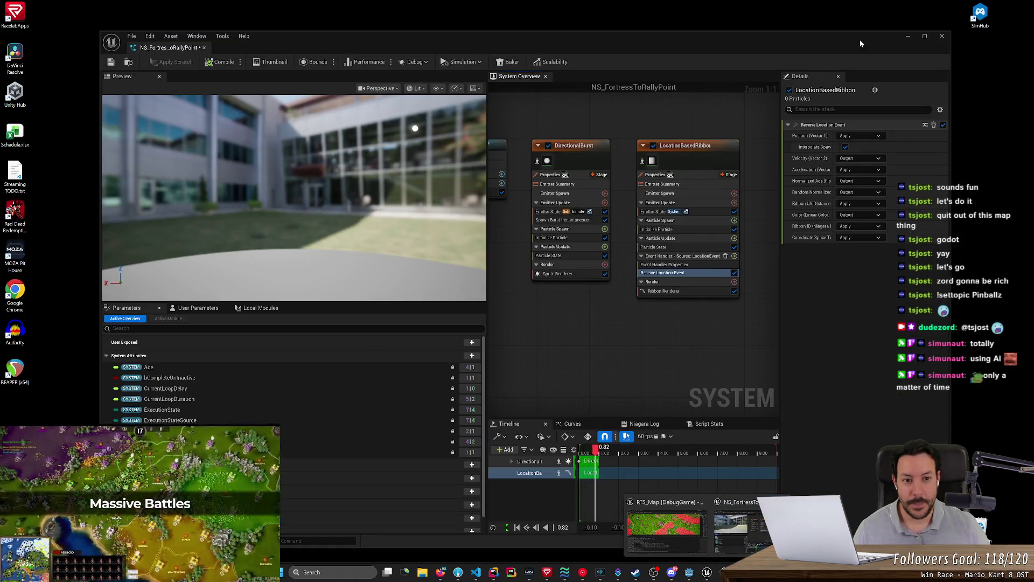
key("alt+Tab")
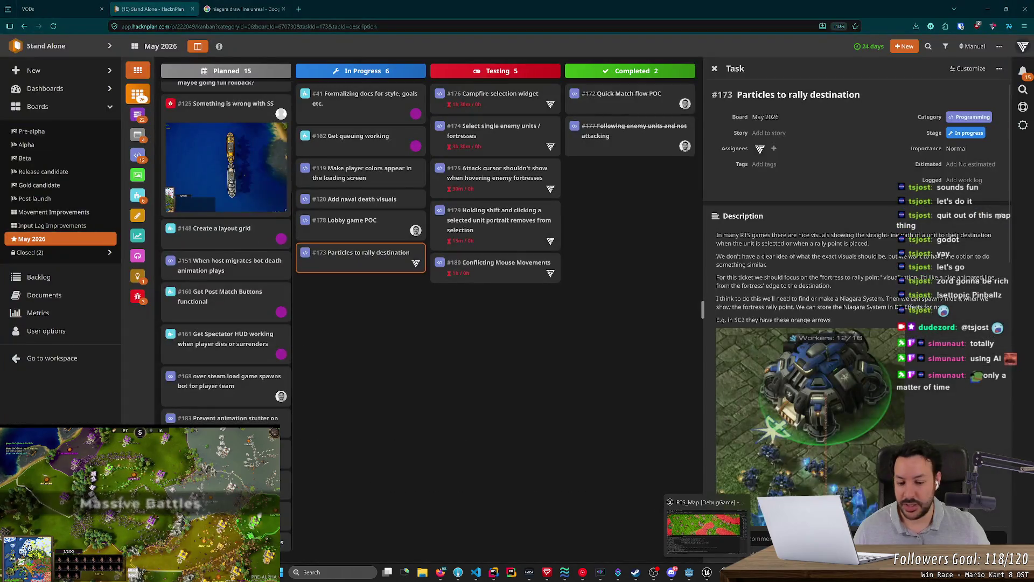
Rename the old Niagara system to NS_FortressToRallyPoint3 and force-delete it.
left_click(706, 525)
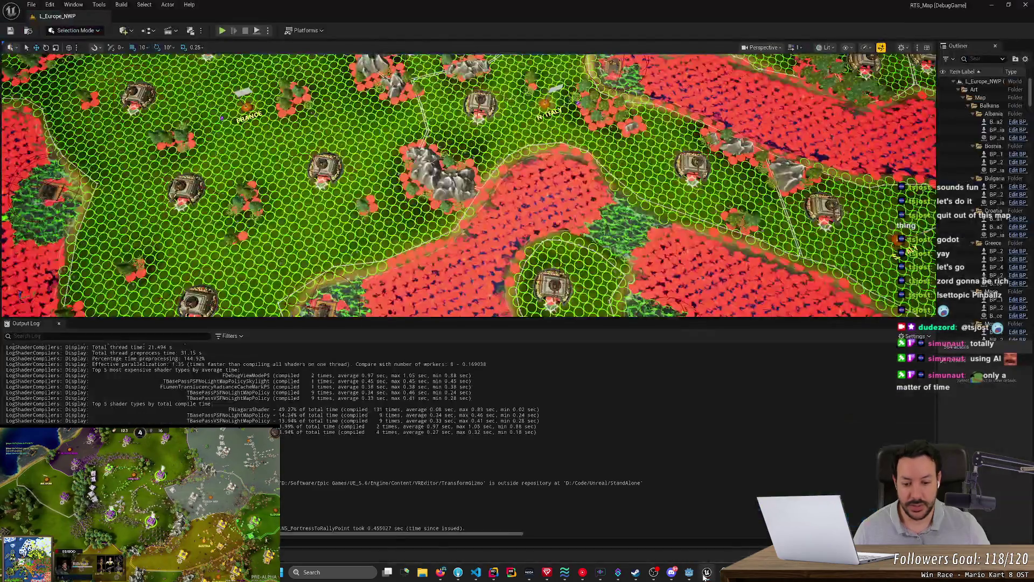
key("ctrl+space")
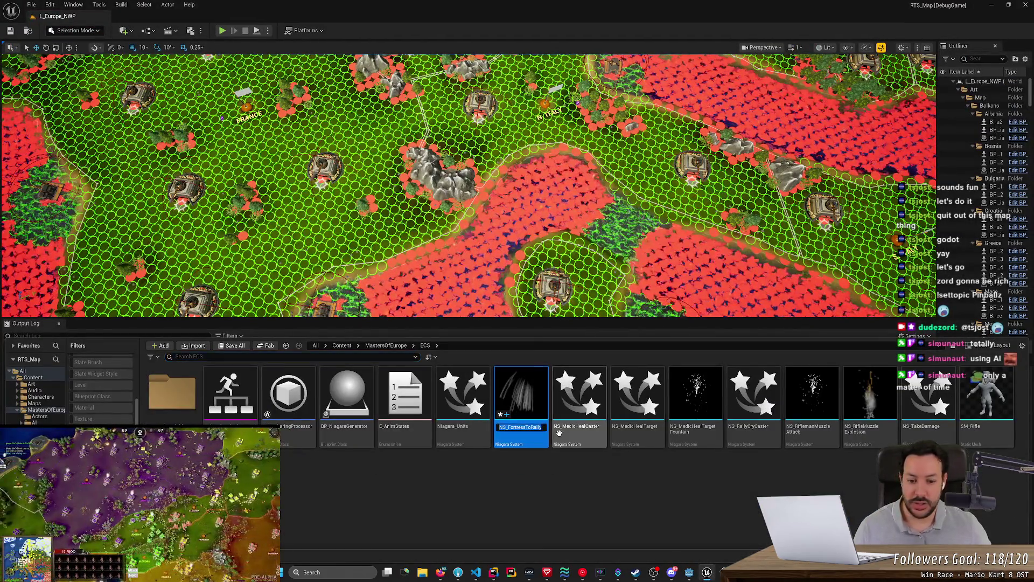
key("End")
type("Point3")
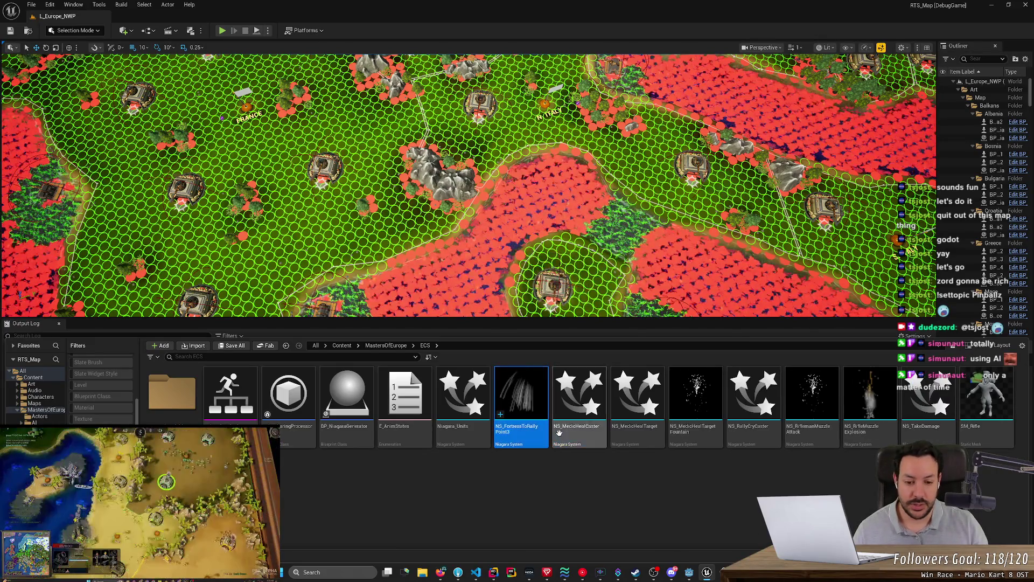
key("Delete")
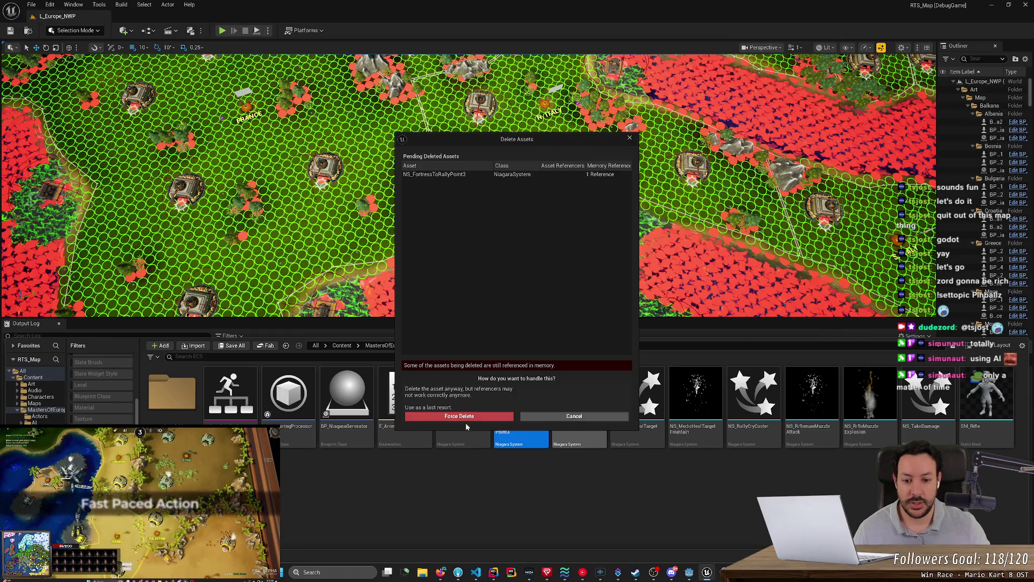
left_click(465, 420)
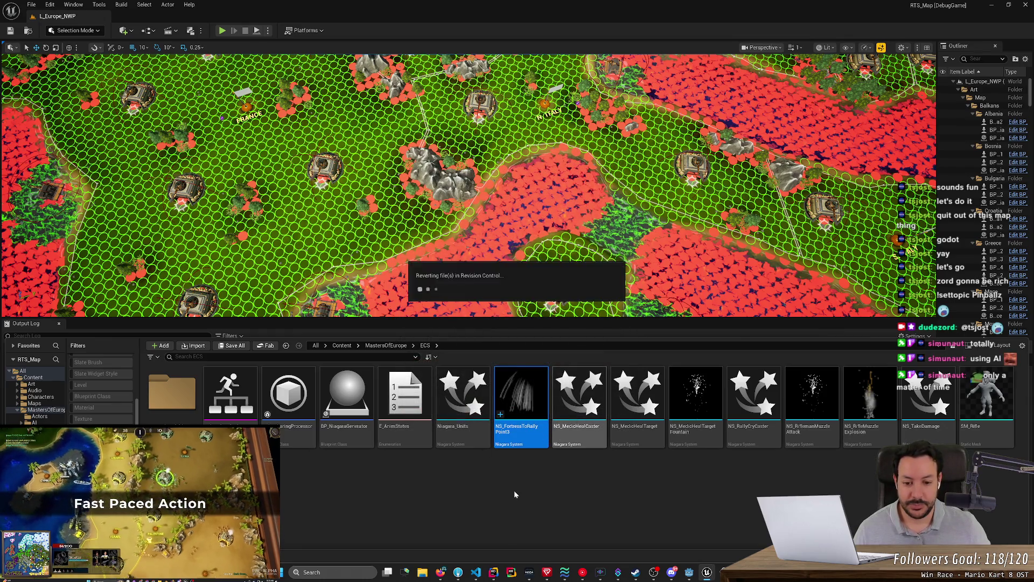
Create a CompletelyEmpty Niagara System named NS_FortressToRallyPoint.
right_click(515, 491)
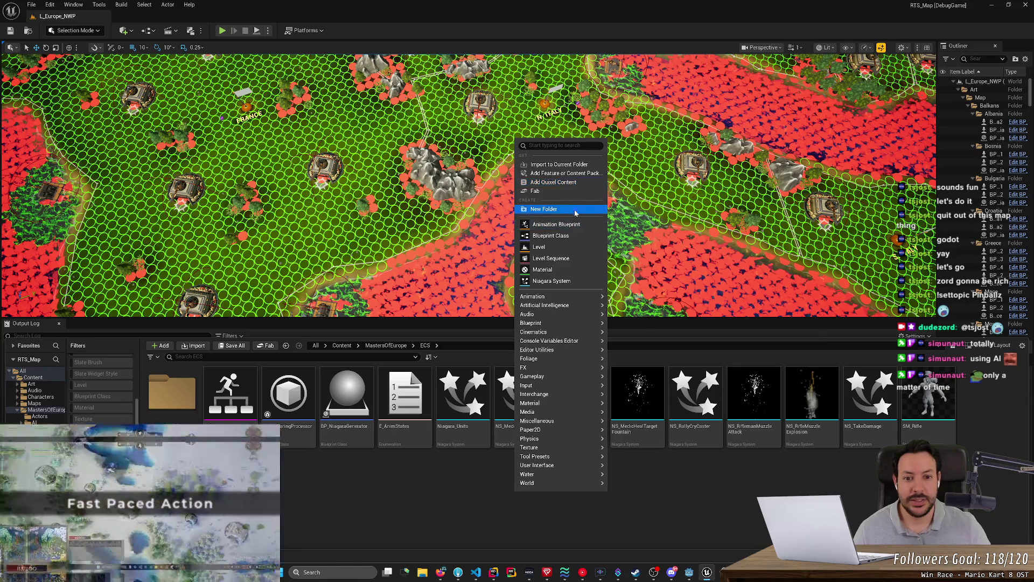
left_click(575, 281)
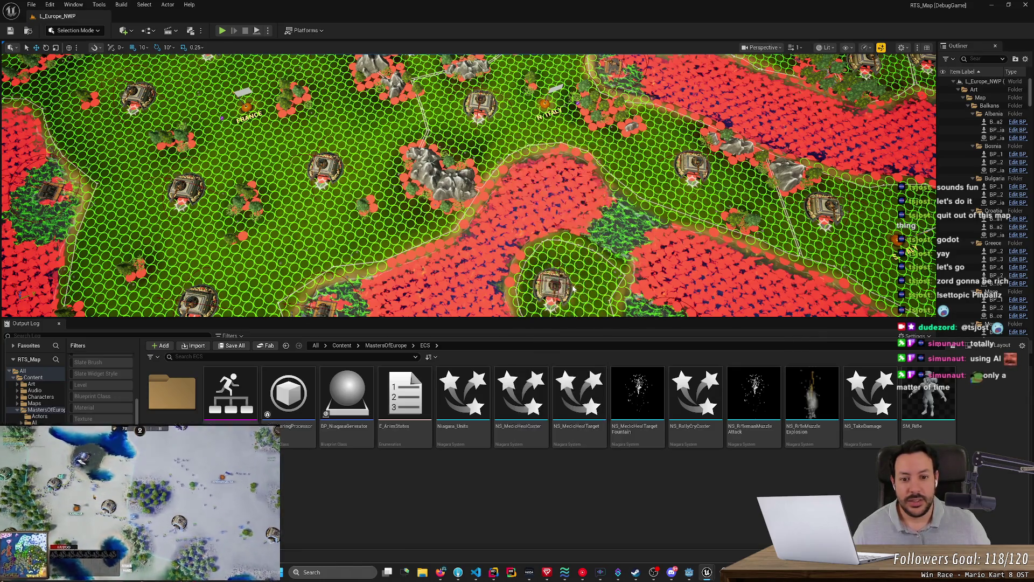
left_click(443, 178)
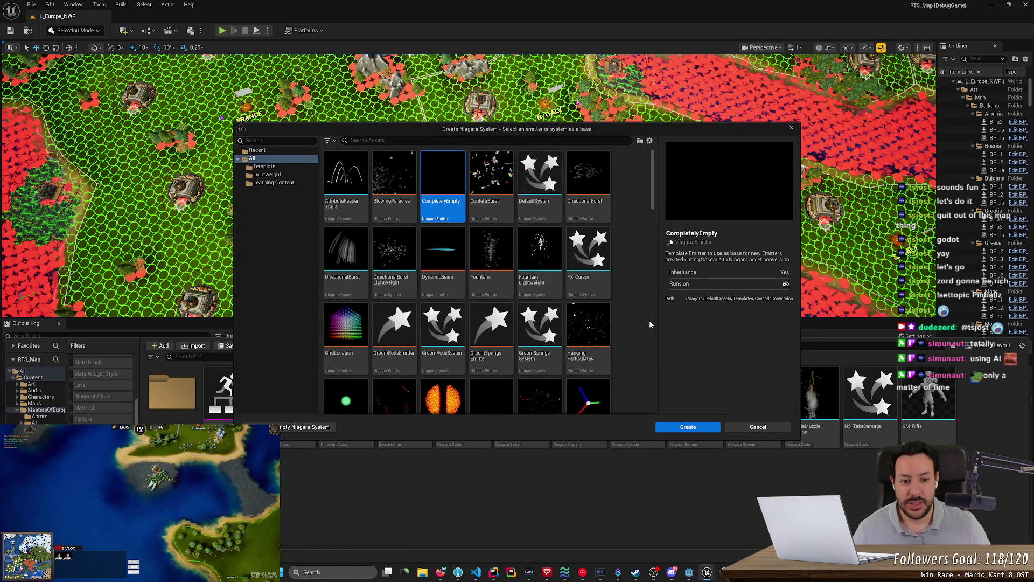
left_click(687, 427)
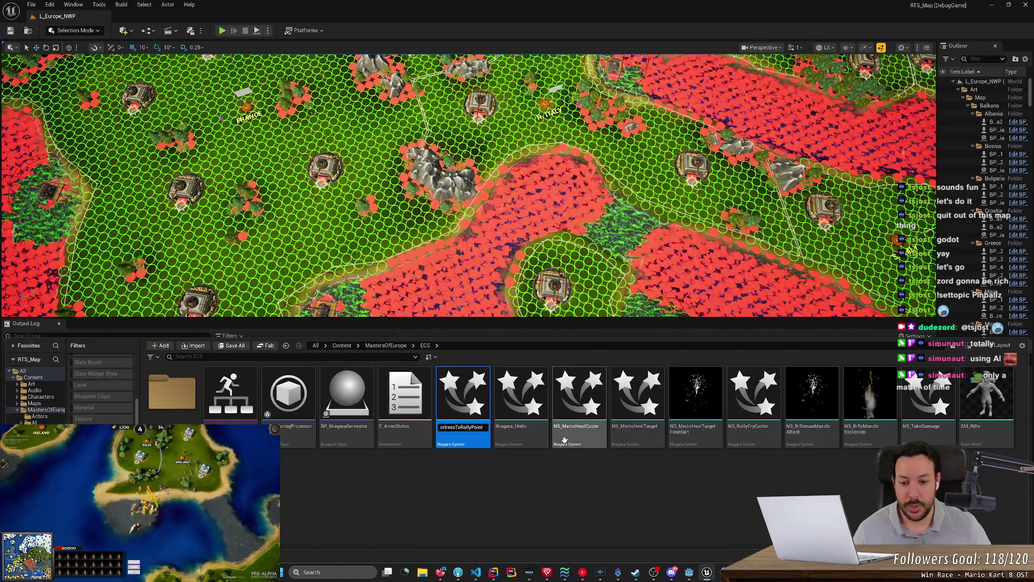
key("Return")
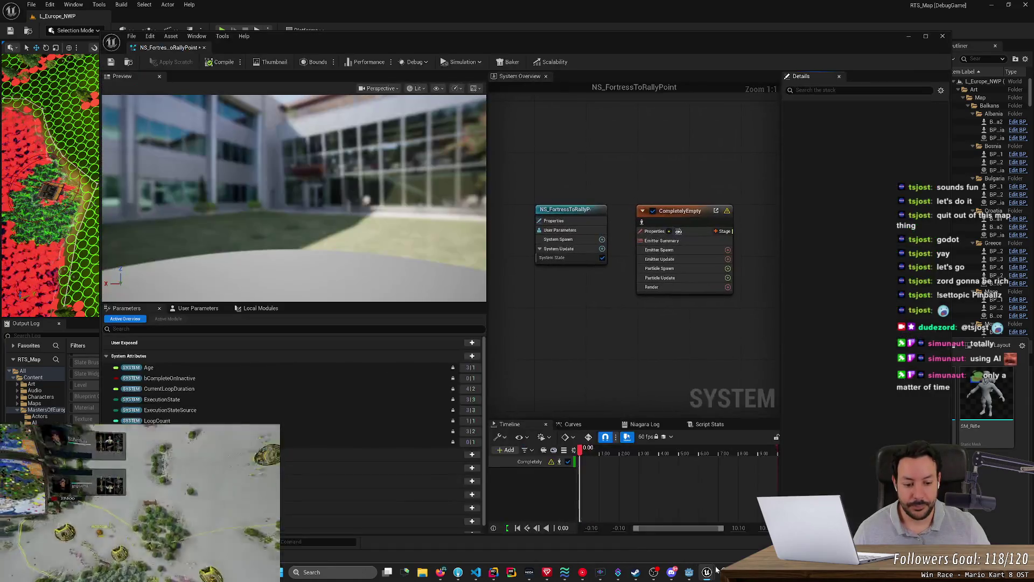
Add a Vector user parameter named StartLocation to NS_FortressToRallyPoint.
key("alt+Tab")
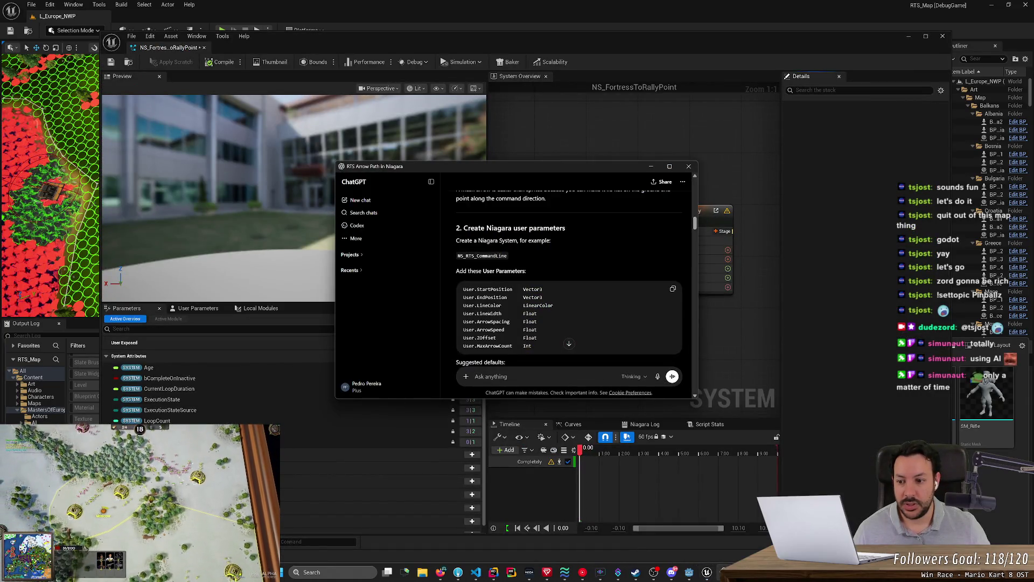
left_click(191, 304)
left_click(194, 308)
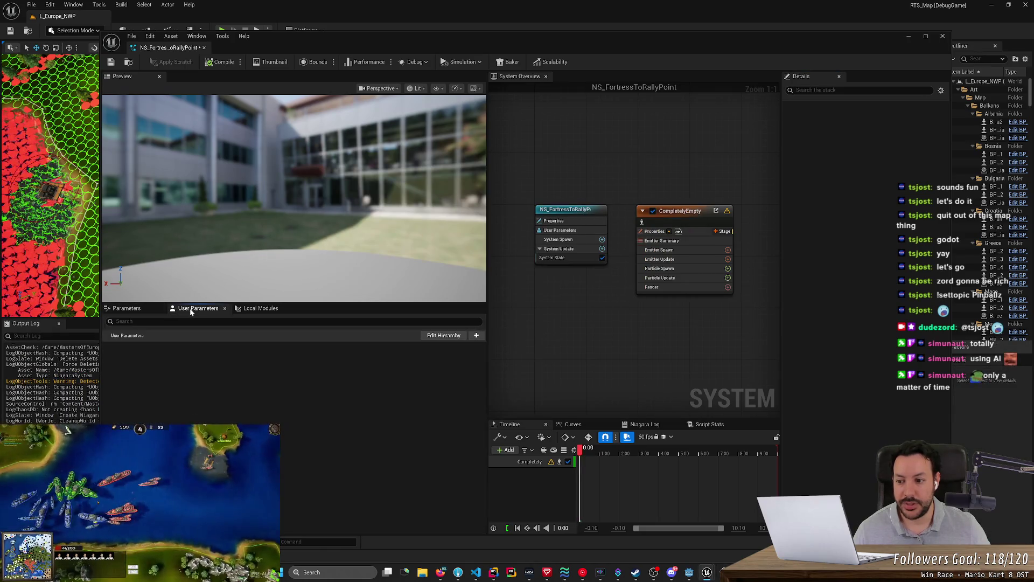
left_click(477, 336)
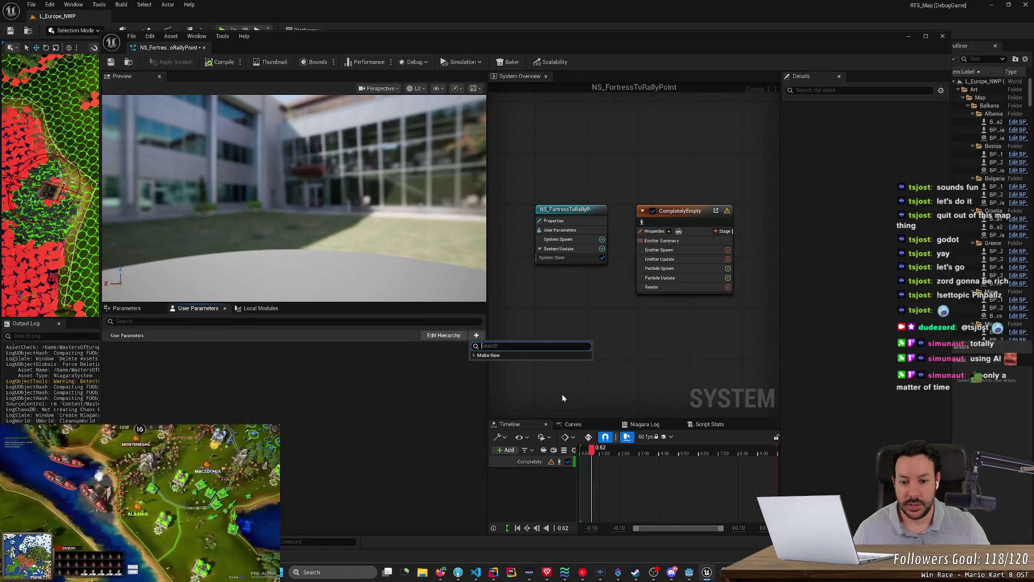
type("StartLocation")
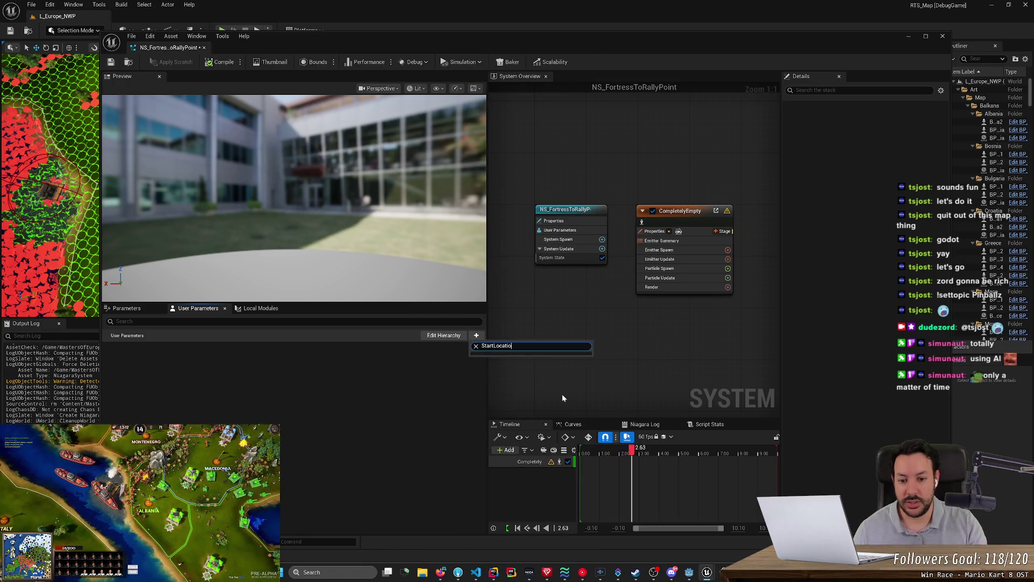
key("BackSpace")
key("BackSpace")
key("BackSpace")
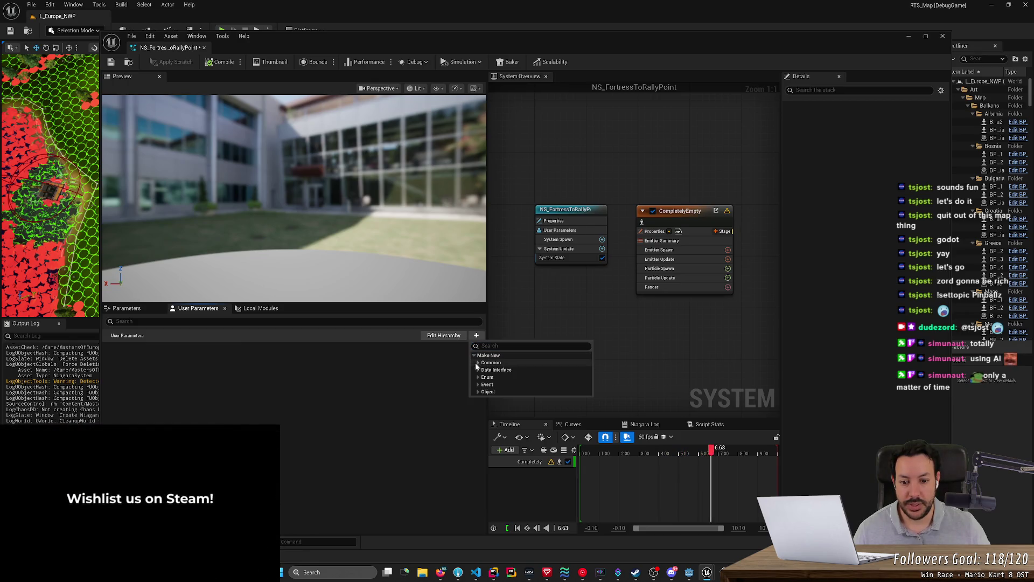
left_click(478, 362)
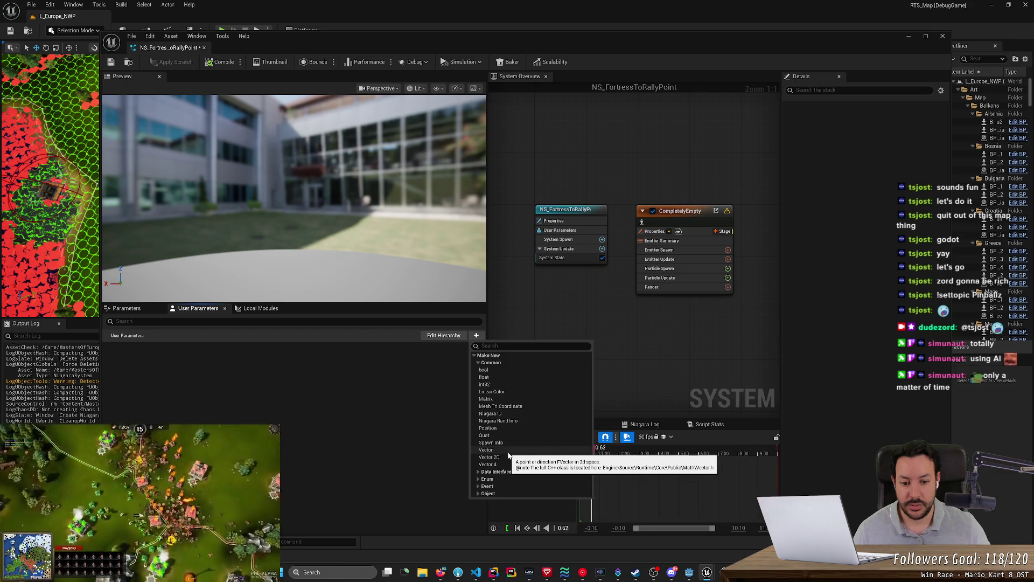
left_click(508, 454)
type("StartLocation")
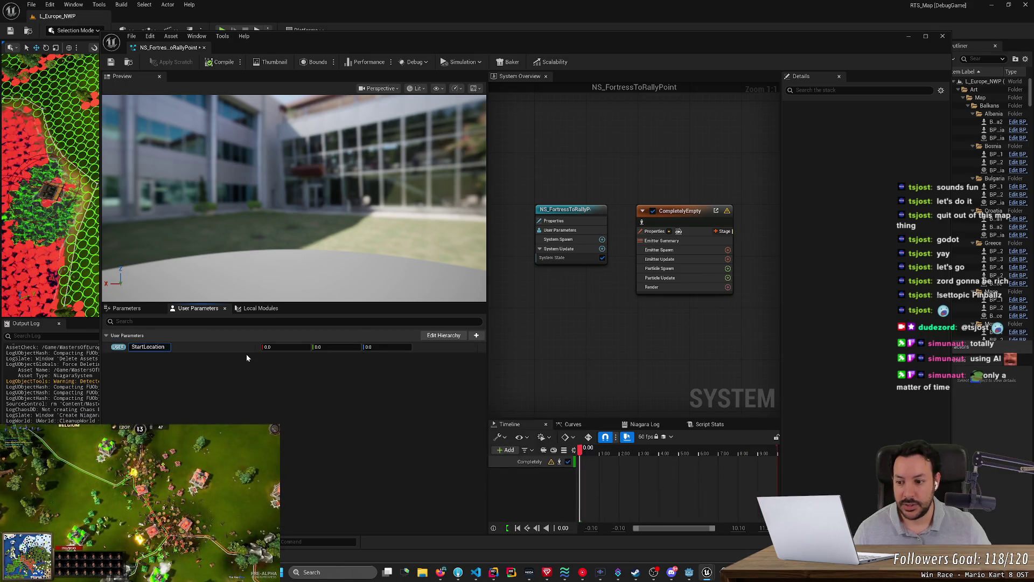
key("Return")
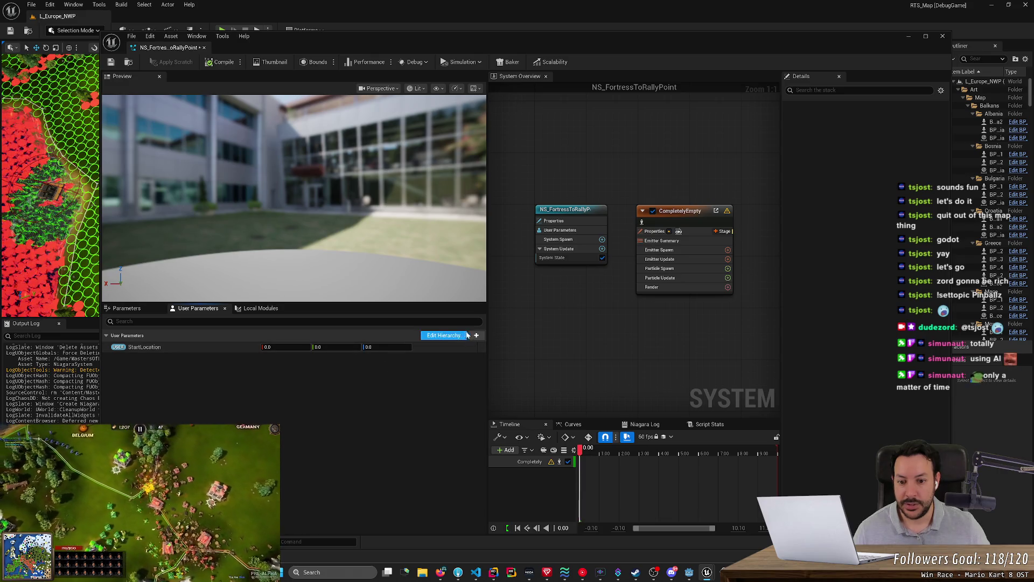
Add a second Vector user parameter named EndLocation.
left_click(476, 335)
type("vec")
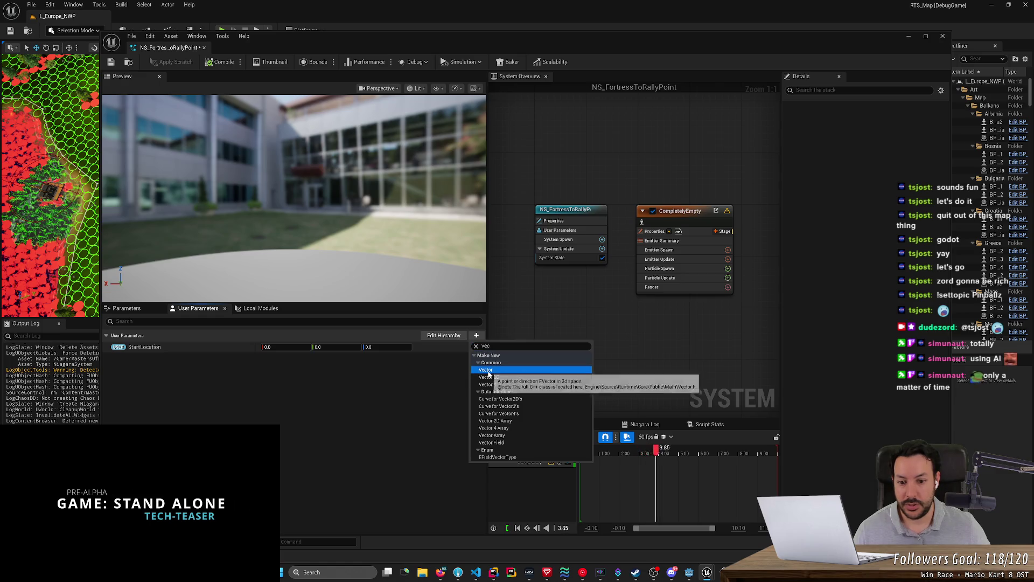
left_click(486, 371)
type("n")
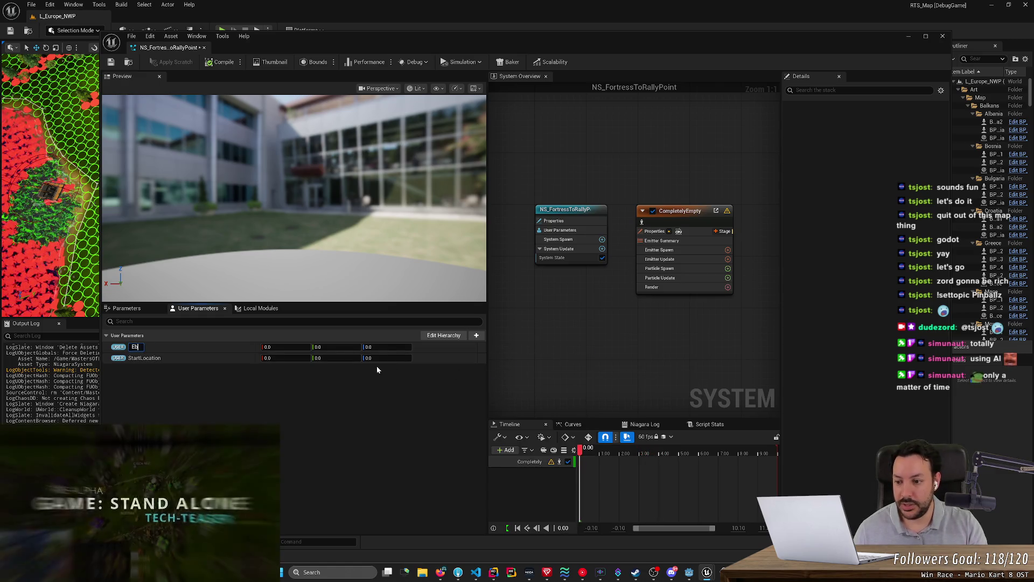
type("dLocation")
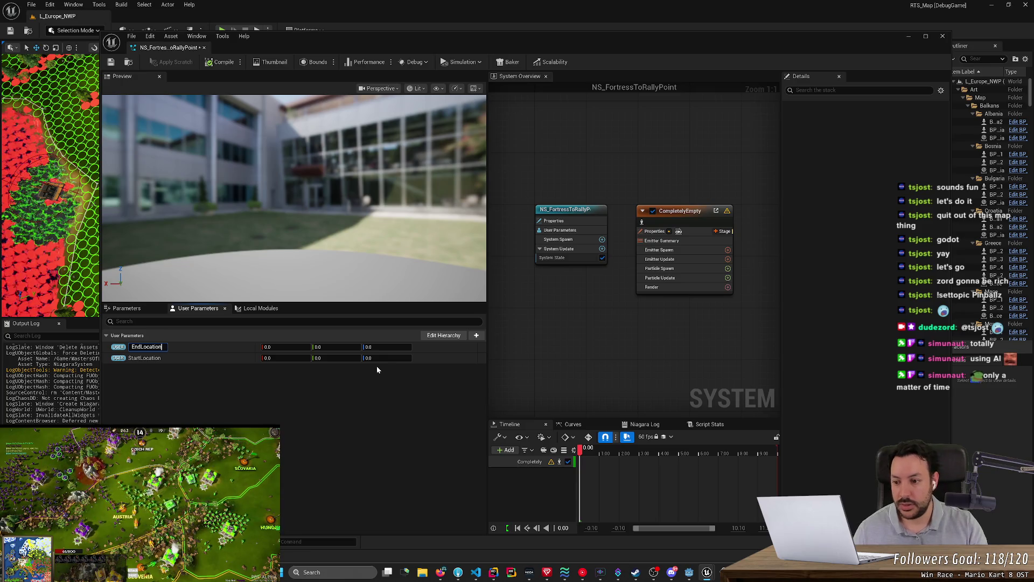
key("Return")
key("alt+Tab")
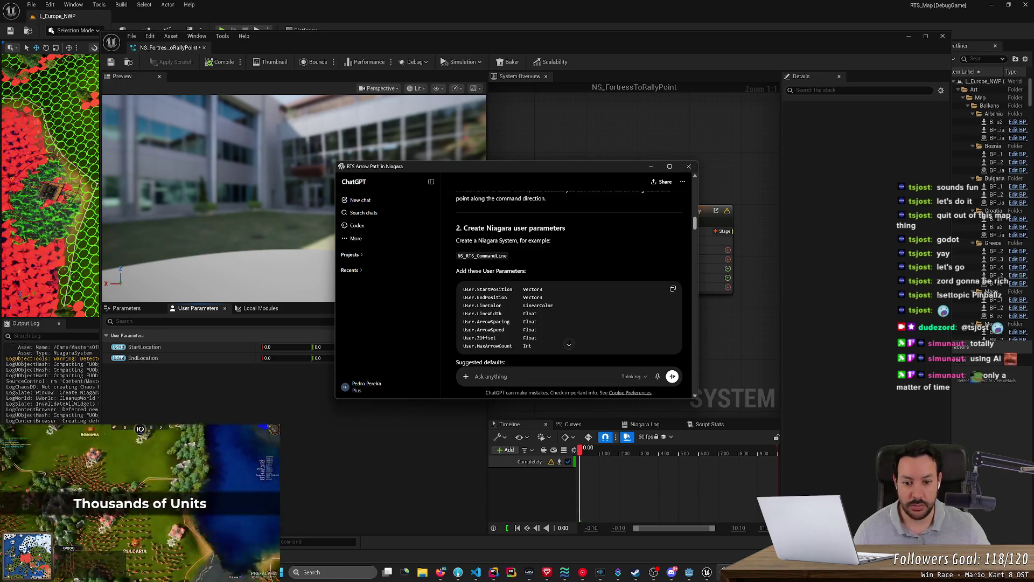
Add a float user parameter named ArrowSpacing.
left_click(182, 360)
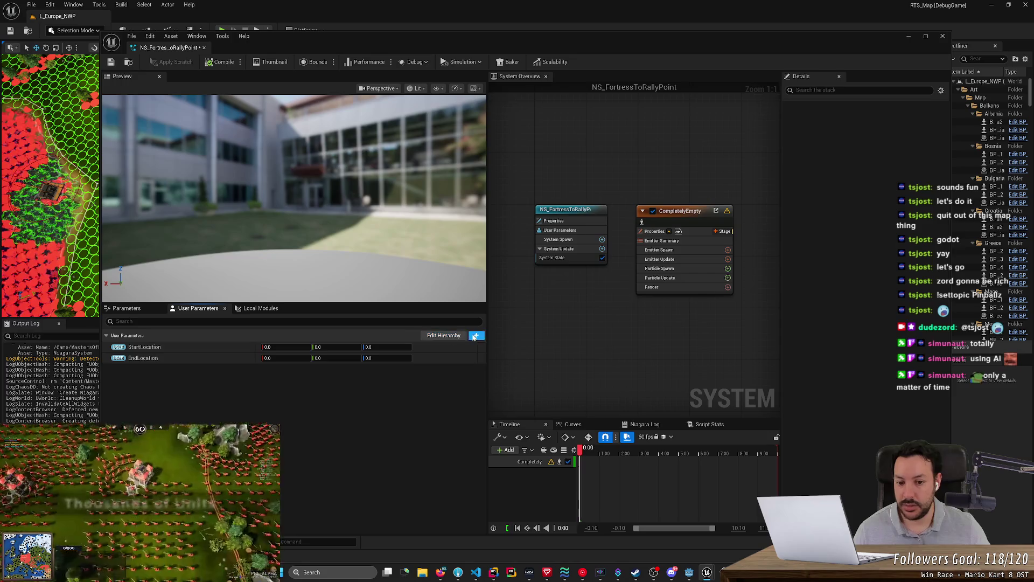
key("alt+Tab")
key("alt+Tab")
left_click(476, 335)
type("float")
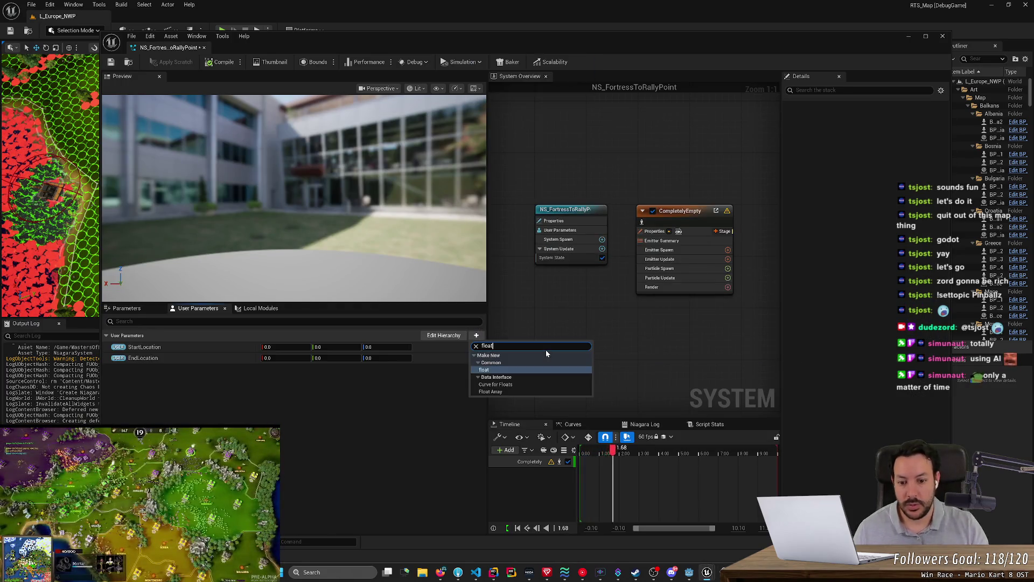
left_click(513, 370)
type("ArrowSpacing")
key("Return")
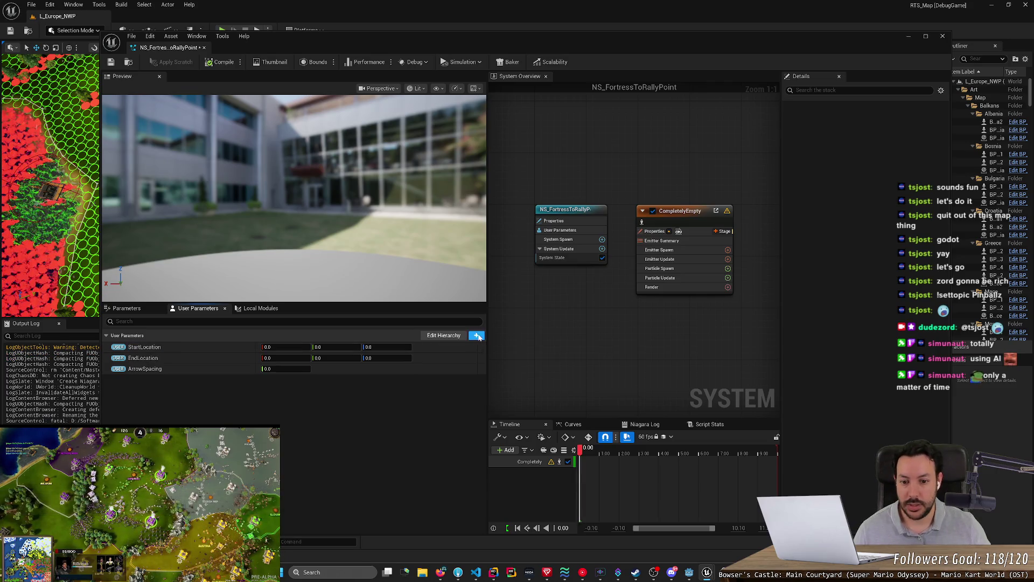
Add a second float user parameter for ArrowSpeed.
left_click(478, 336)
type("ArrowSpe")
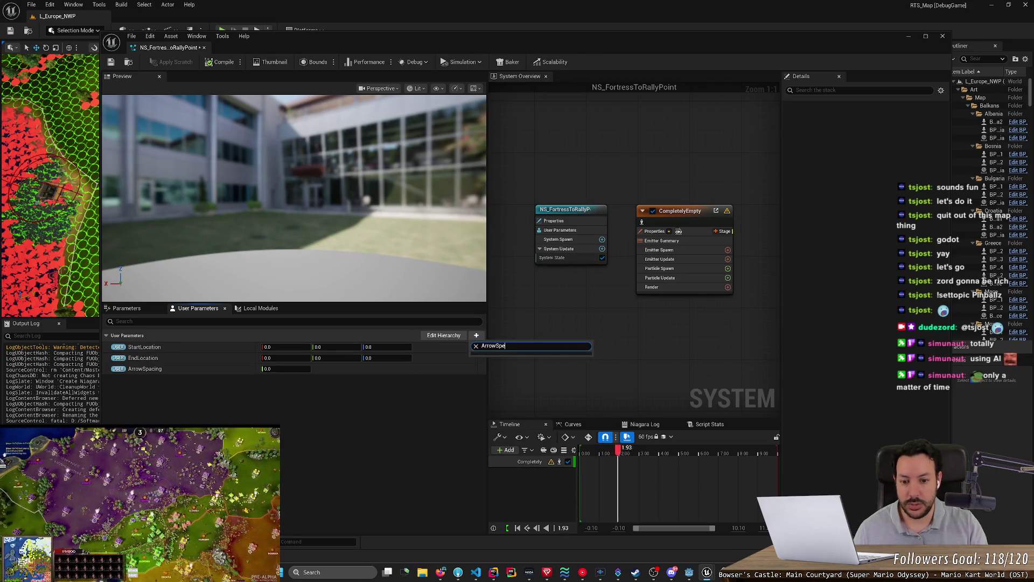
key("BackSpace")
key("BackSpace")
key("BackSpace")
type("float")
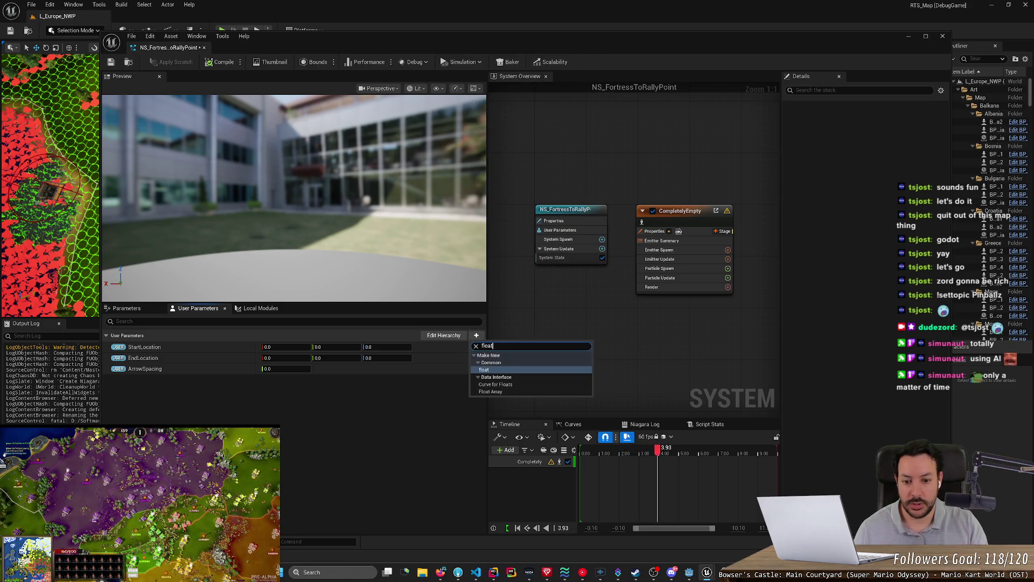
key("Return")
key("Return")
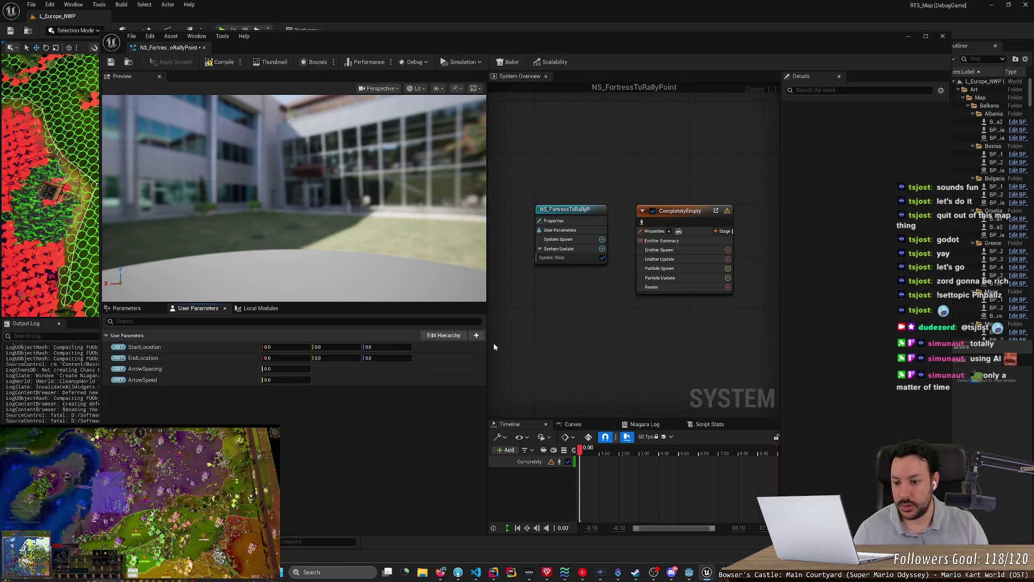
Enter default values for ArrowSpacing and ArrowSpeed following ChatGPT's suggested parameters.
key("alt+Tab")
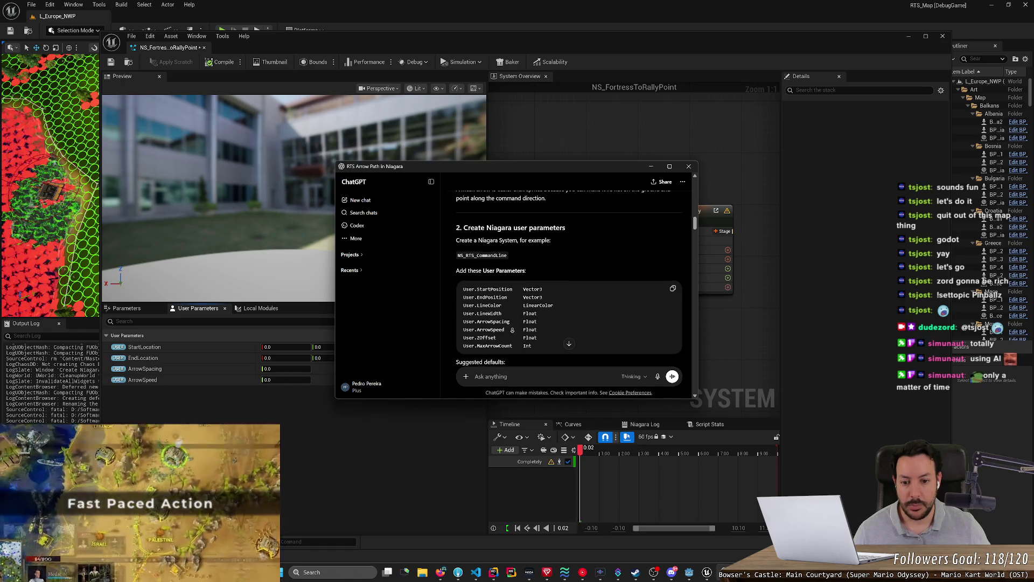
scroll(514, 322, "down", 3)
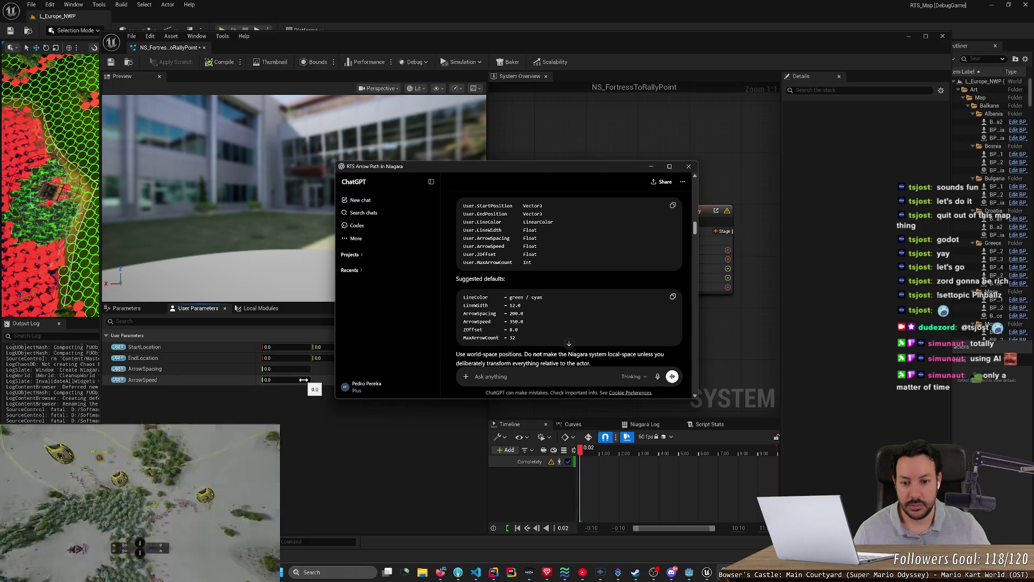
left_click(304, 369)
type("100")
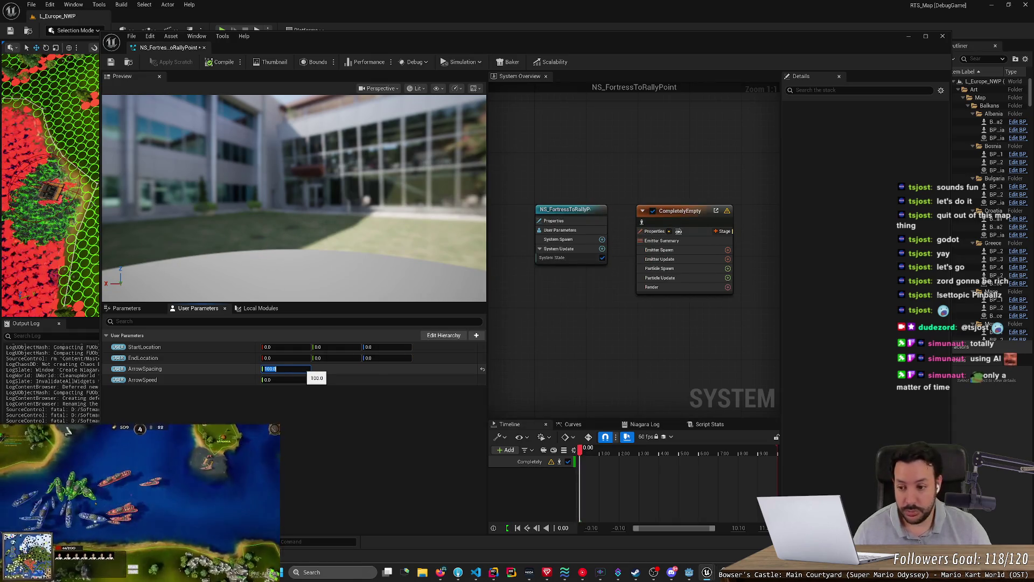
left_click(299, 380)
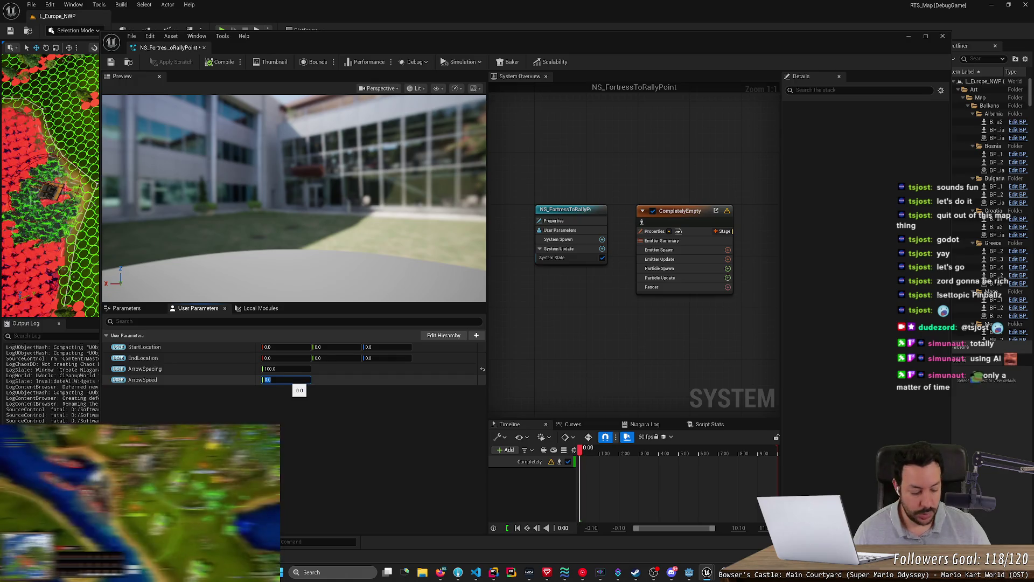
type("100")
key("alt+Tab")
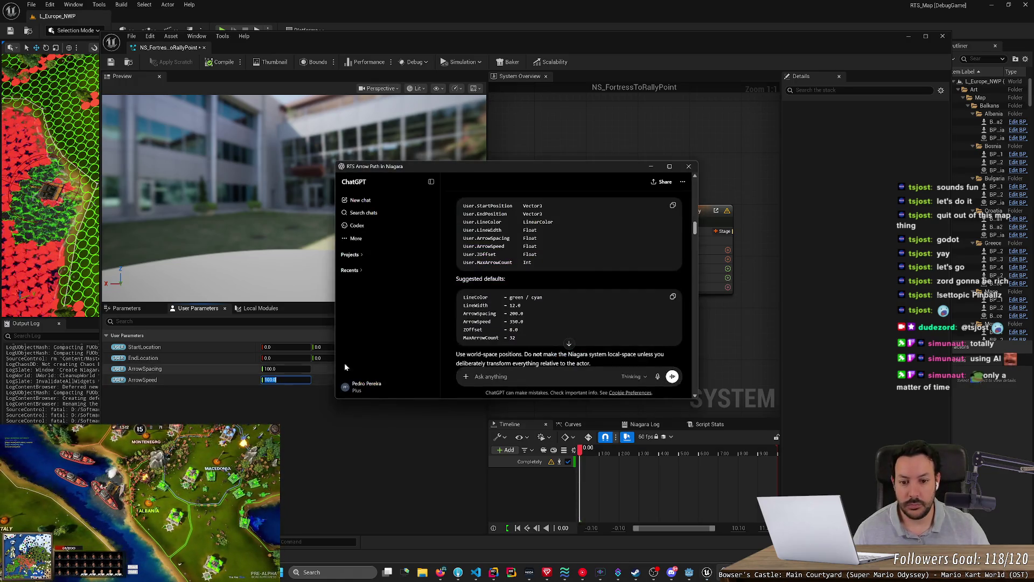
scroll(523, 291, "down", 3)
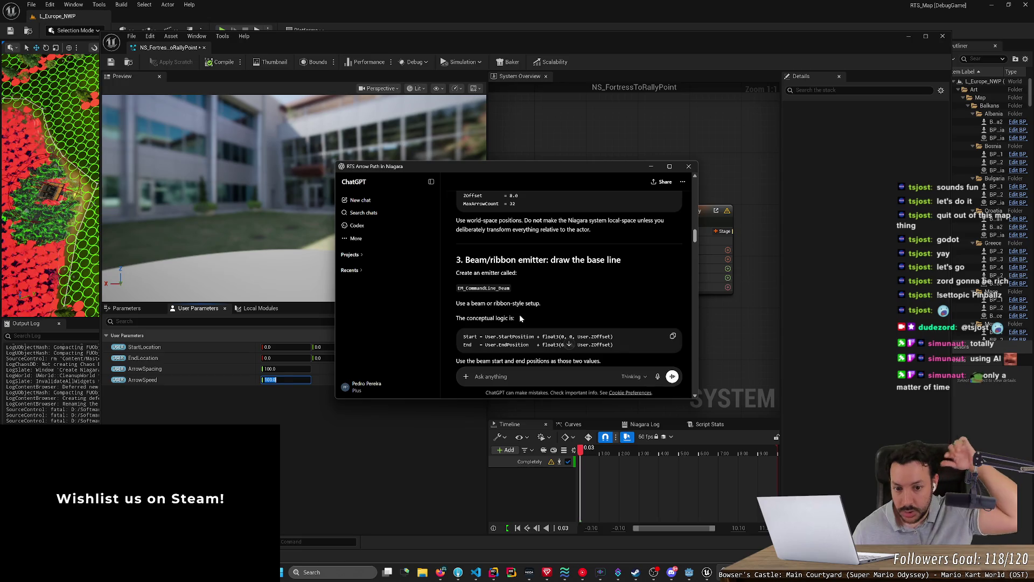
left_click_drag(608, 172, 369, 149)
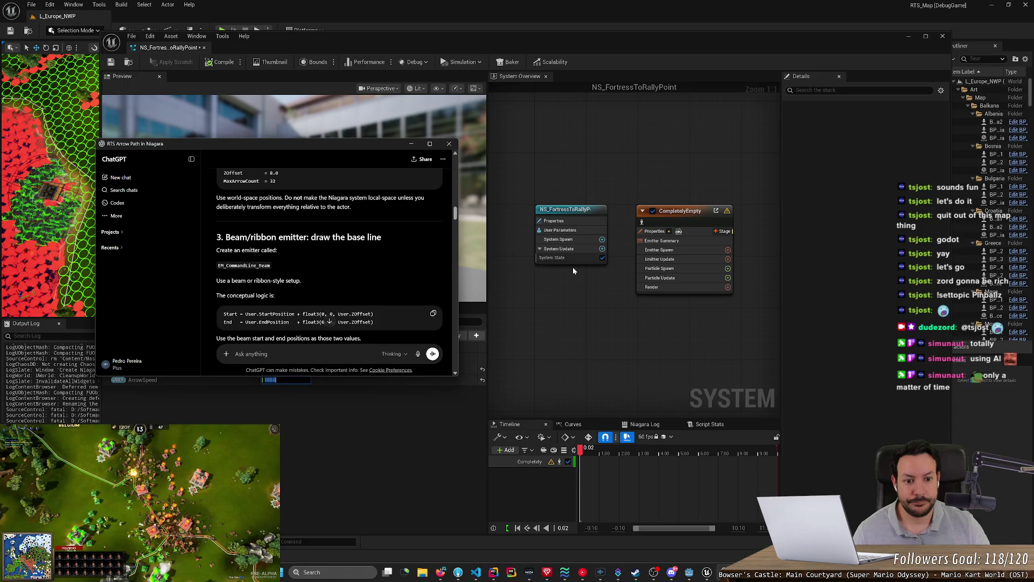
left_click(526, 462)
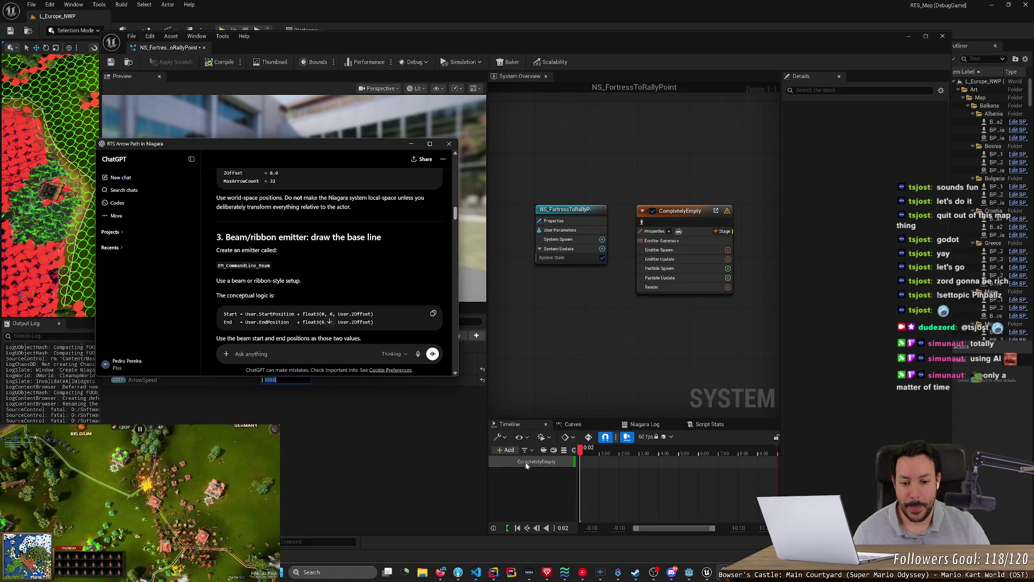
double_click(681, 211)
key("alt+Tab")
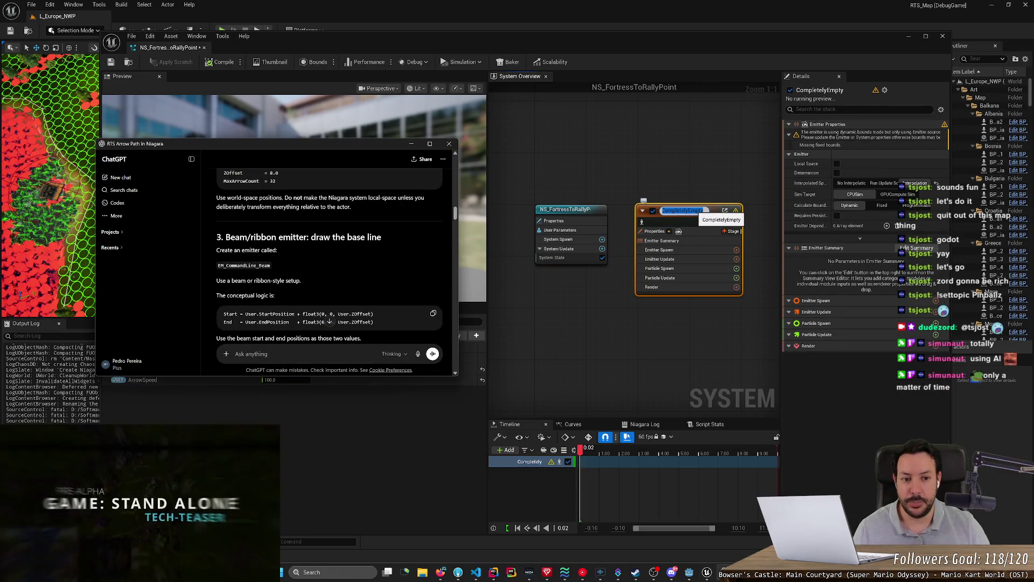
type("Ribbo")
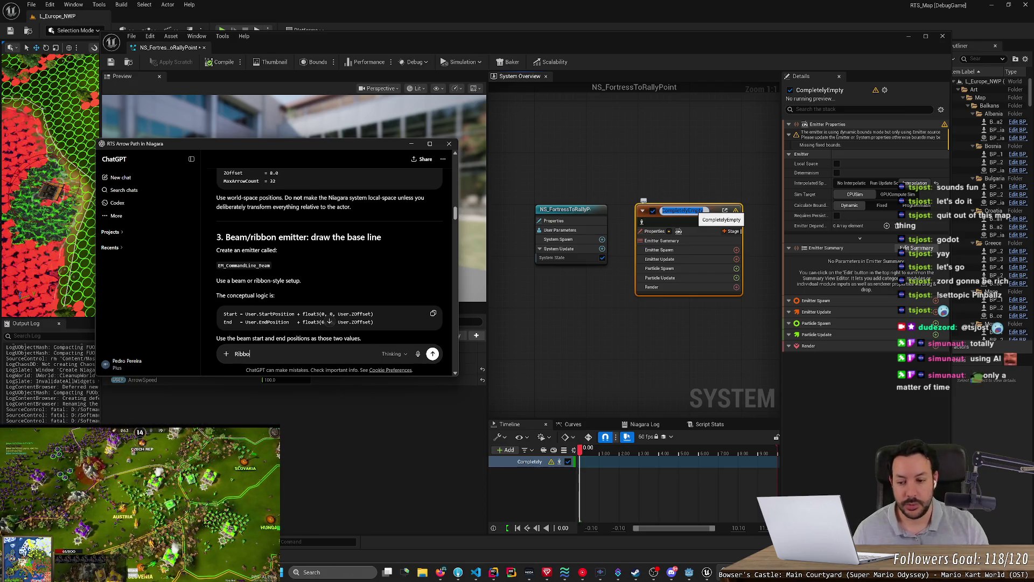
key("alt+Tab")
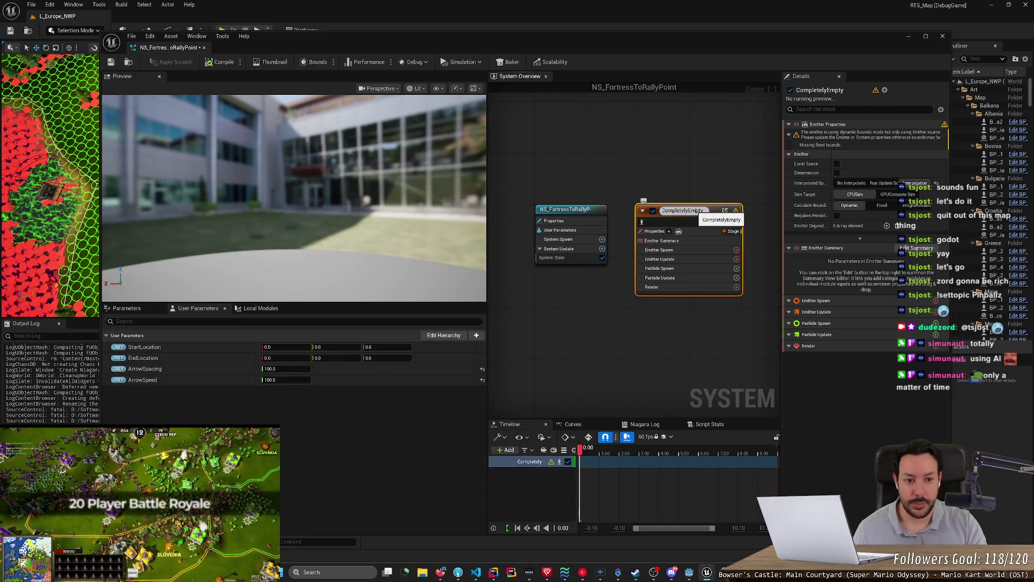
type("Ribbon")
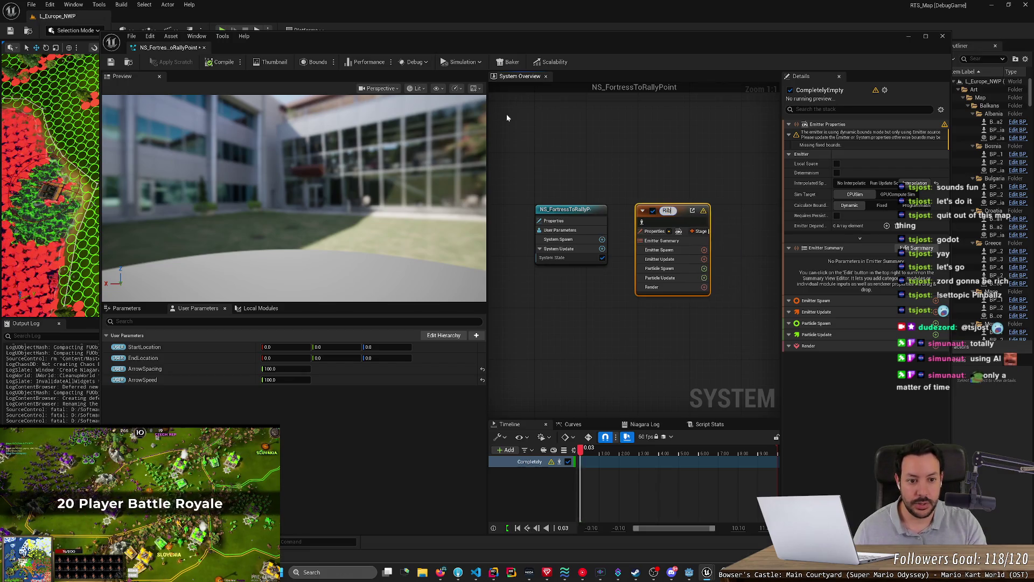
key("Return")
key("alt+Tab")
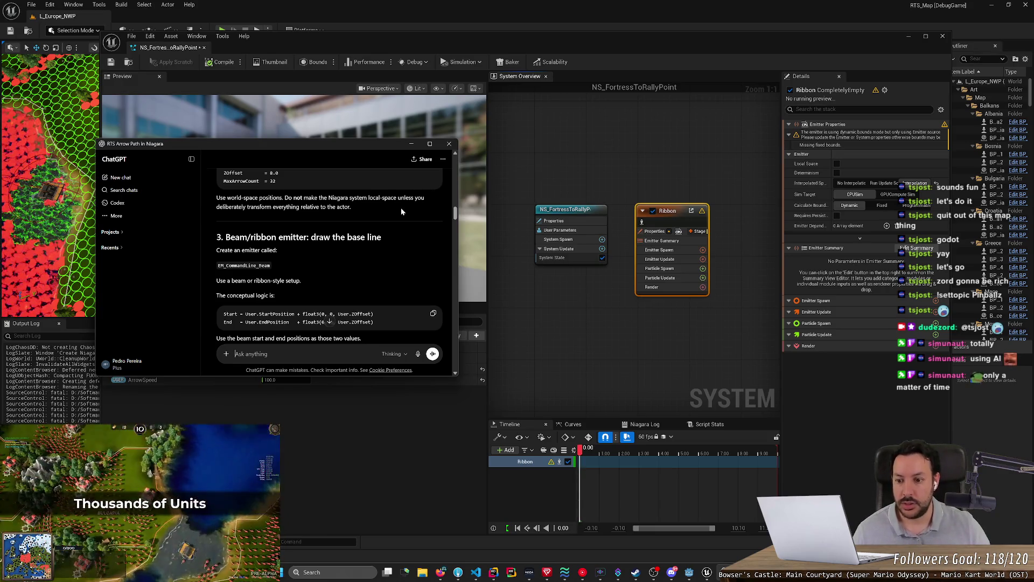
scroll(400, 209, "down", 1)
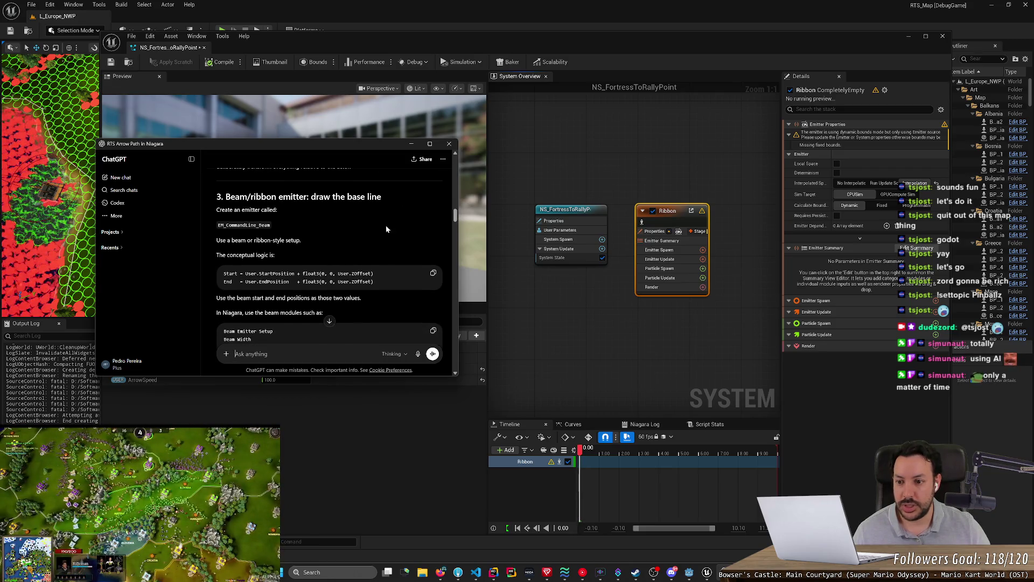
scroll(252, 263, "down", 1)
scroll(250, 272, "down", 1)
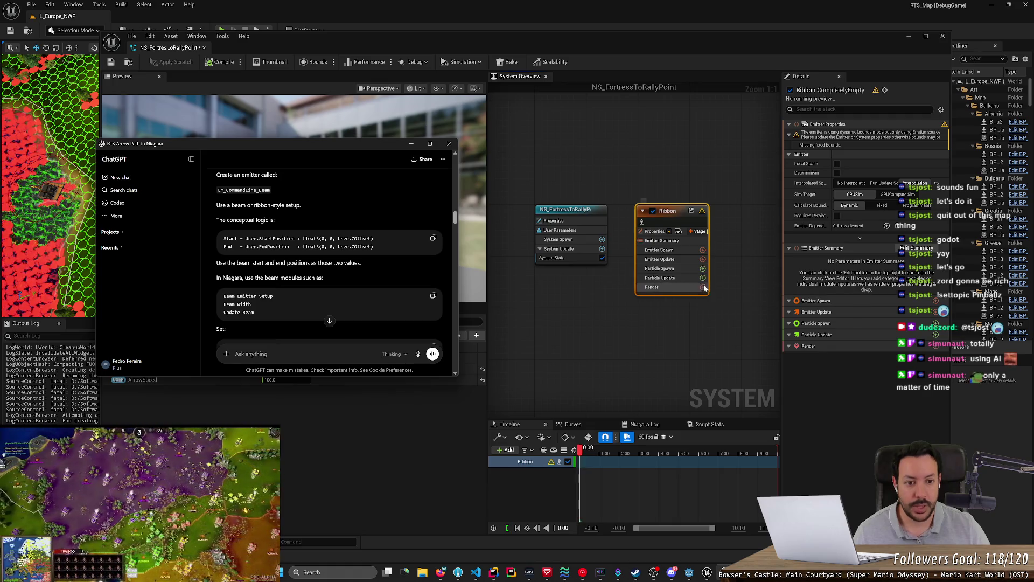
Add Spawn Beam to the Ribbon emitter's Particle Spawn and fix its missing Beam Emitter Setup.
left_click(703, 250)
type("bea")
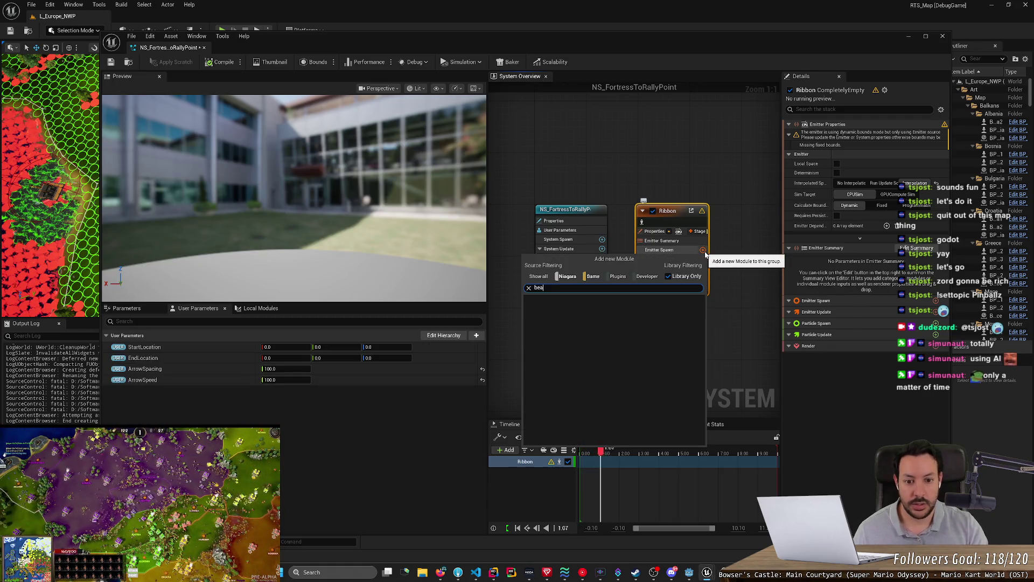
key("BackSpace")
key("BackSpace")
key("BackSpace")
key("Escape")
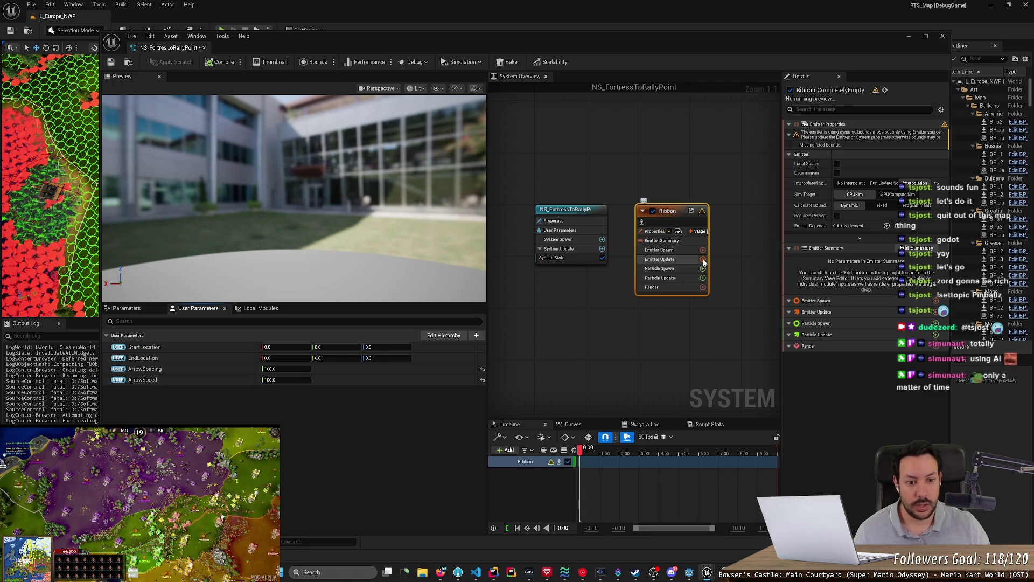
left_click(703, 268)
type("beam")
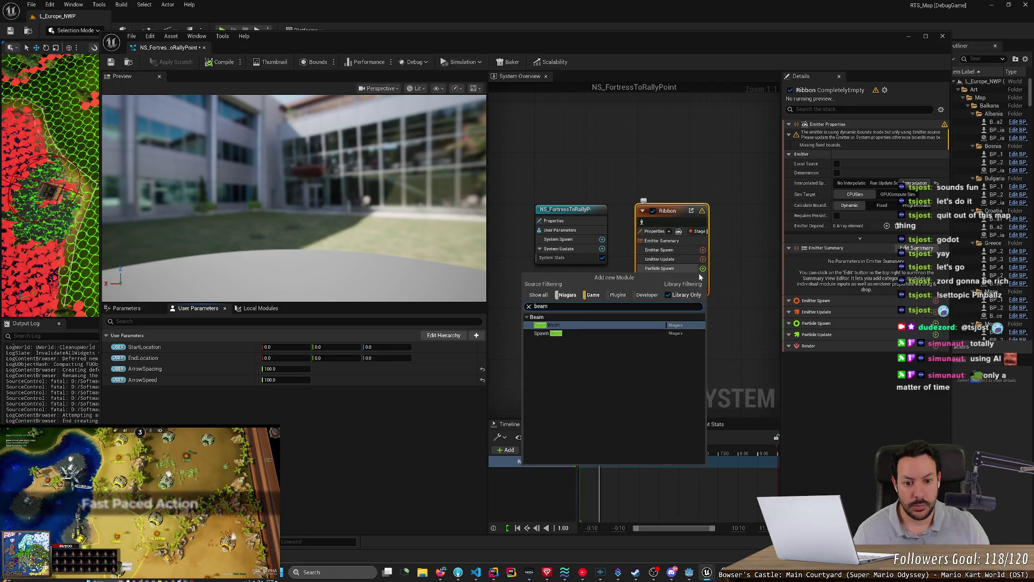
left_click(614, 335)
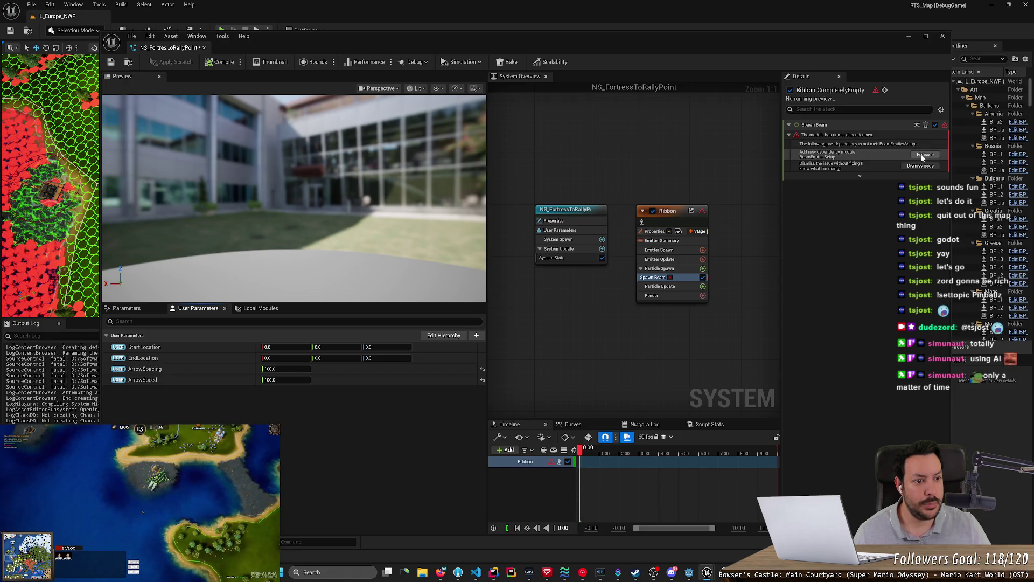
left_click(923, 156)
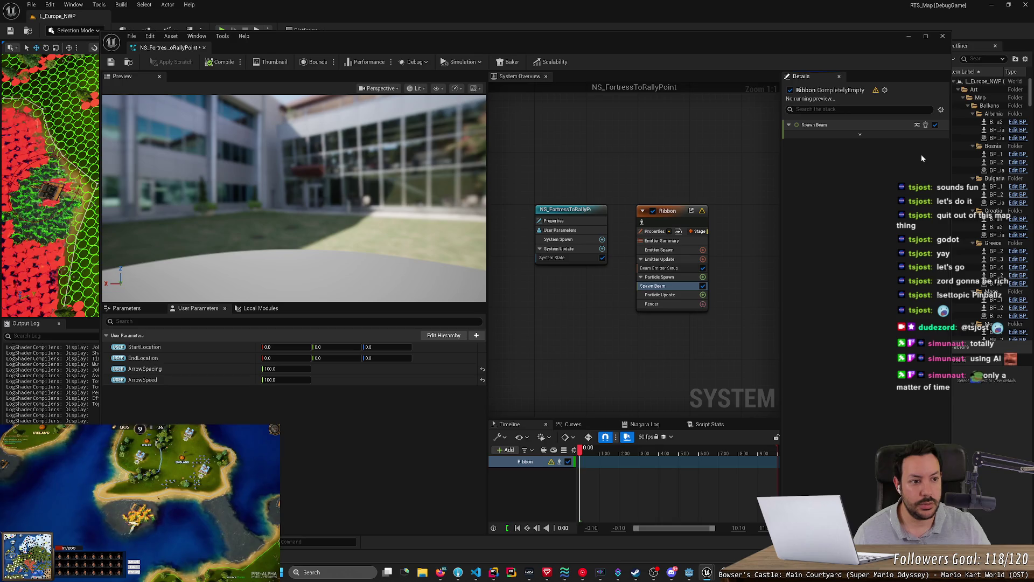
left_click(860, 134)
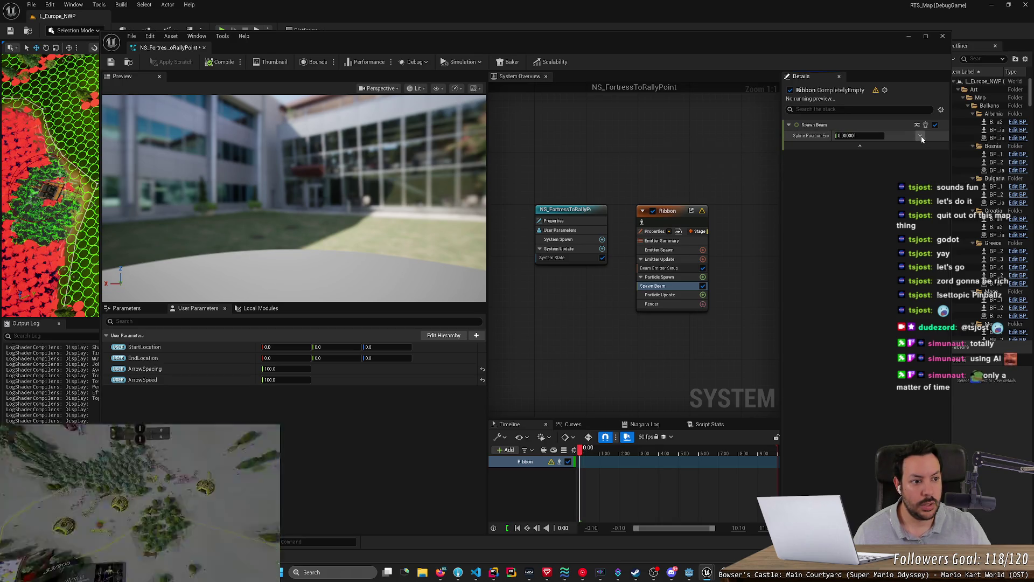
left_click(672, 269)
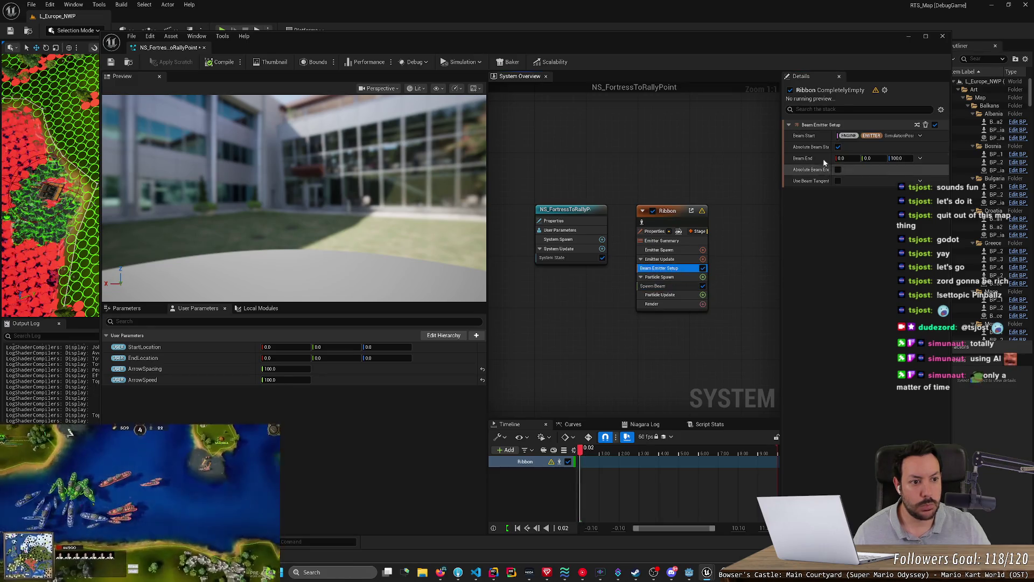
Bind Beam Start to StartLocation and Beam End to EndLocation in Beam Emitter Setup.
left_click(919, 136)
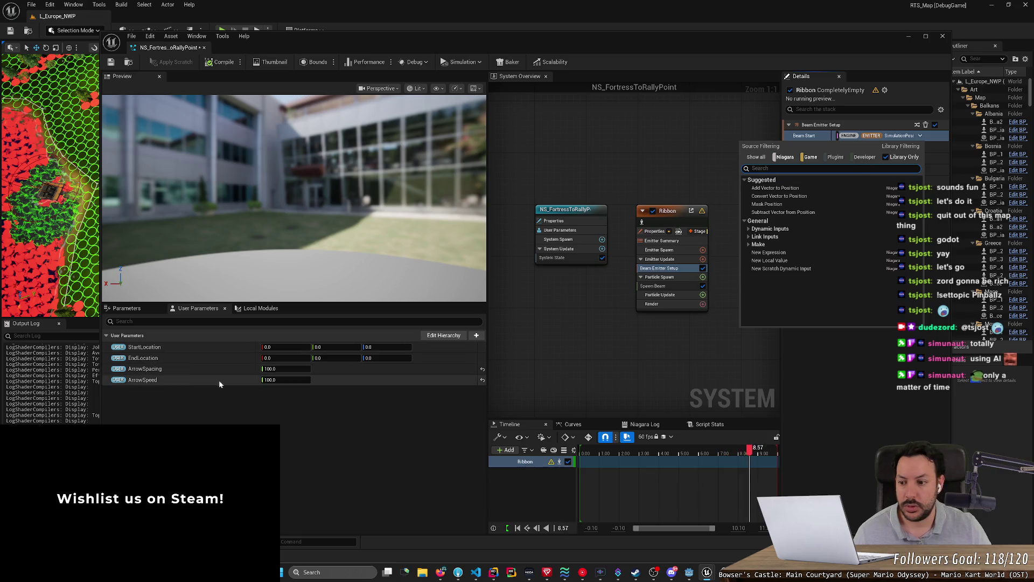
mouse_move(205, 346)
left_mouse_down()
mouse_move(839, 185)
mouse_move(873, 135)
left_mouse_up()
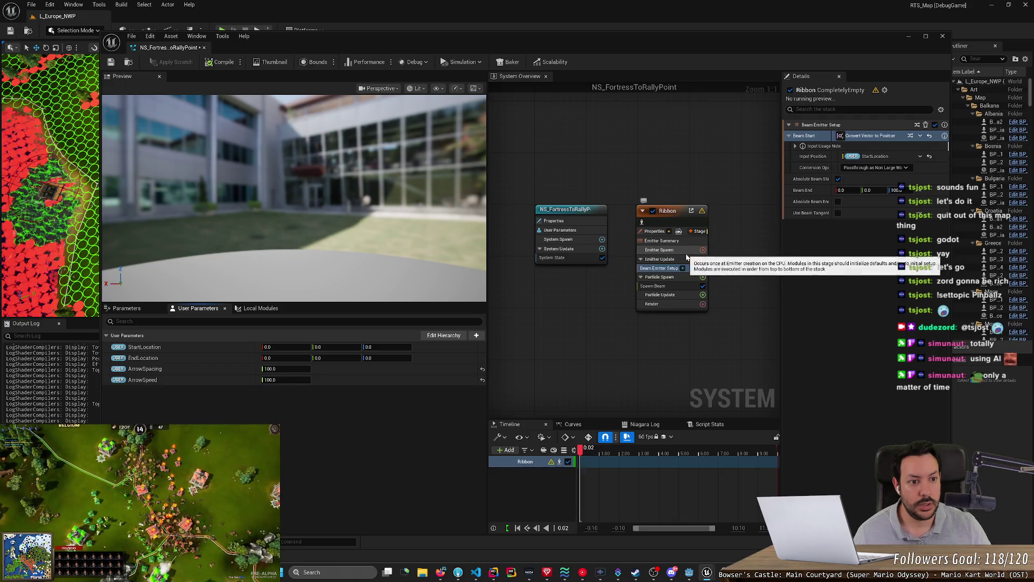
mouse_move(143, 358)
left_mouse_down()
mouse_move(681, 251)
mouse_move(877, 163)
mouse_move(881, 194)
left_mouse_up()
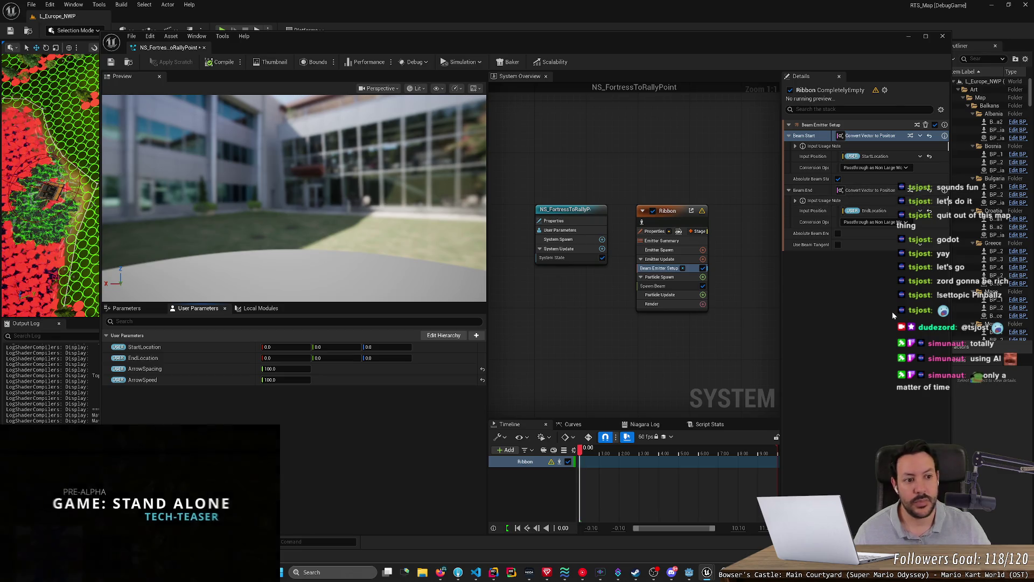
key("alt+Tab")
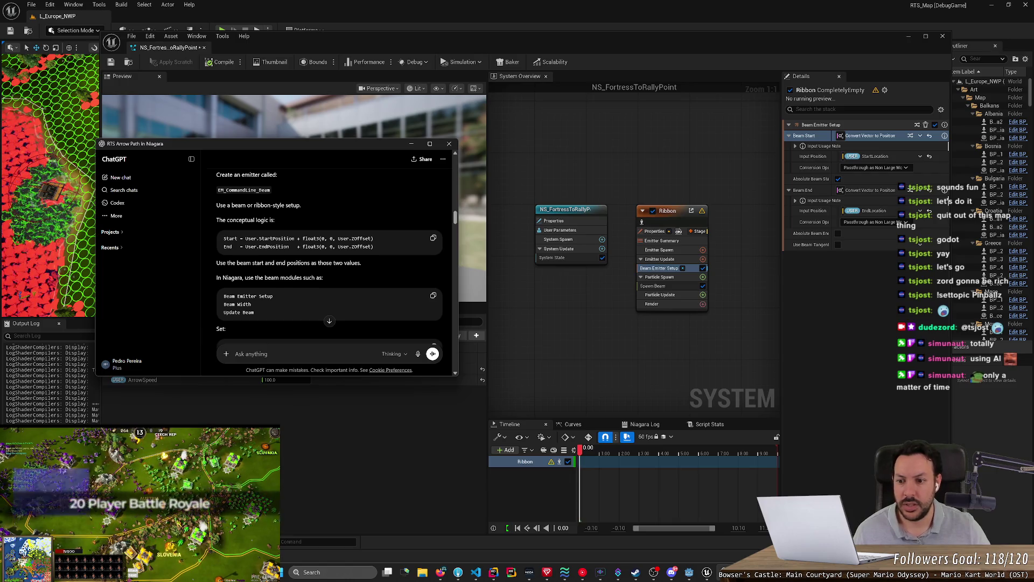
Enable the Spawn Beam module and review the beam start and end settings.
scroll(415, 253, "down", 1)
mouse_move(685, 270)
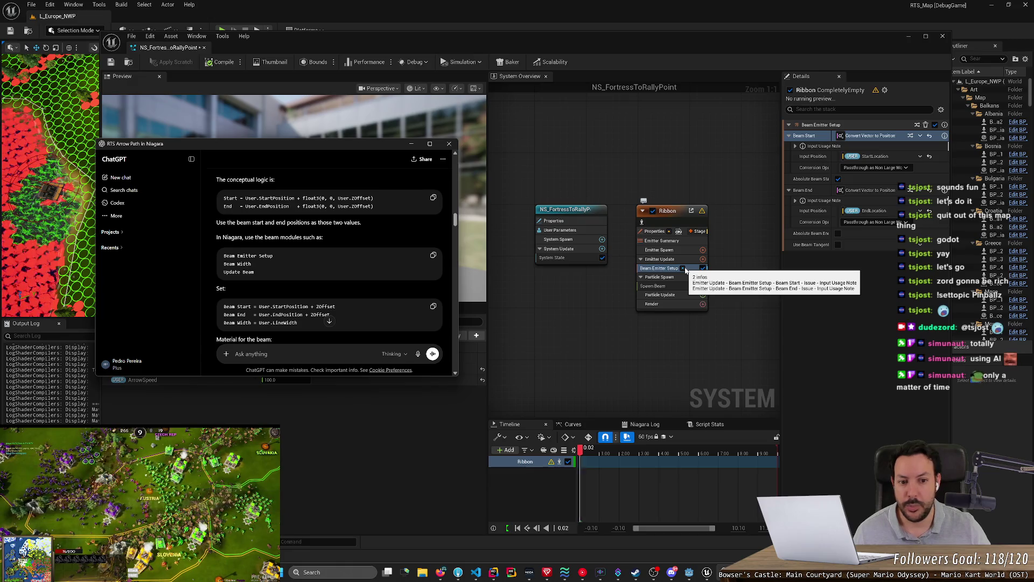
left_click(703, 286)
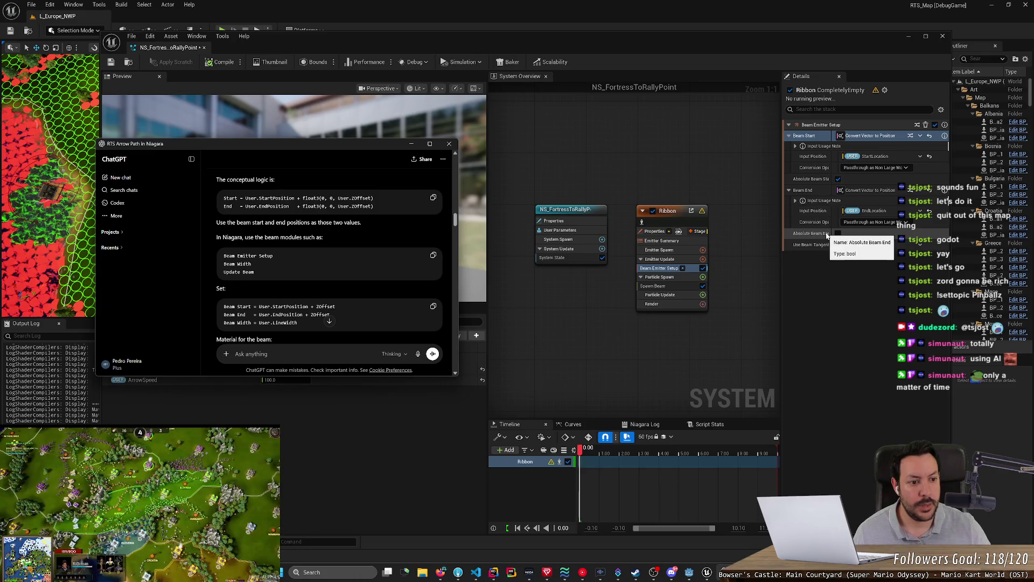
left_click(831, 235)
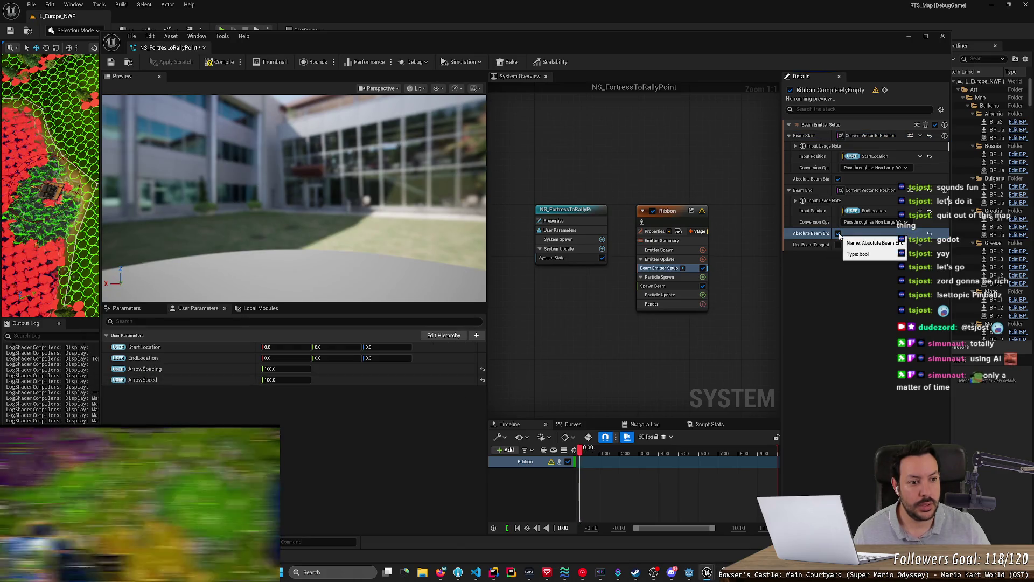
left_click(796, 201)
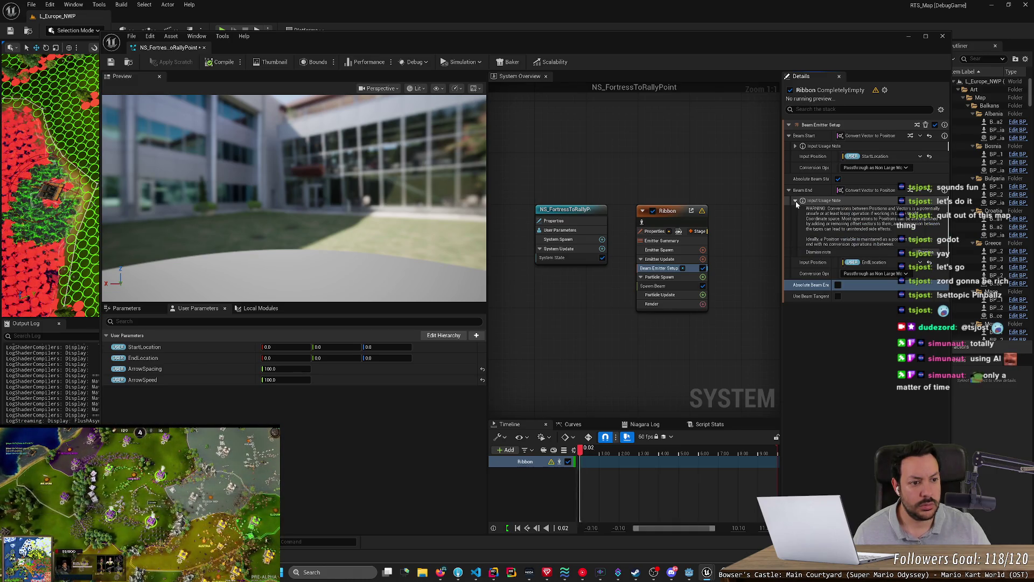
left_click(796, 201)
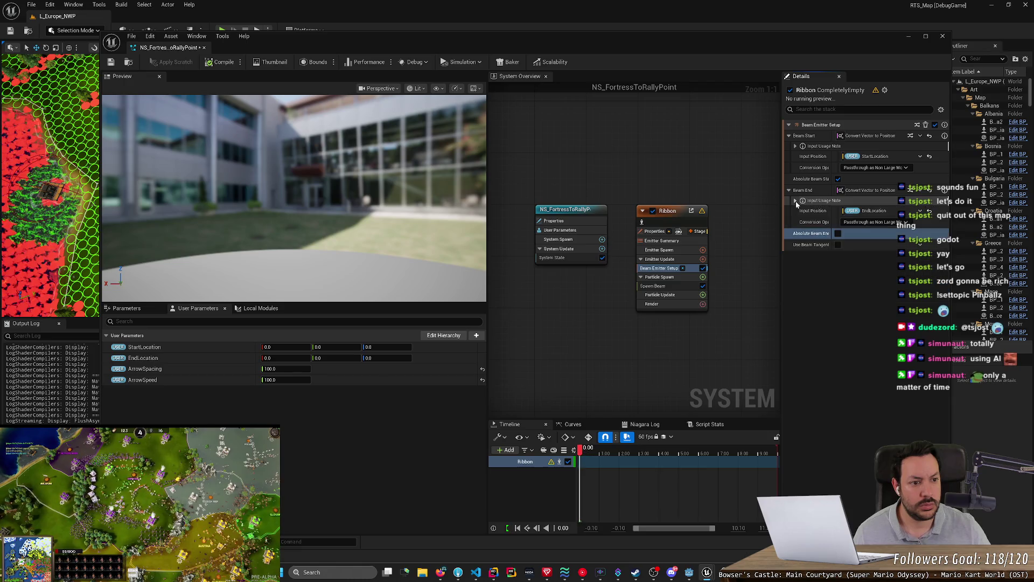
left_click(789, 136)
left_click(788, 136)
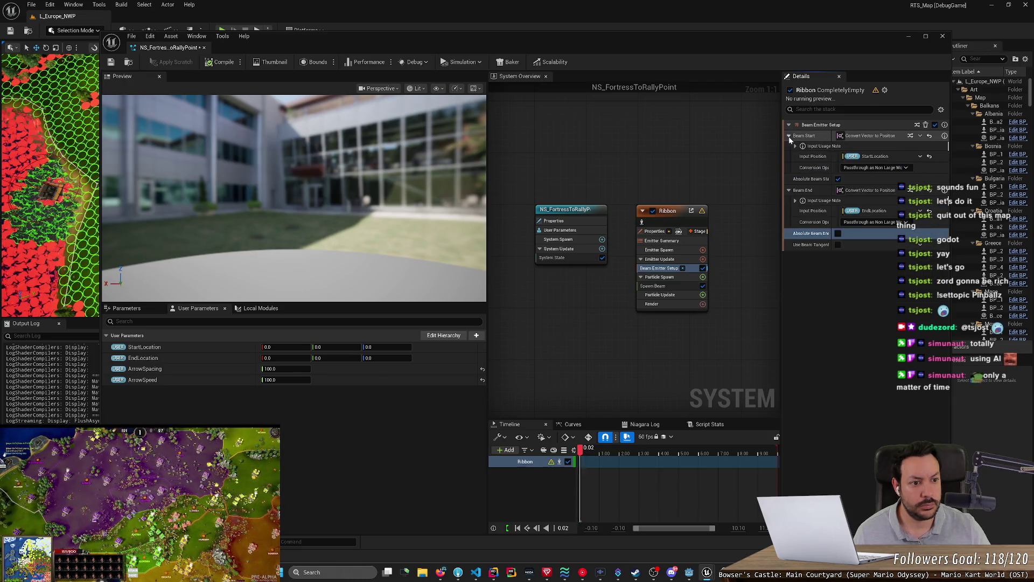
Tick Absolute Beam End so it matches the absolute beam start.
left_click(838, 234)
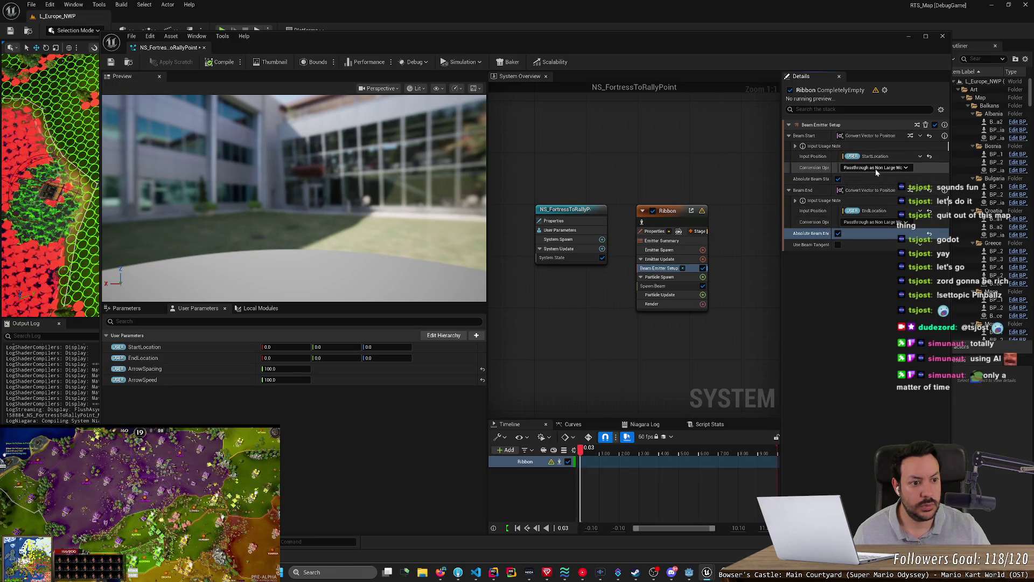
left_click(875, 222)
left_click(887, 277)
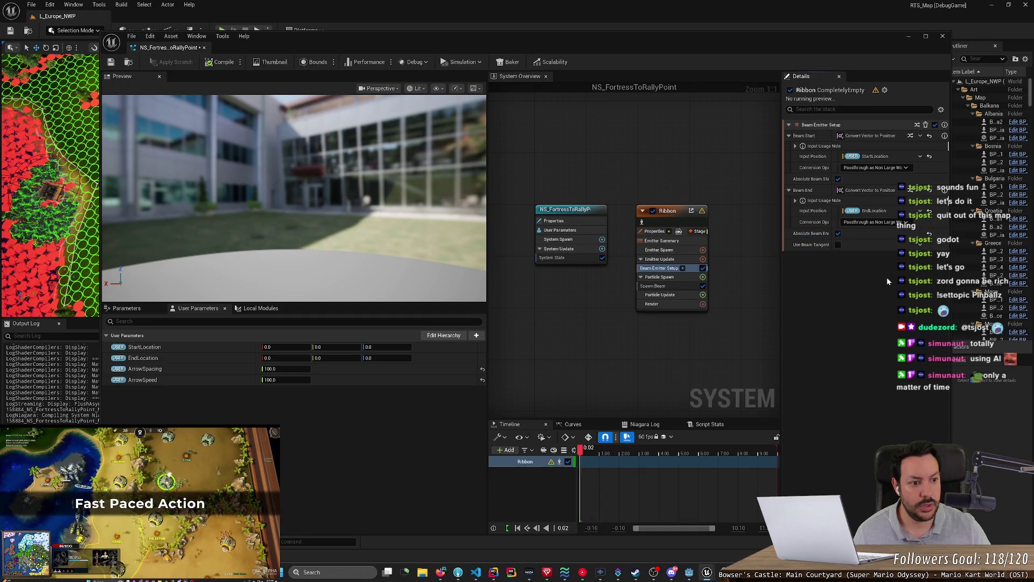
key("alt+Tab")
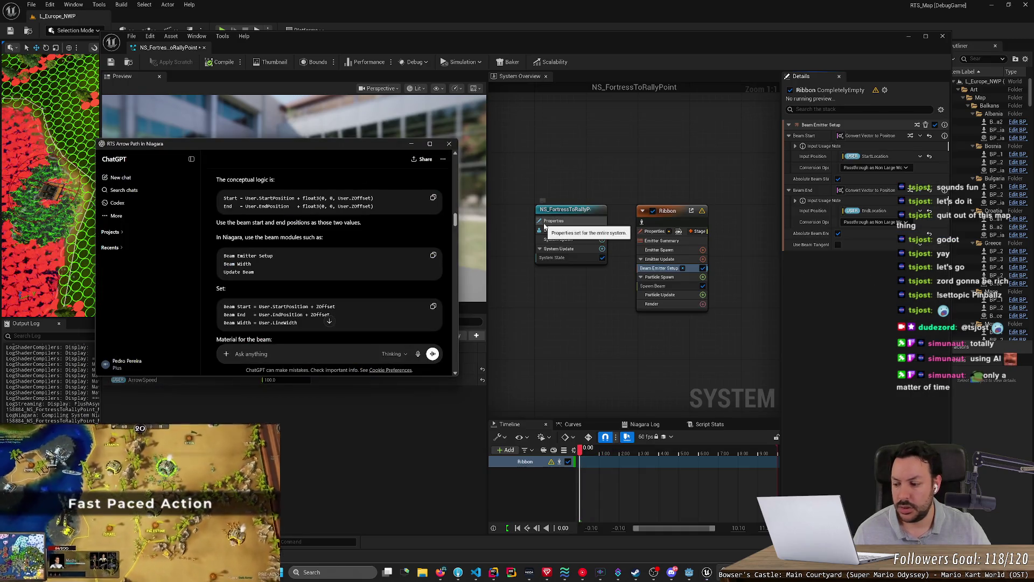
scroll(401, 245, "down", 1)
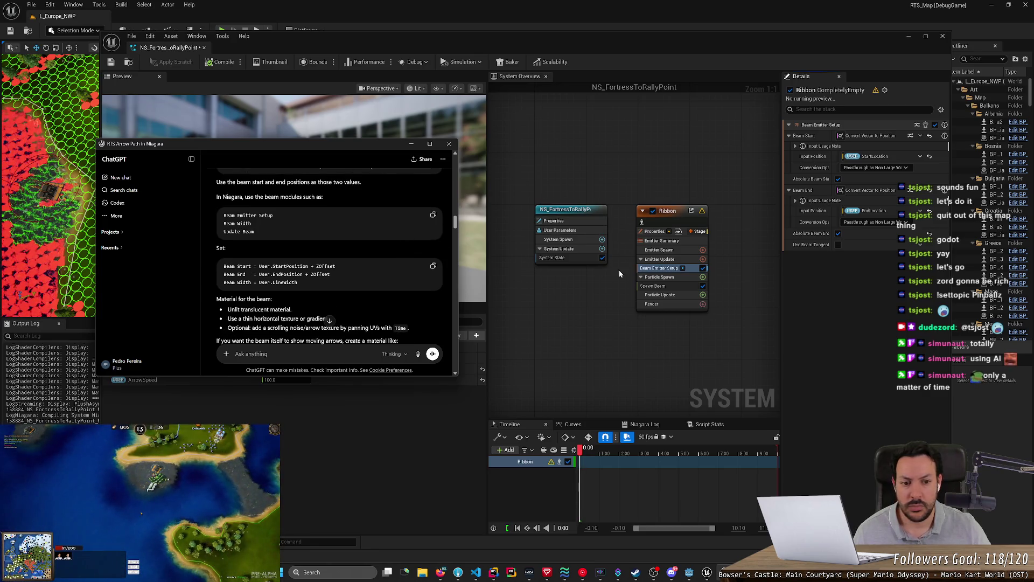
left_click(705, 262)
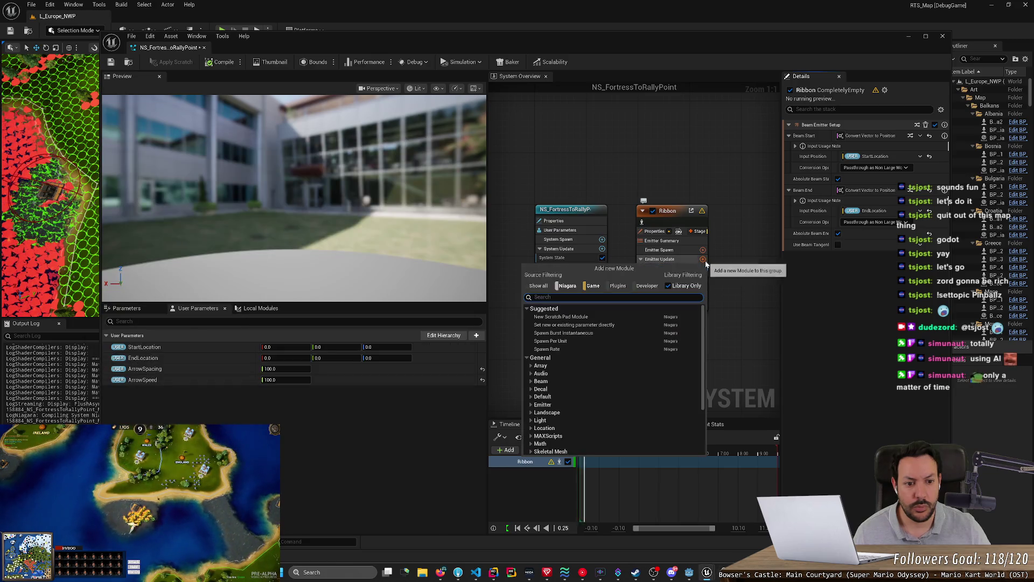
Add Beam Emitter Setup to Emitter Update and a Beam Width module to Particle Spawn.
type("bea")
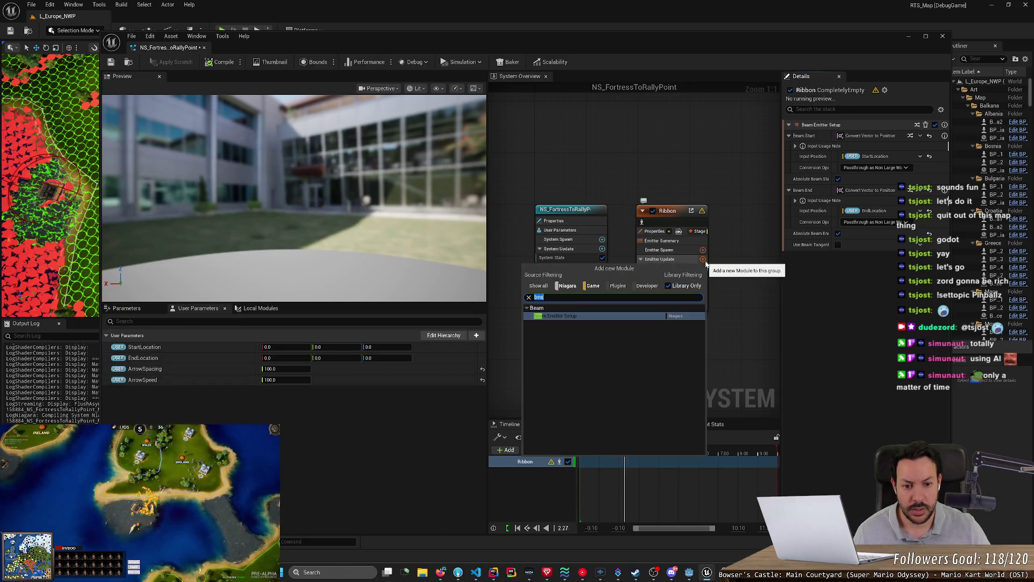
key("Return")
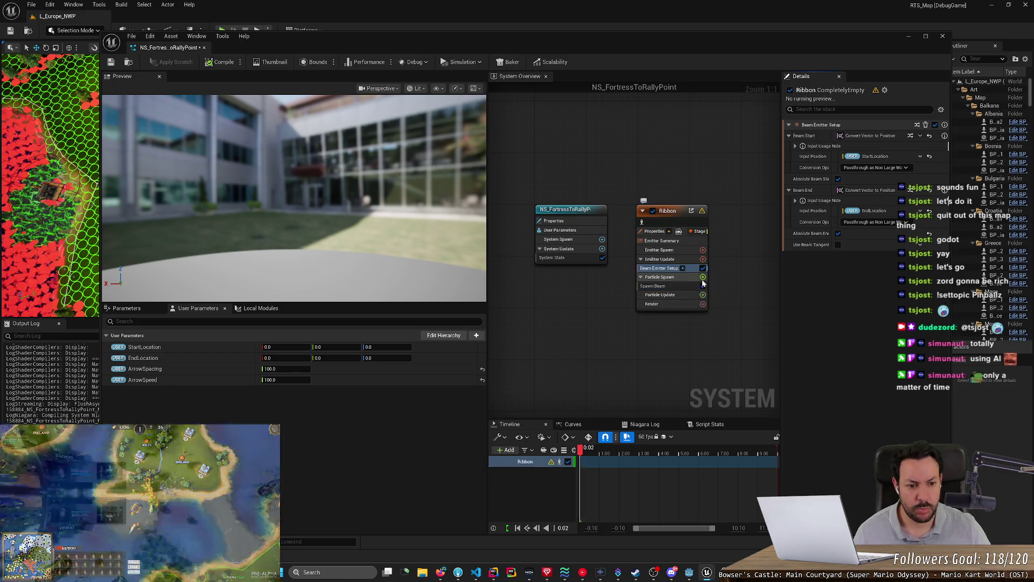
left_click(703, 277)
type("bwa")
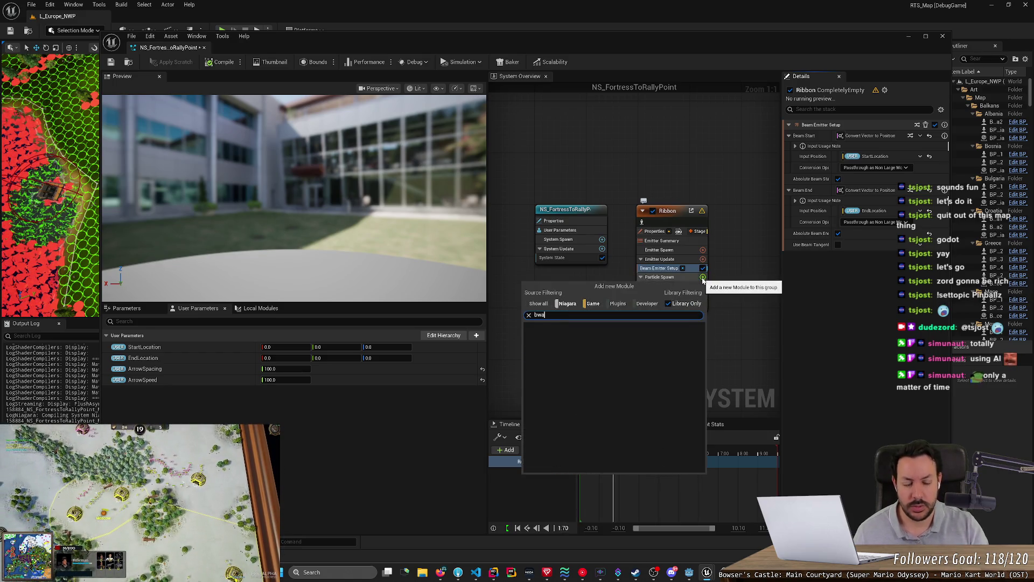
key("BackSpace")
key("BackSpace")
type("ea")
key("Return")
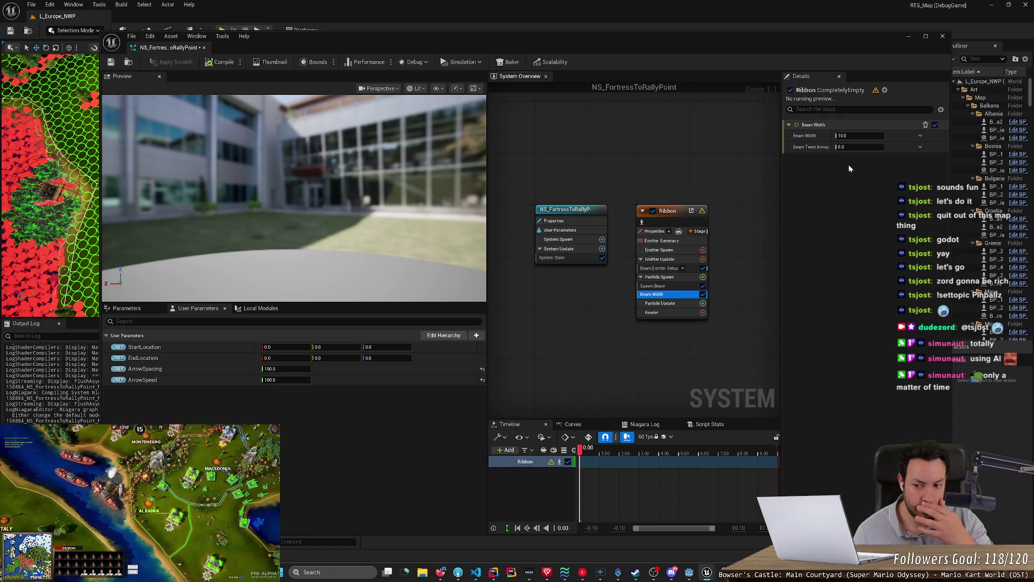
left_click(476, 335)
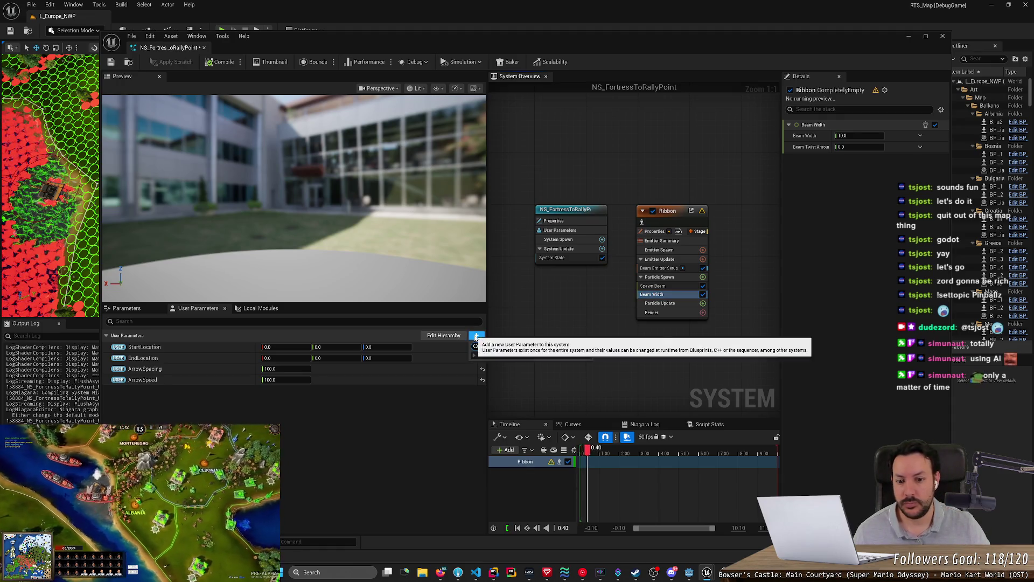
Create a new float user parameter named LineWidth.
type("b")
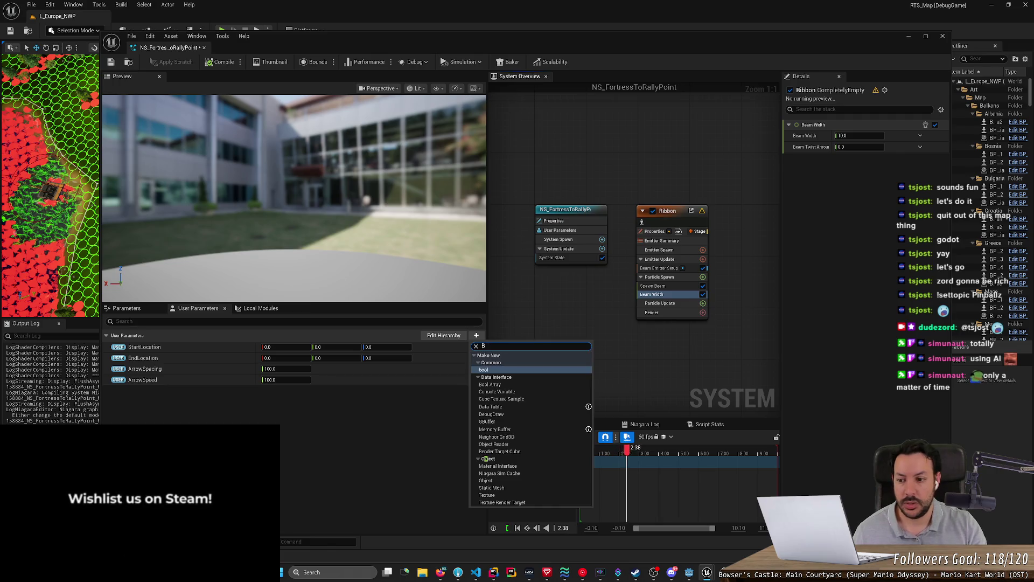
key("alt+Tab")
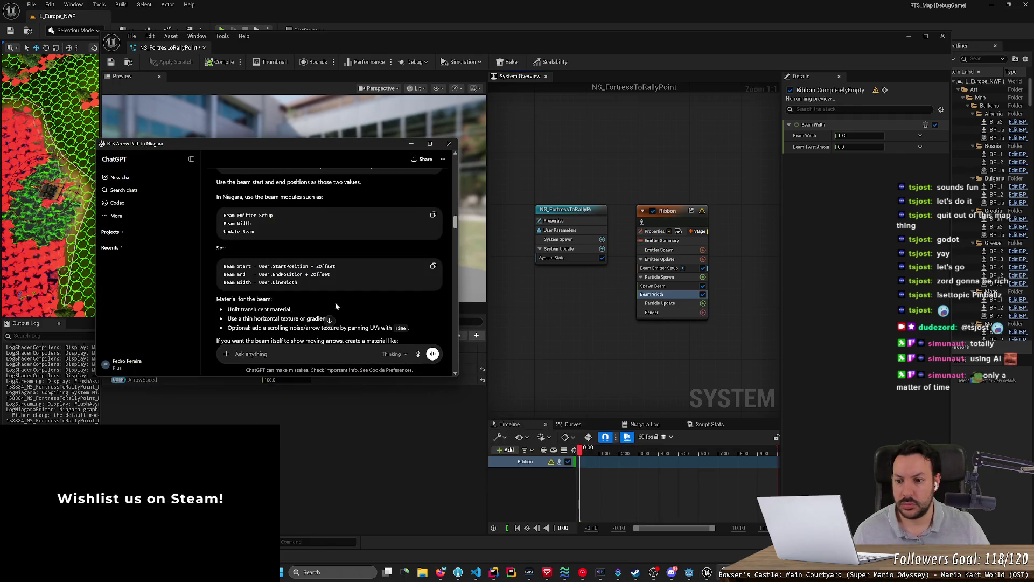
key("alt+Tab")
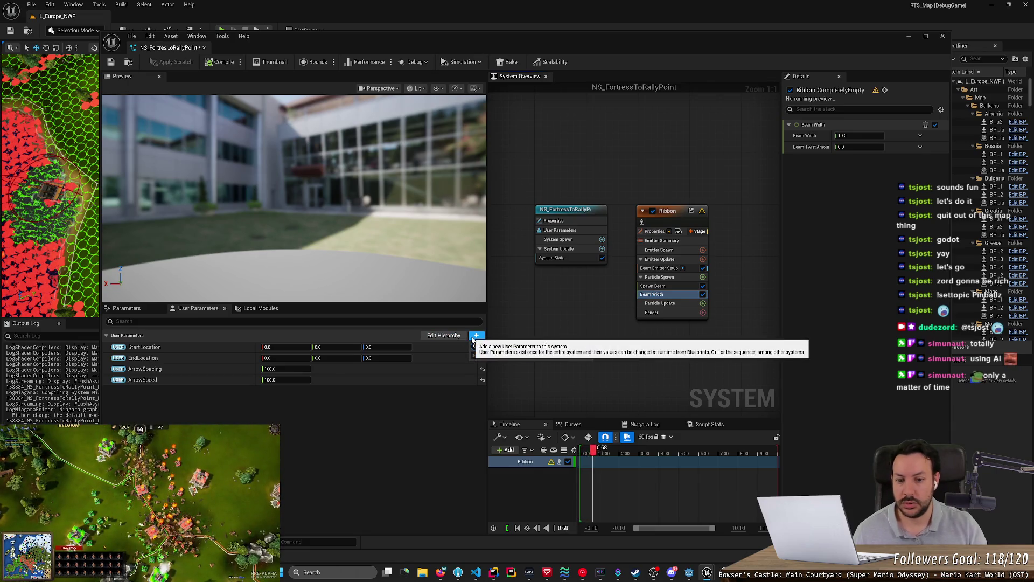
left_click(474, 336)
type("float")
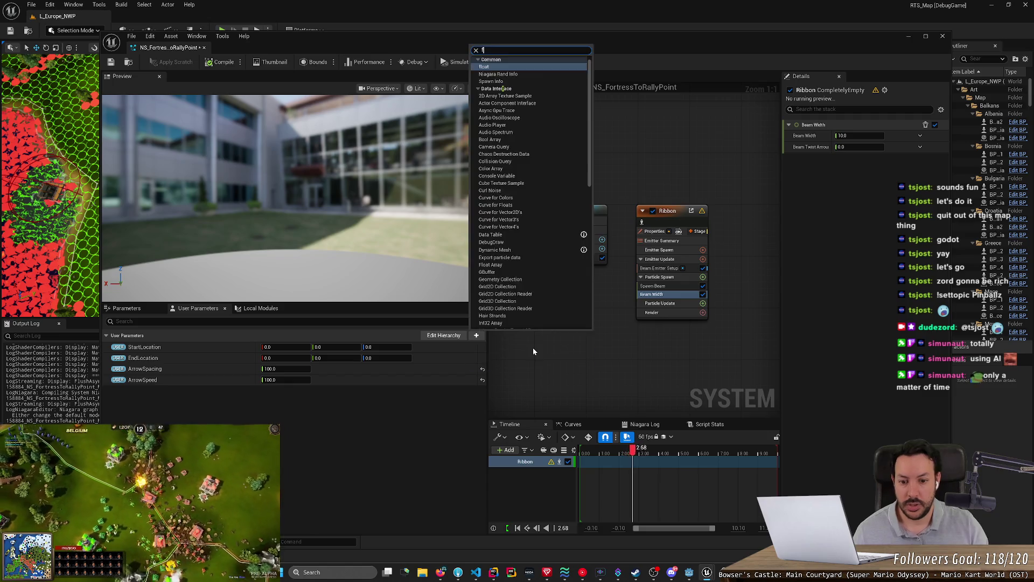
key("Return")
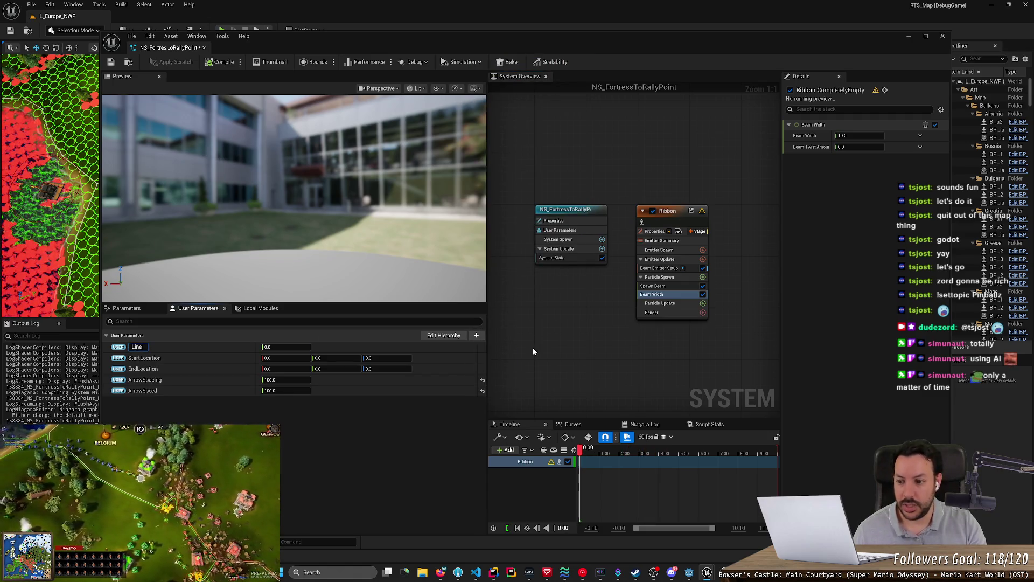
type("LineWidth")
key("Return")
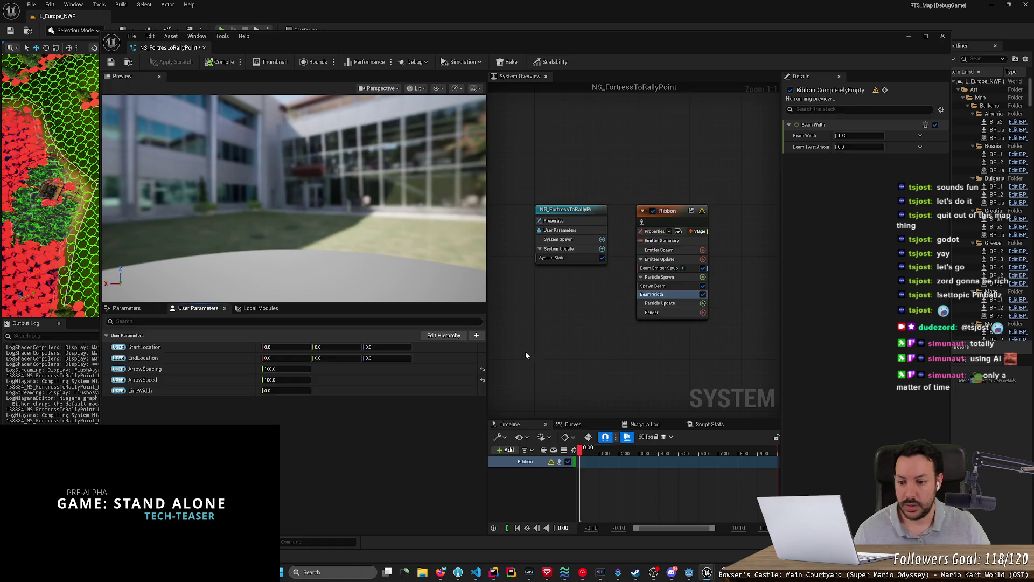
Set LineWidth's default to 12.0 and bind it to the beam's Beam Width.
key("alt+Tab")
scroll(343, 298, "up", 3)
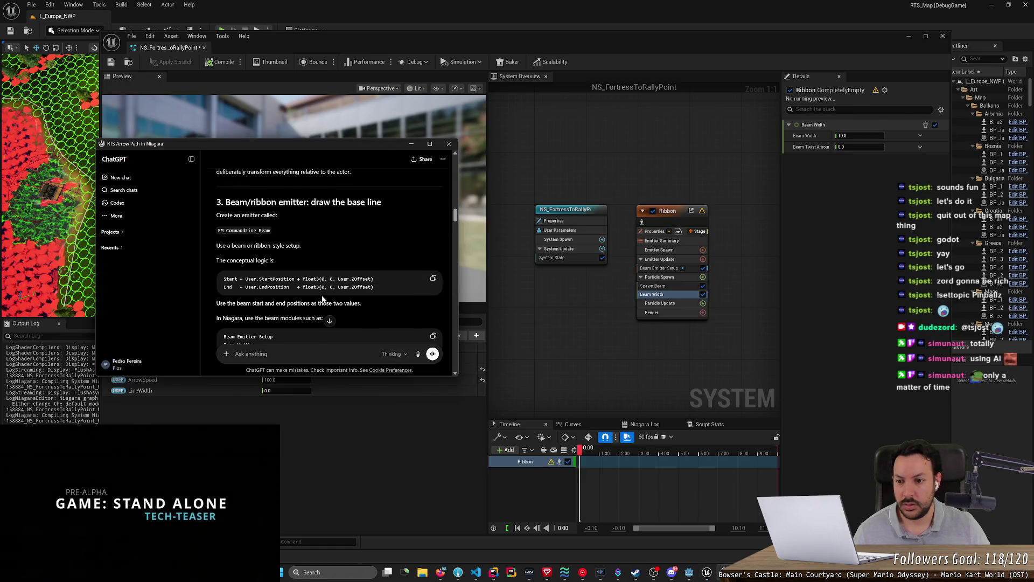
scroll(343, 298, "up", 3)
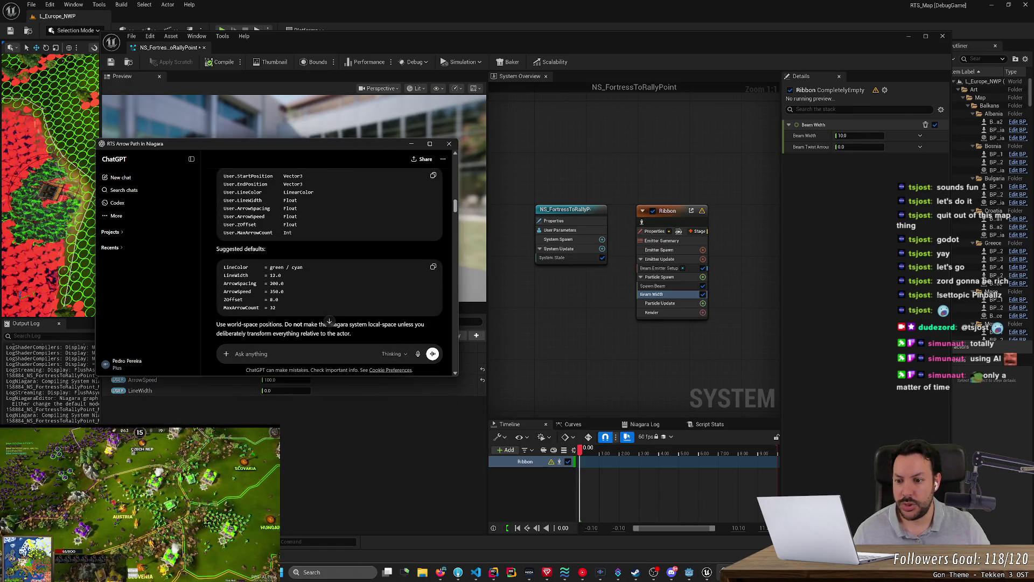
key("alt+Tab")
left_click(275, 391)
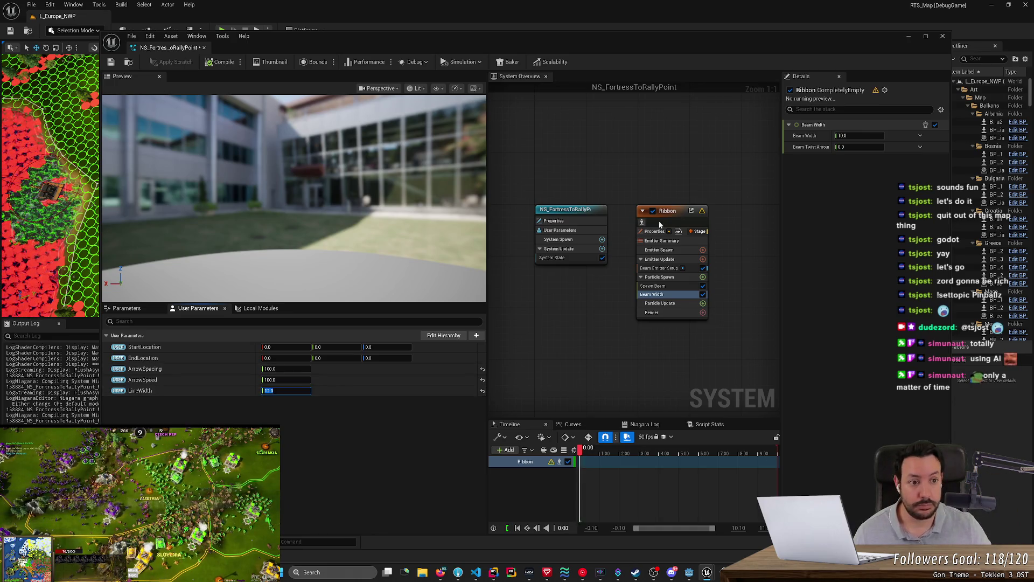
mouse_move(146, 390)
left_mouse_down()
mouse_move(903, 170)
mouse_move(883, 136)
mouse_move(868, 135)
left_mouse_up()
key("alt+Tab")
scroll(363, 249, "down", 5)
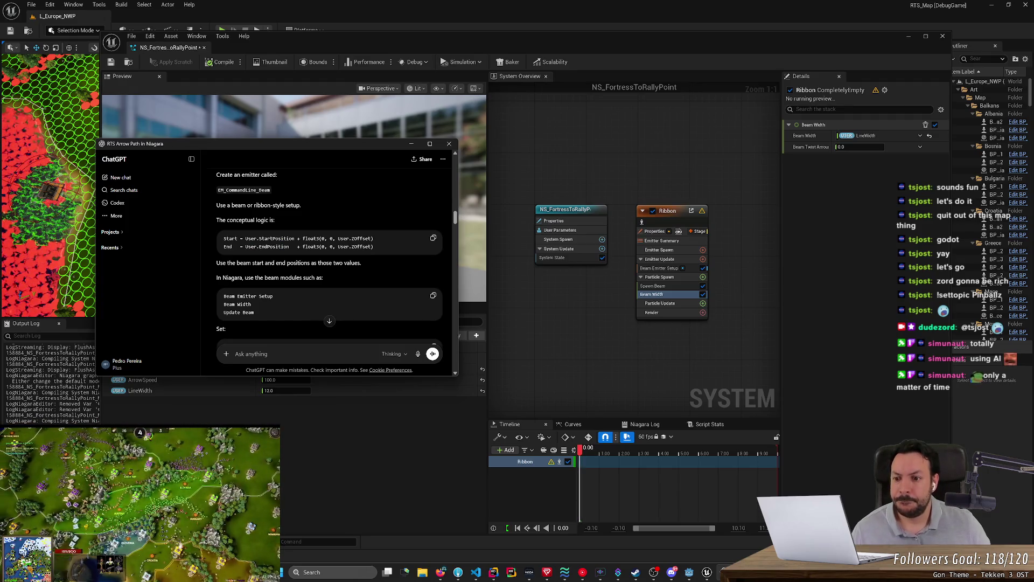
Add the Update Beam module to the Ribbon emitter's Particle Update stage via a 'beam' search.
scroll(329, 259, "down", 2)
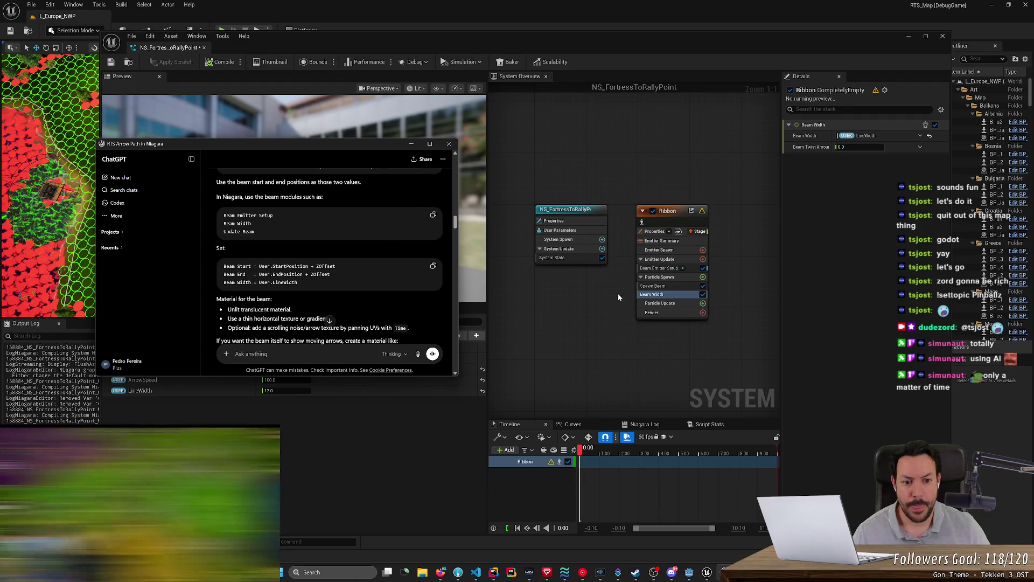
left_click(703, 304)
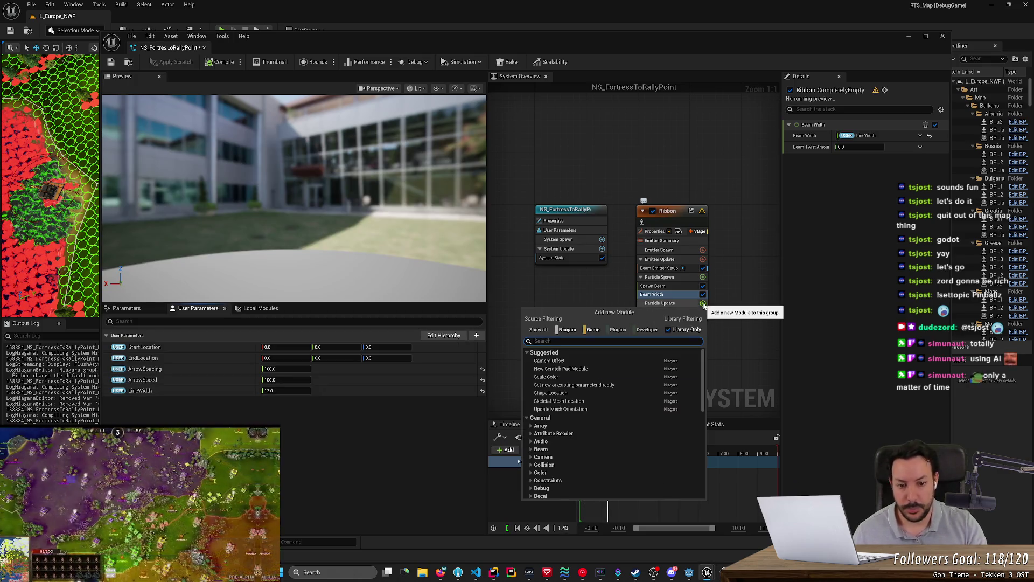
type("beam")
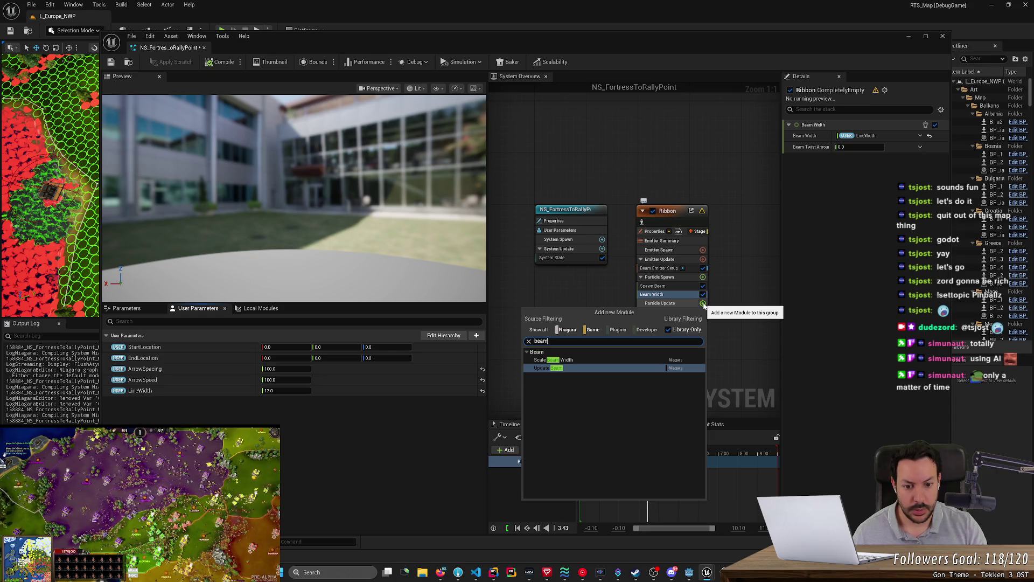
key("Return")
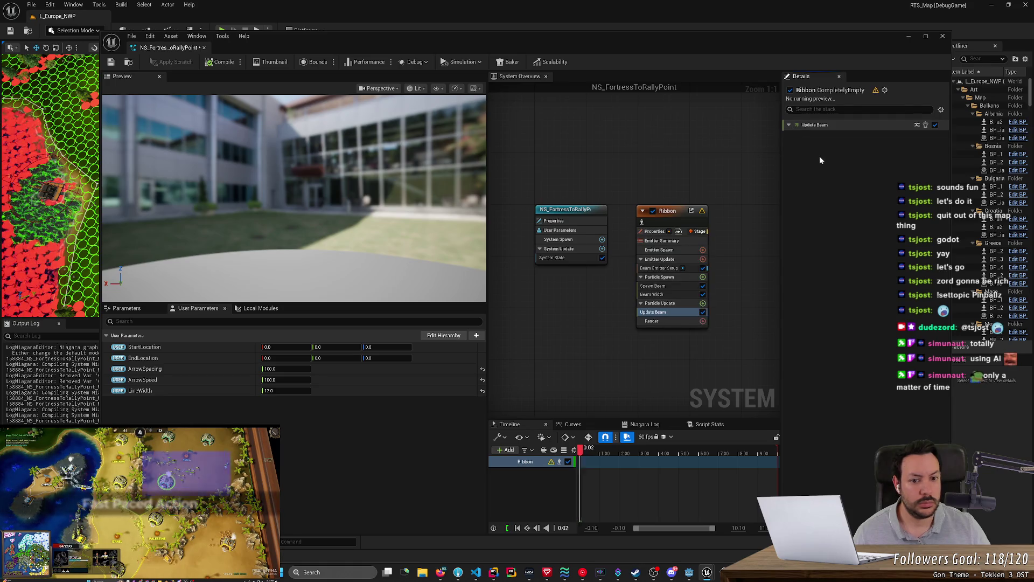
key("alt+Tab")
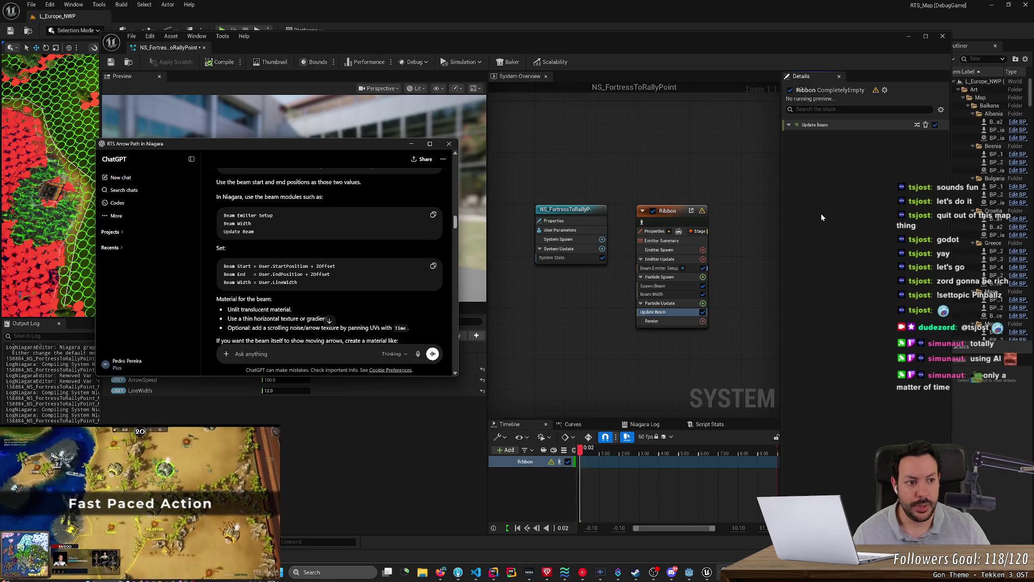
left_click(658, 250)
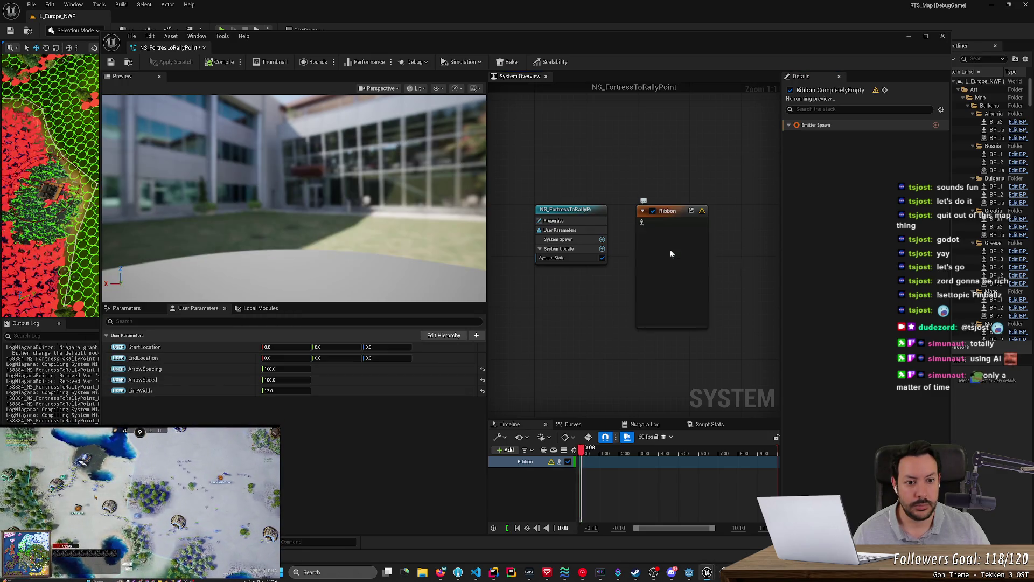
left_click(658, 268)
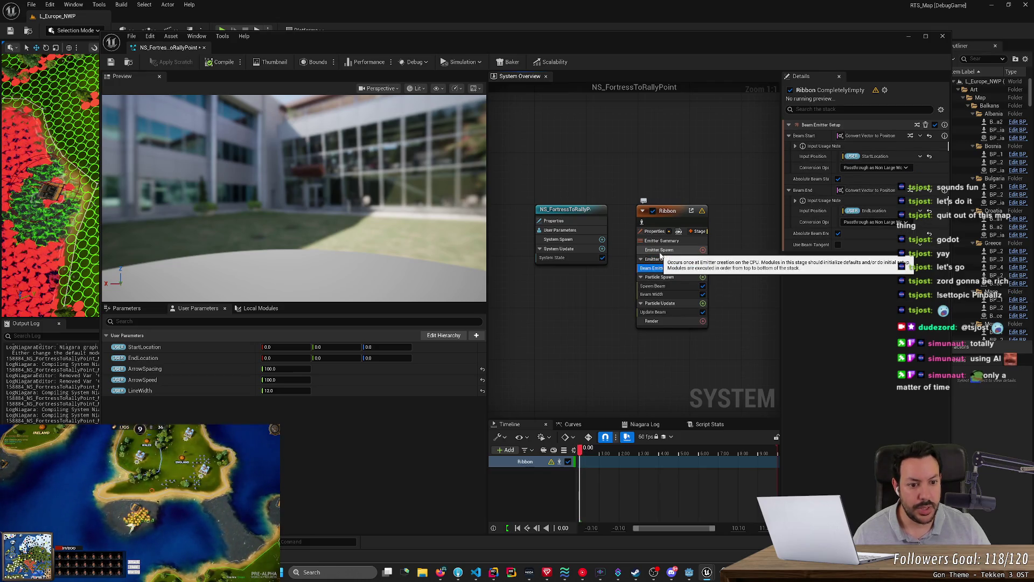
left_click(660, 250)
left_click(703, 250)
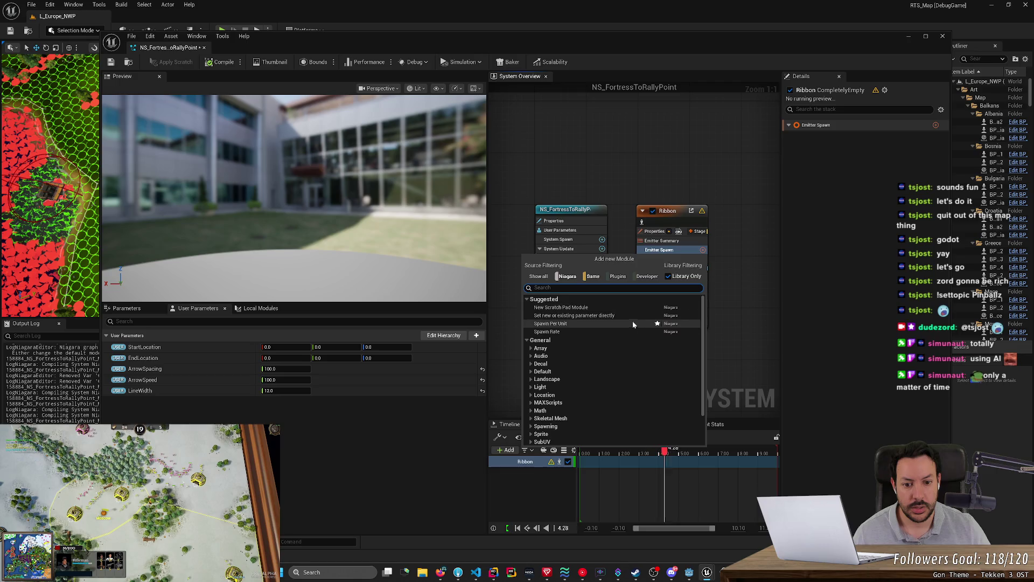
scroll(560, 390, "down", 2)
scroll(570, 390, "down", 1)
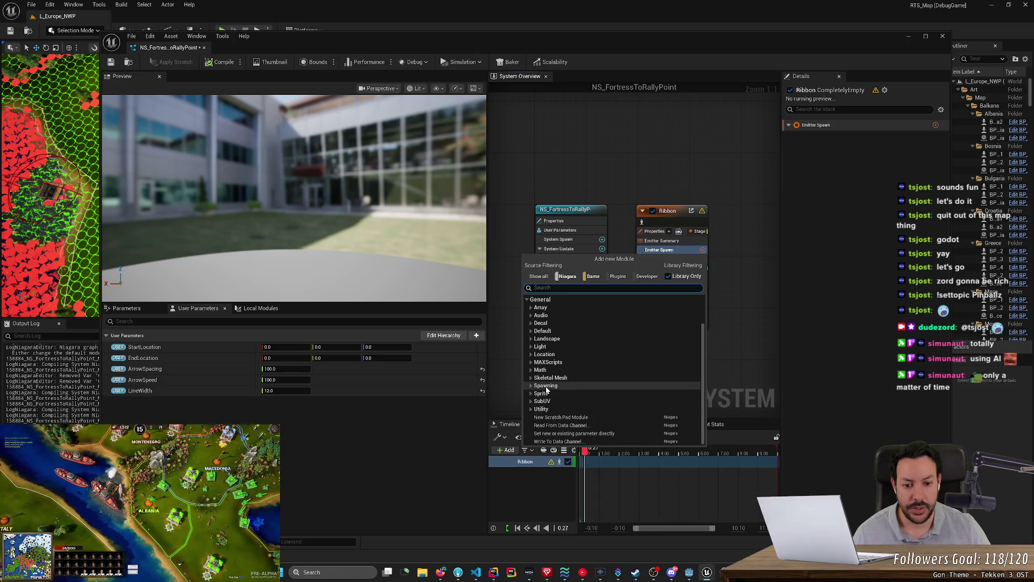
left_click(532, 354)
left_click(531, 355)
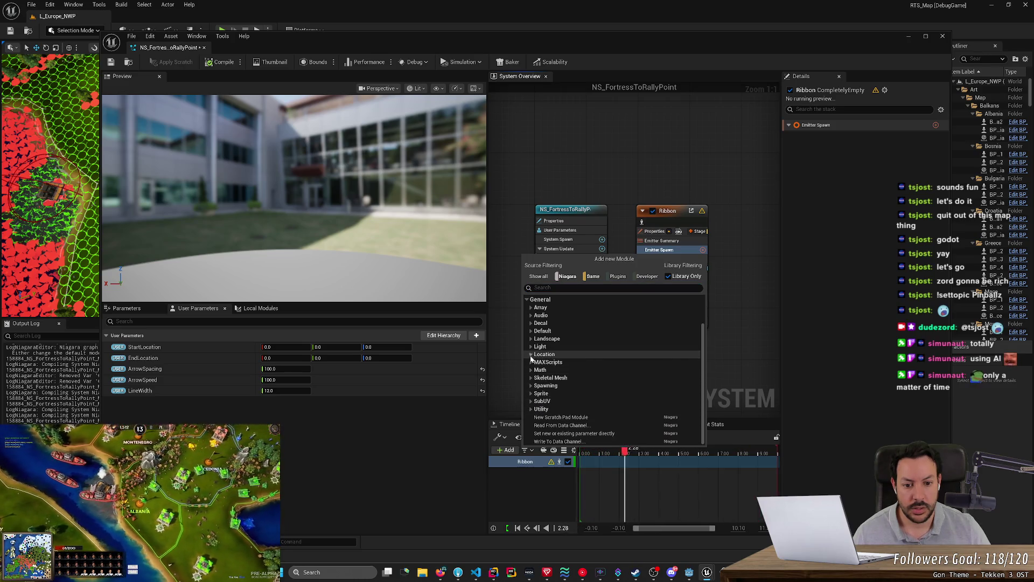
left_click(531, 331)
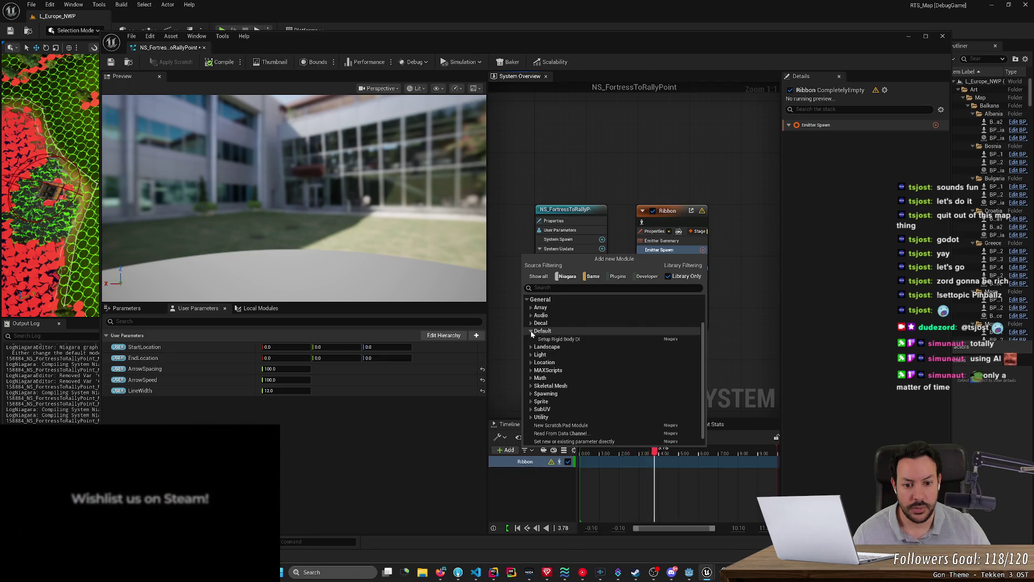
left_click(532, 332)
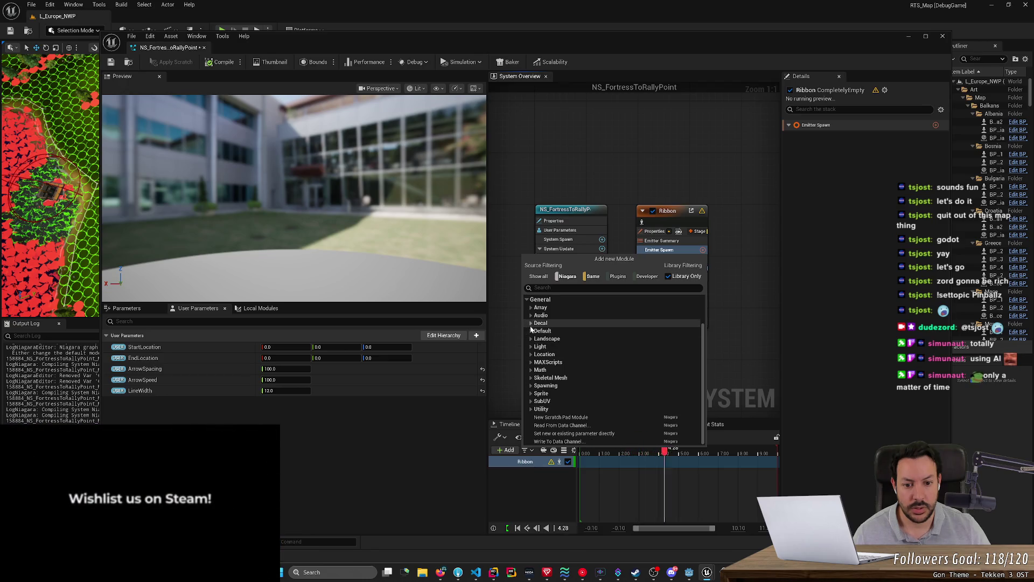
scroll(541, 372, "up", 2)
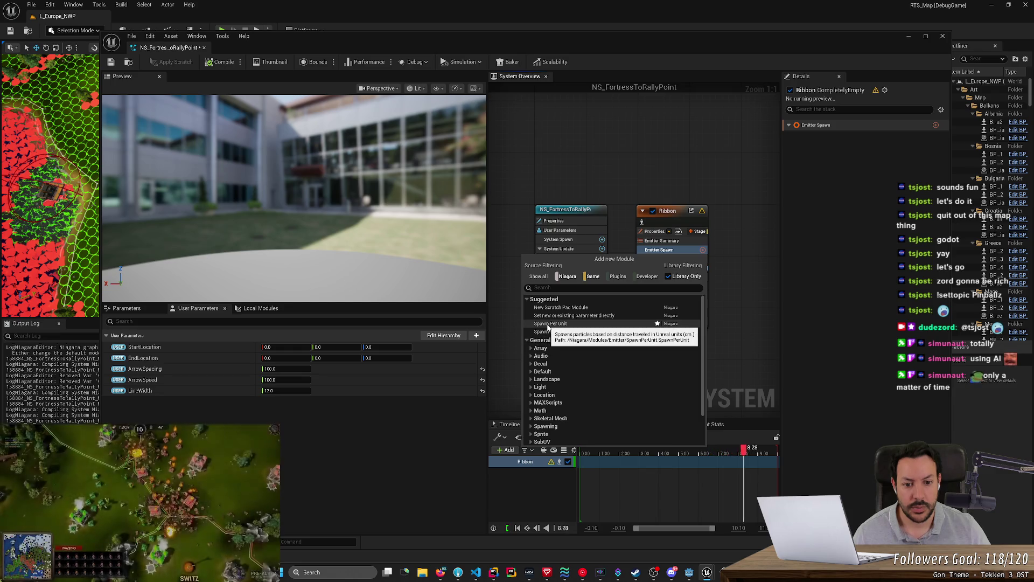
left_click(808, 302)
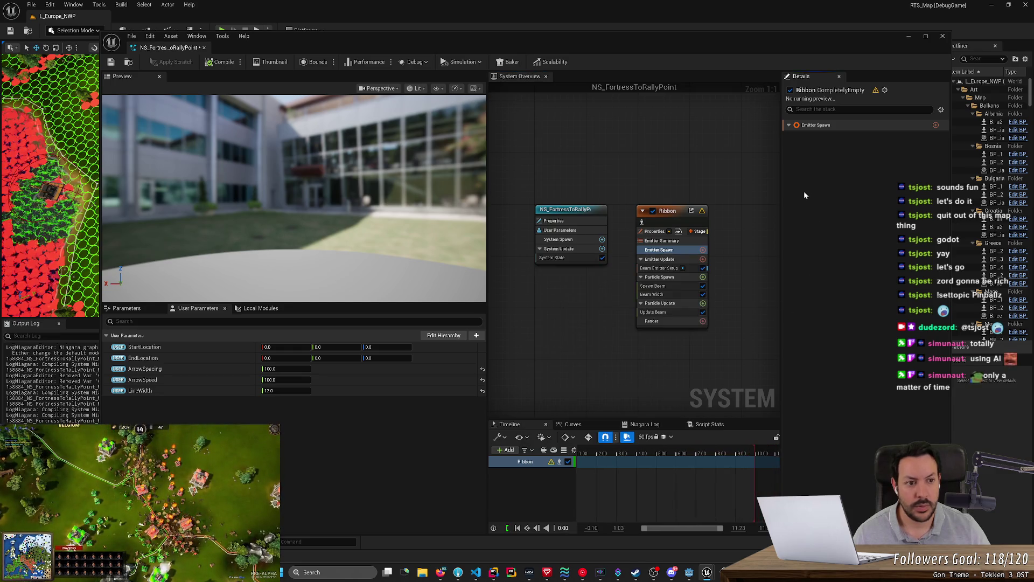
key("alt+Tab")
left_click(935, 126)
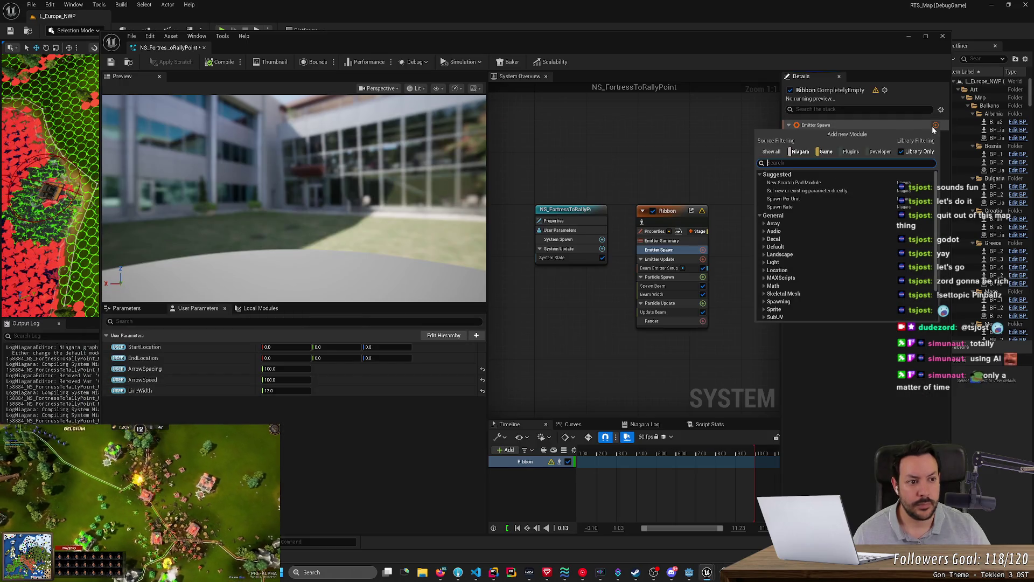
left_click(820, 363)
key("alt+Tab")
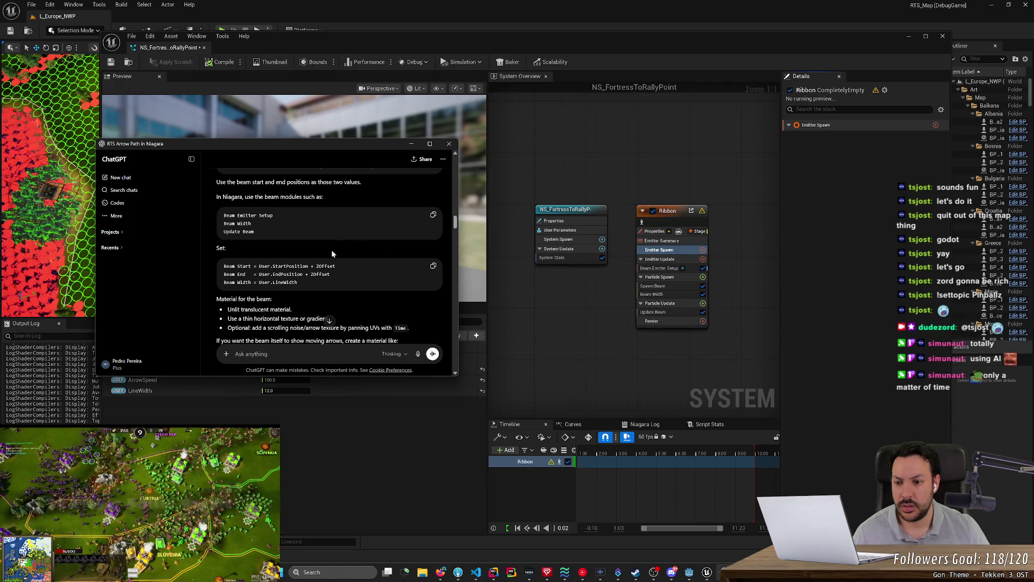
scroll(331, 250, "down", 2)
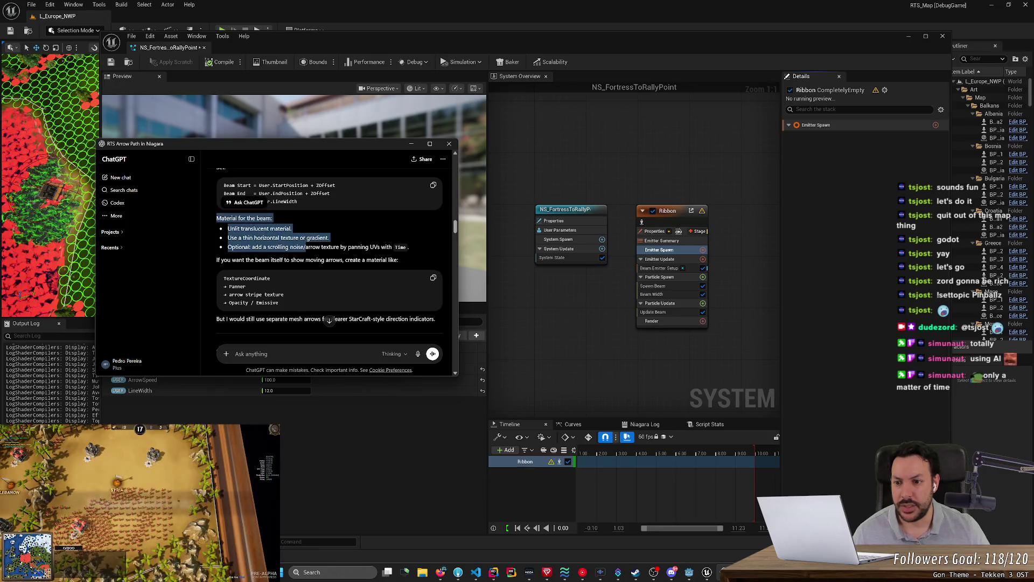
Add a Ribbon Renderer, using DefaultRibbonMaterial, to the Ribbon emitter's Render section.
scroll(330, 253, "down", 4)
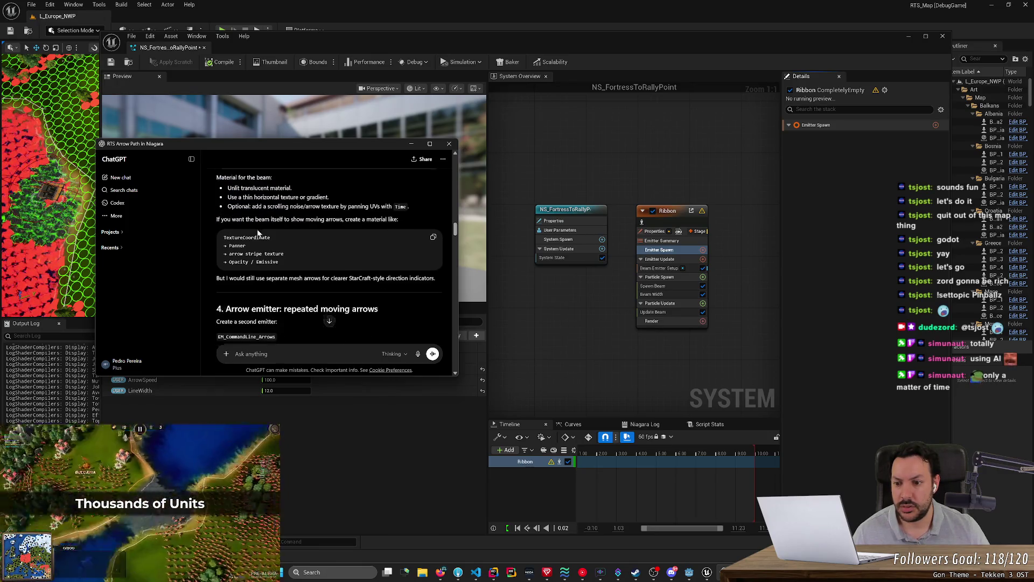
scroll(330, 254, "up", 4)
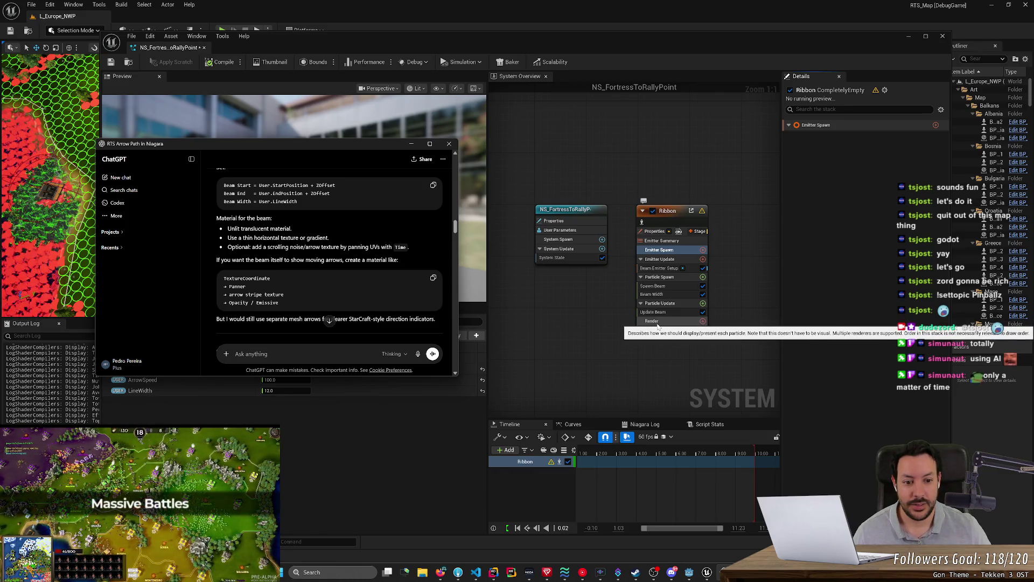
left_click(703, 321)
type("b")
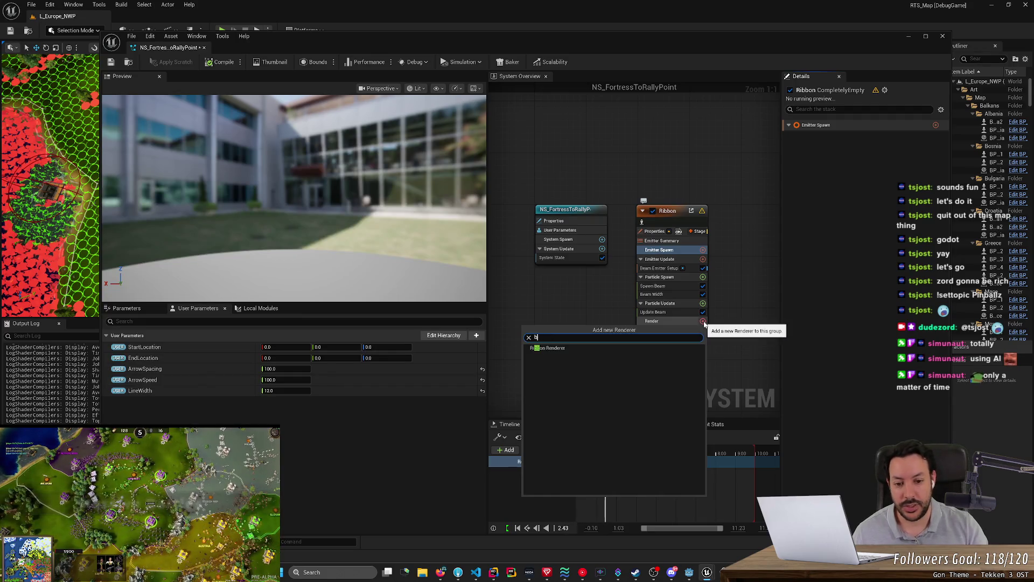
key("BackSpace")
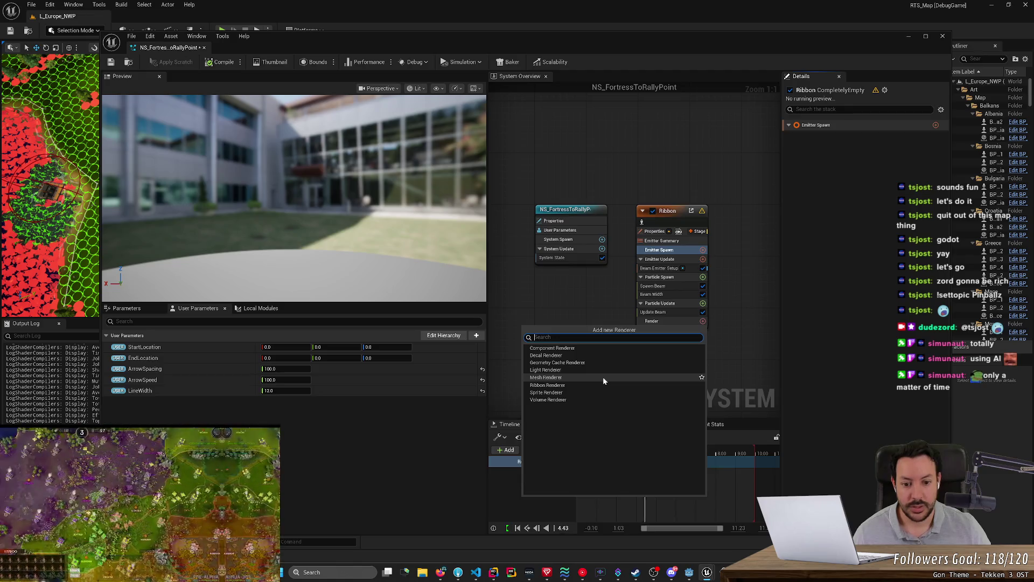
key("alt+Tab")
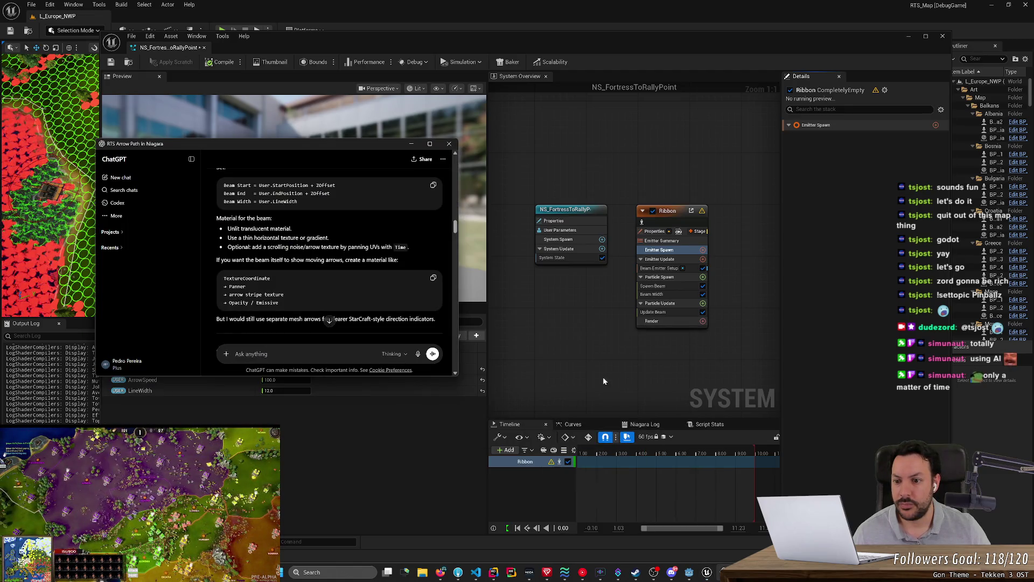
left_click(703, 321)
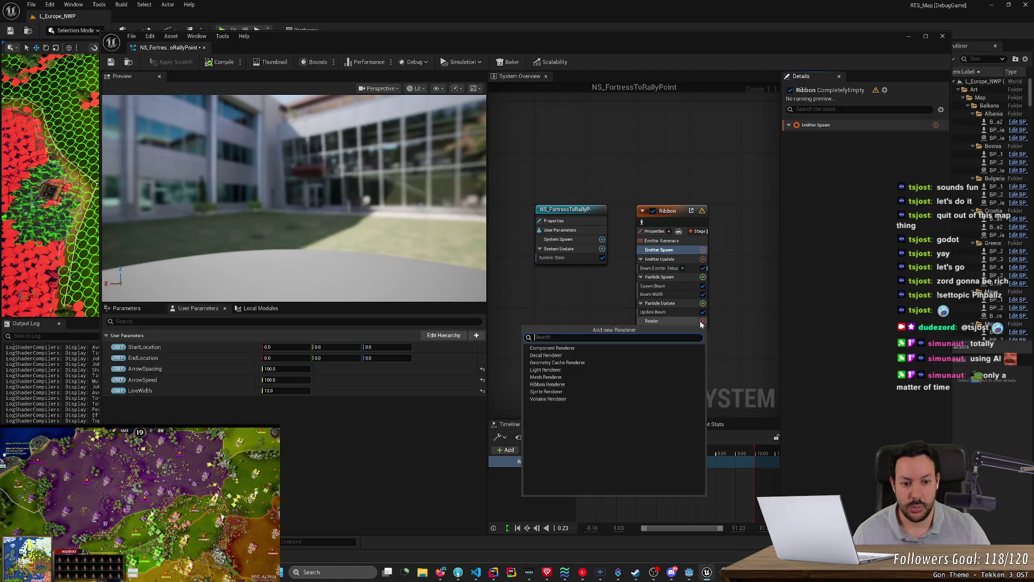
left_click(546, 385)
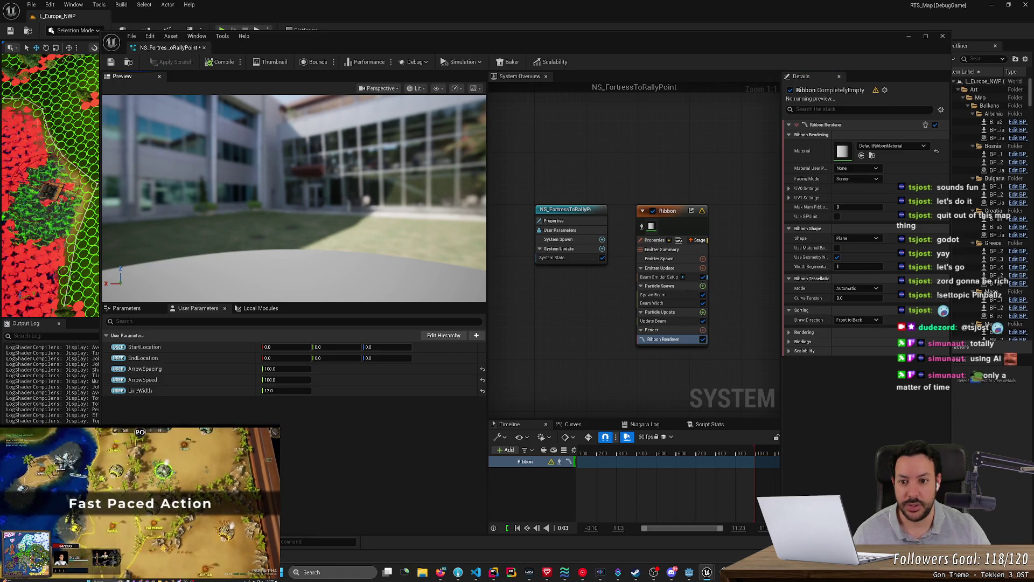
Change EndLocation's Z to 1.0, then play, restart and stop the Timeline preview.
left_click(404, 348)
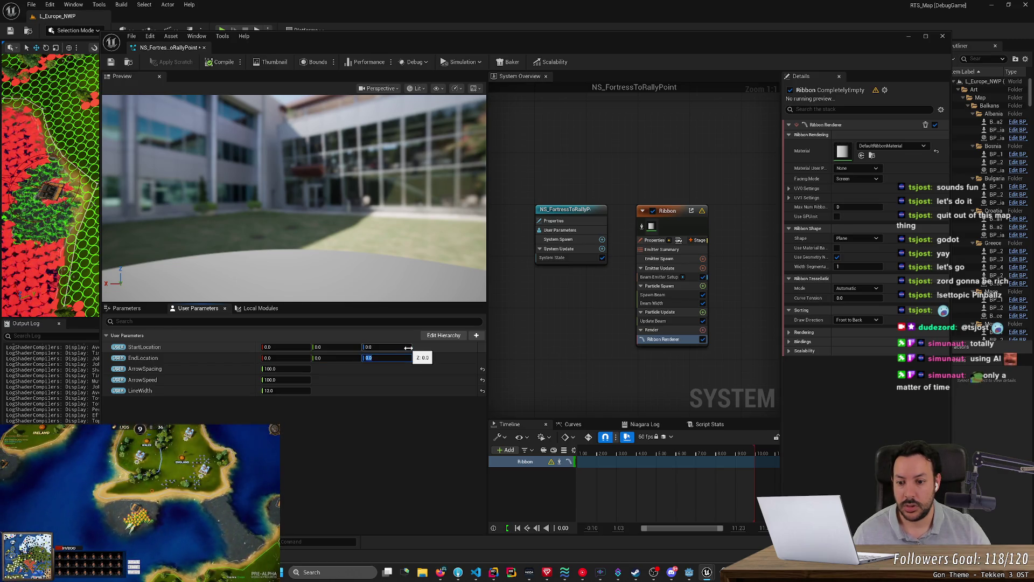
type("100")
type("1")
key("Return")
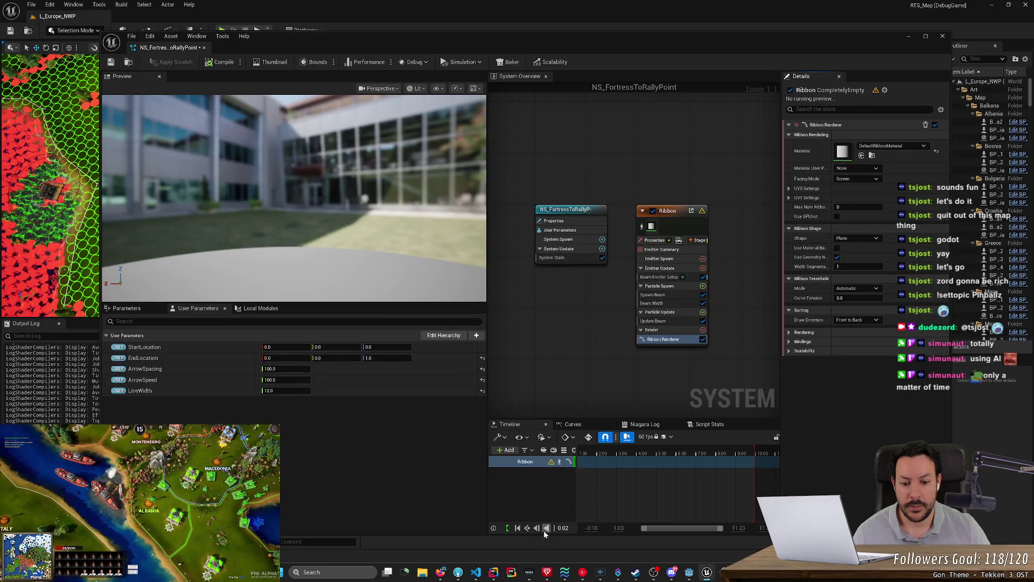
left_click(544, 530)
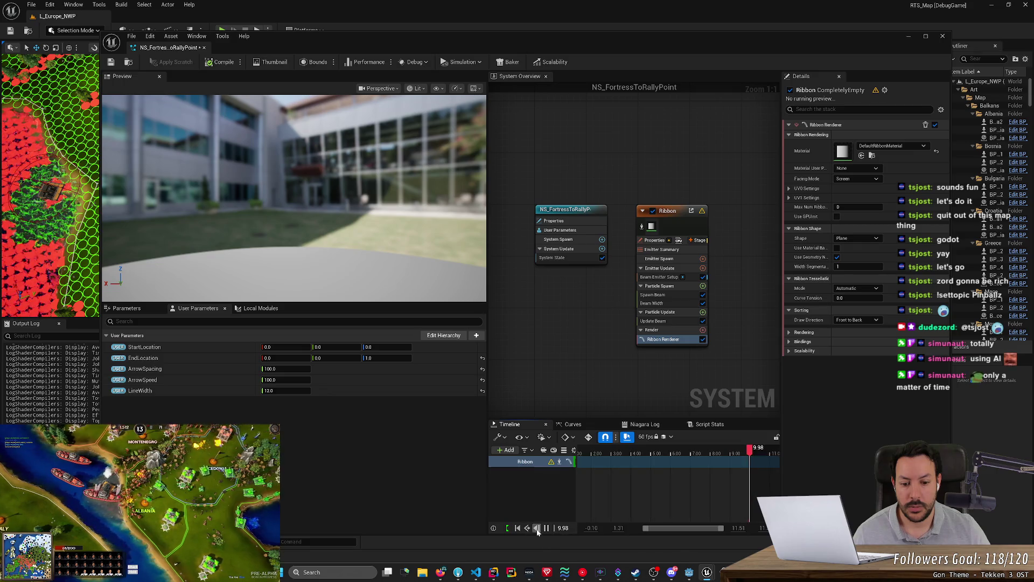
left_click(554, 529)
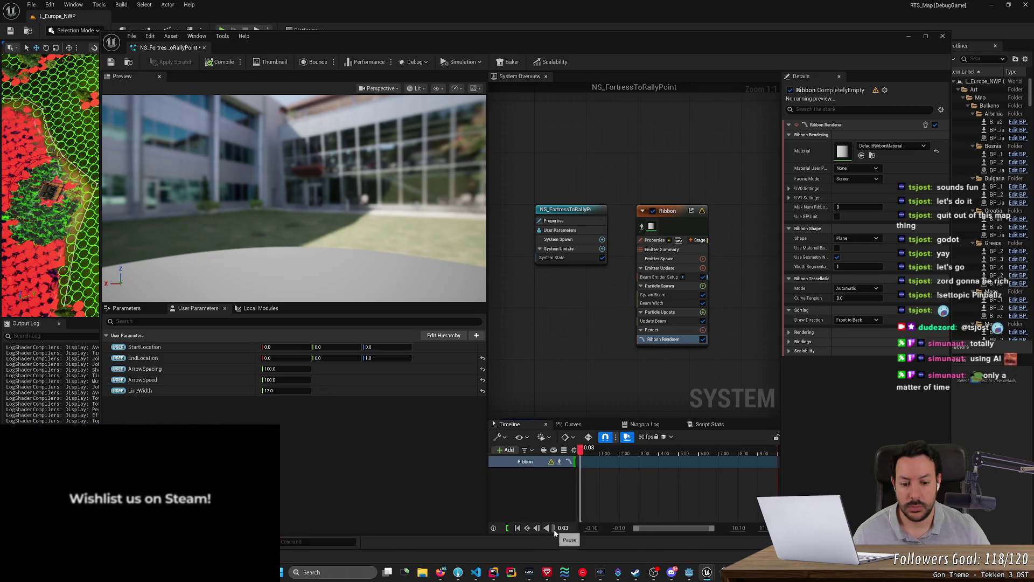
left_click(555, 529)
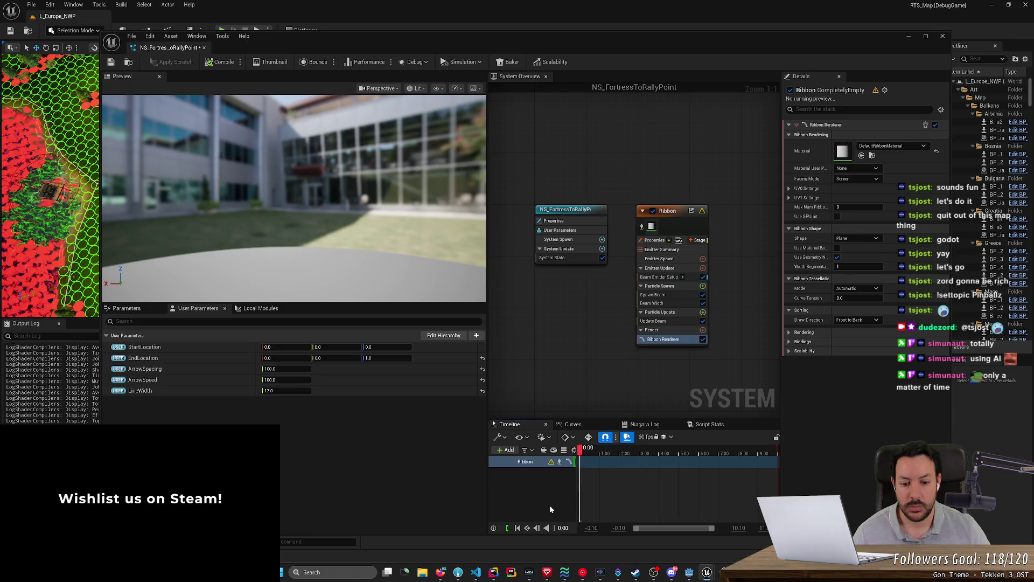
mouse_move(550, 462)
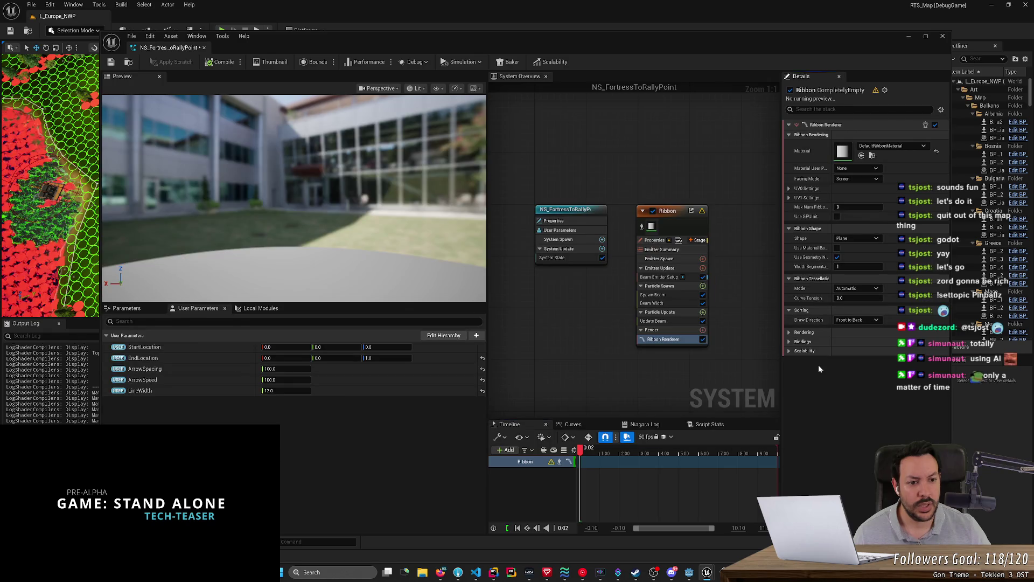
Inspect the DefaultRibbonMaterial graph from the ribbon's material picker, then close it.
left_click(853, 168)
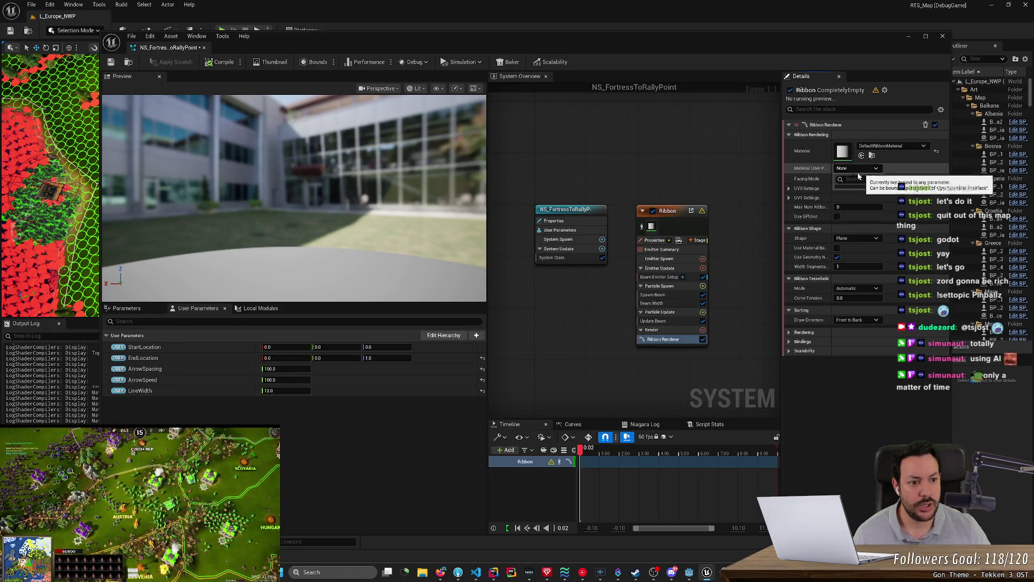
left_click(894, 146)
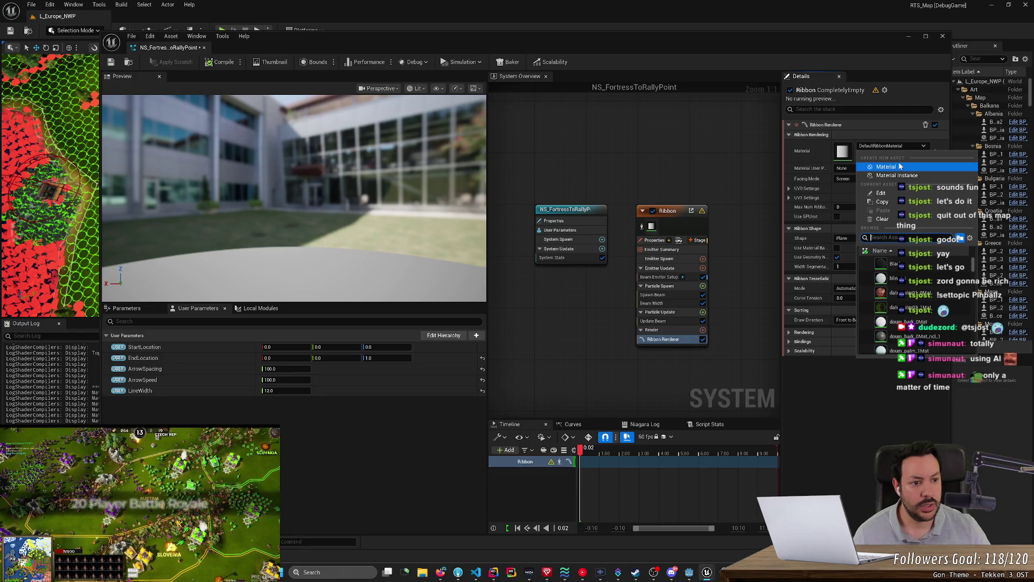
double_click(844, 153)
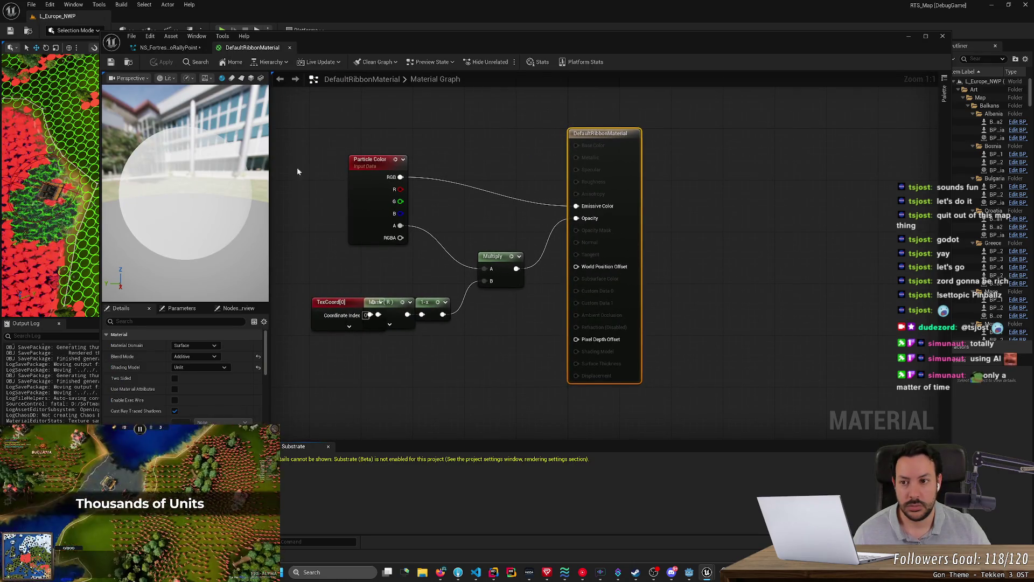
middle_click(254, 48)
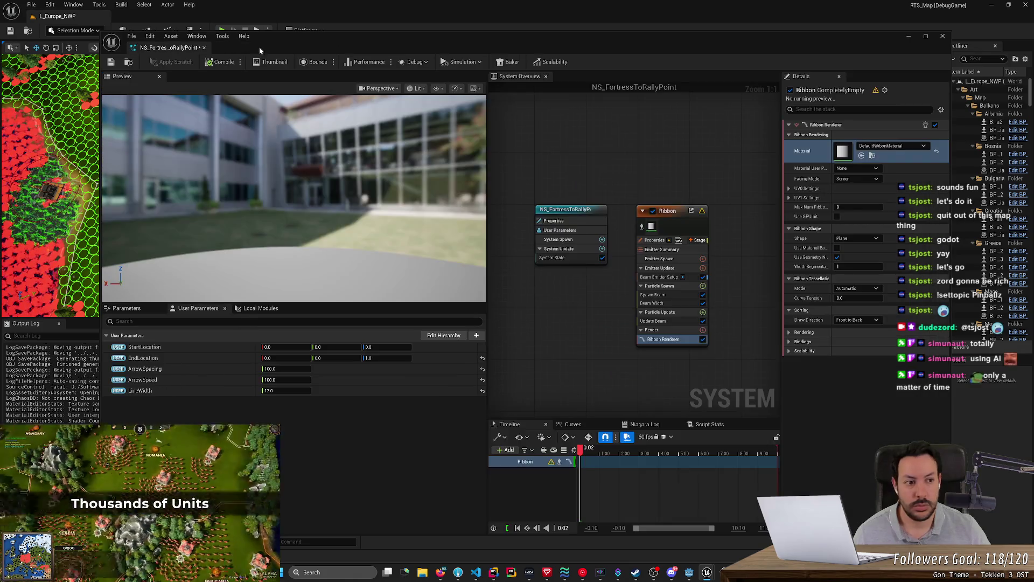
Assign the red M_Color material to the Ribbon Renderer and orbit the preview.
left_click(894, 151)
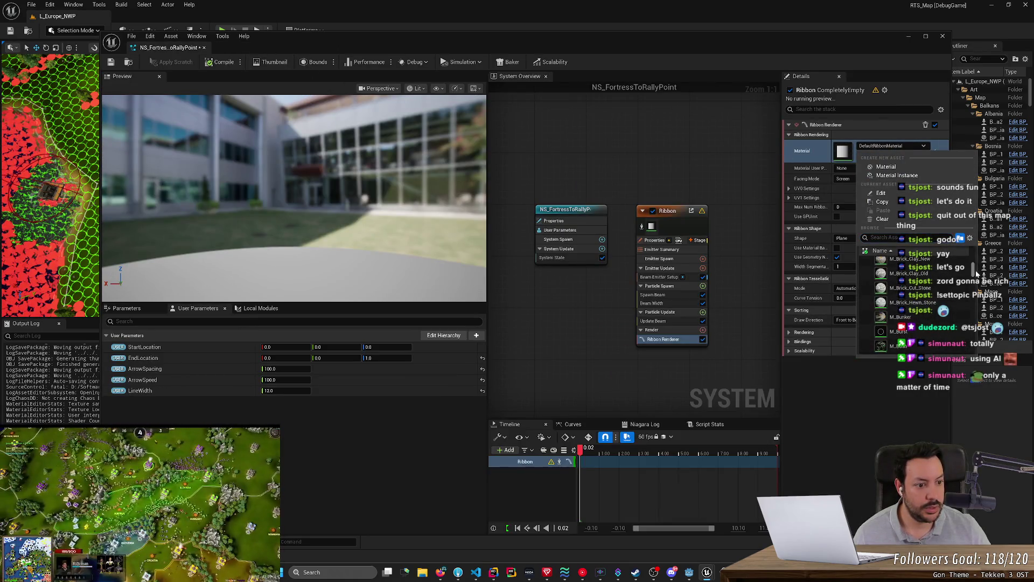
scroll(977, 275, "down", 3)
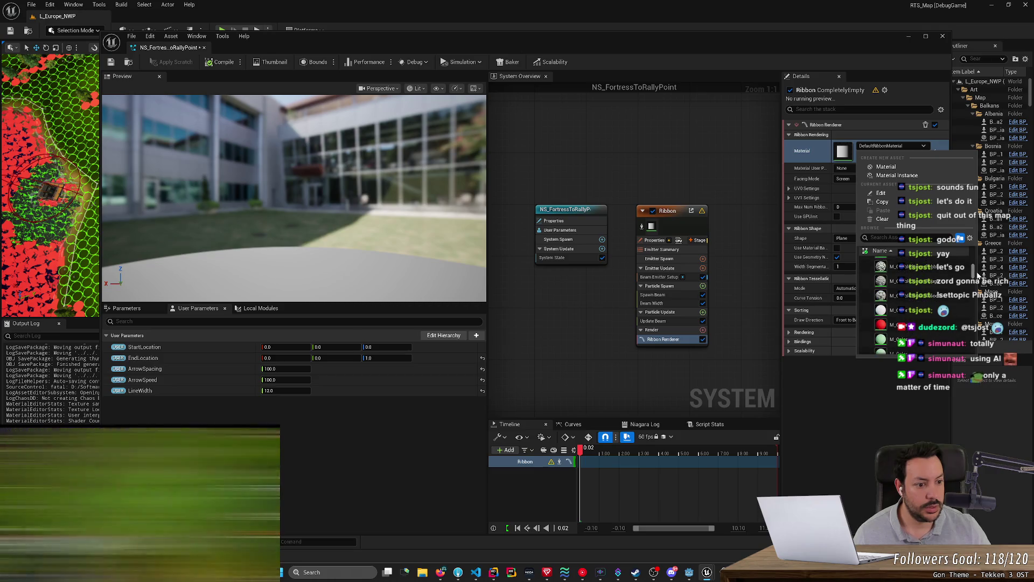
scroll(978, 276, "down", 3)
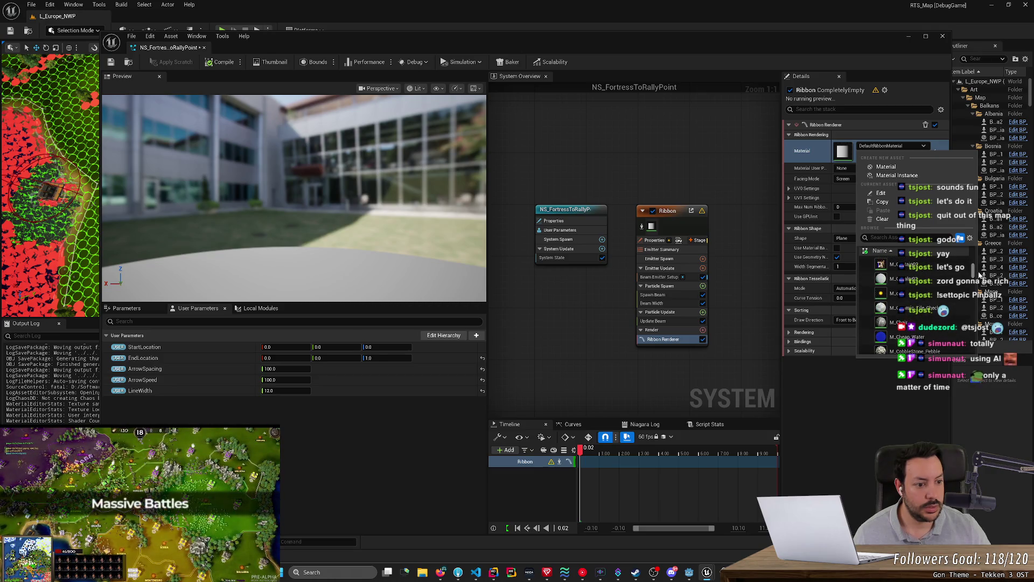
left_click(941, 287)
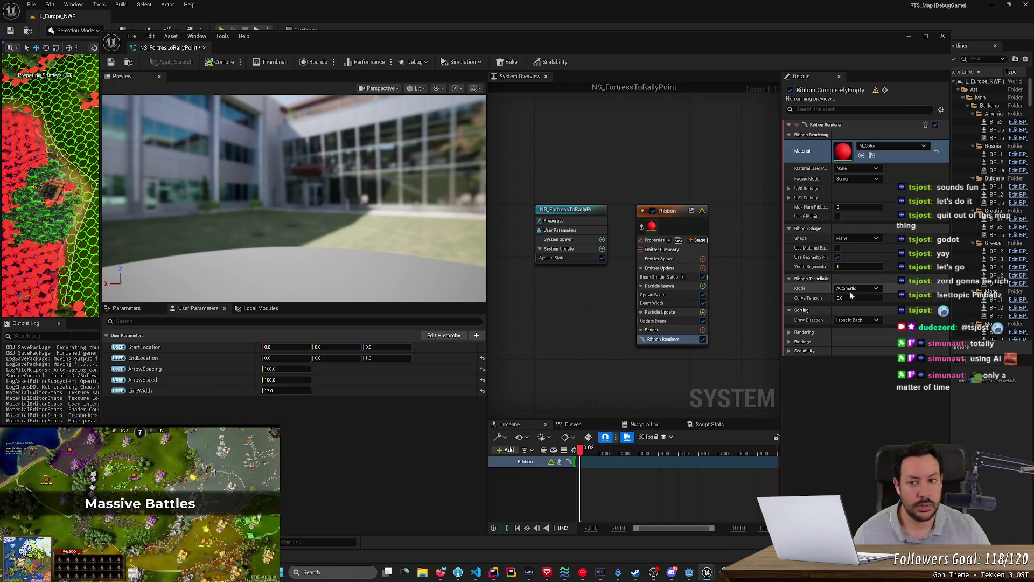
mouse_move(291, 215)
left_mouse_down()
mouse_move(269, 277)
mouse_move(362, 257)
left_mouse_up()
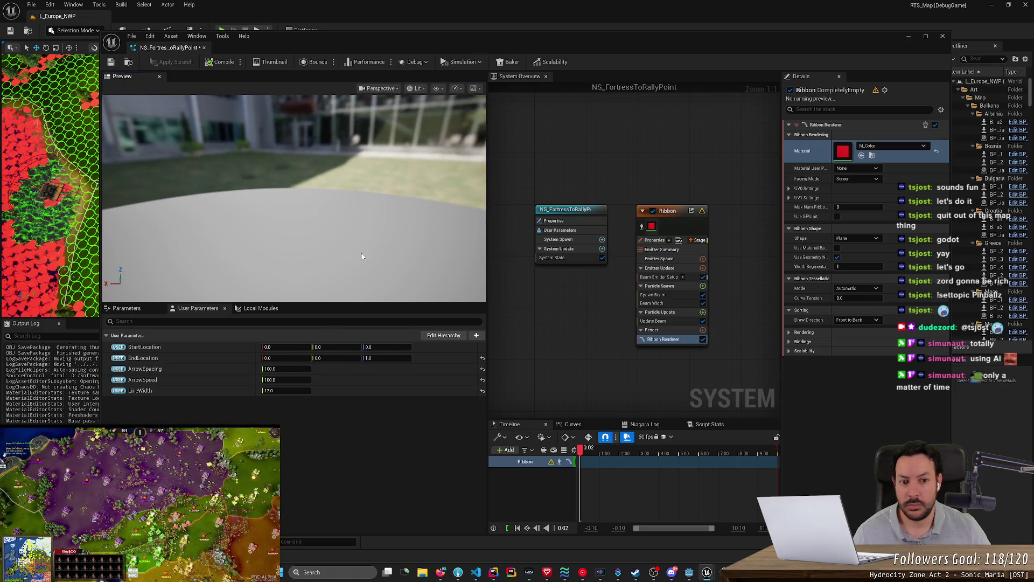
mouse_move(703, 214)
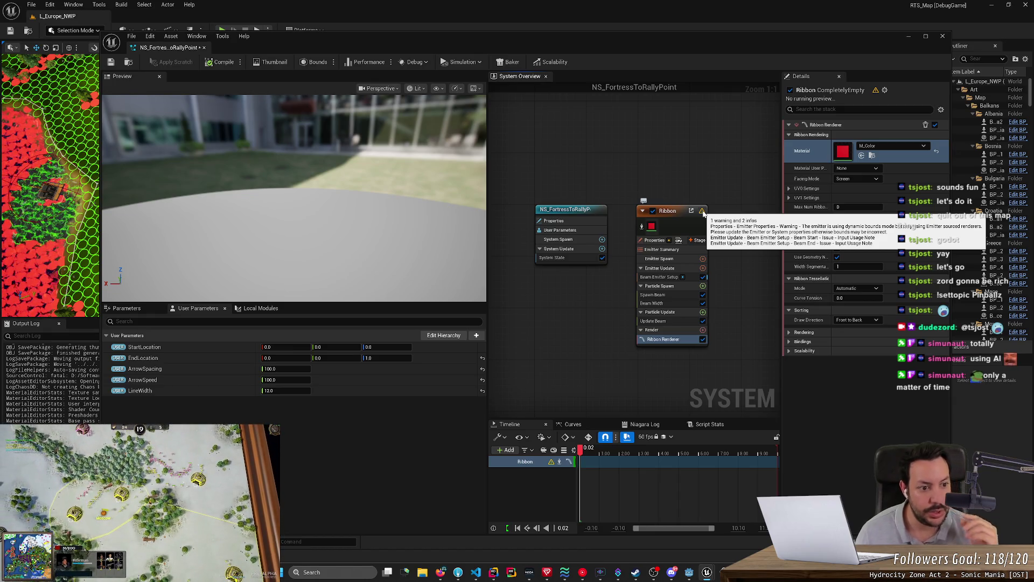
Dismiss Beam Emitter Setup's Beam Start and Beam End usage notes, then restart the preview.
left_click(661, 277)
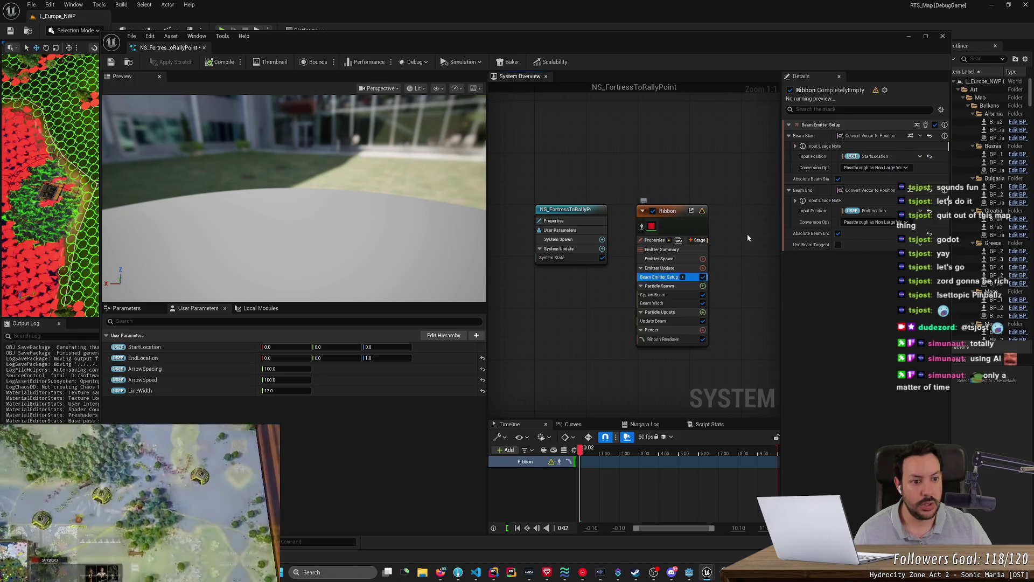
left_click(799, 148)
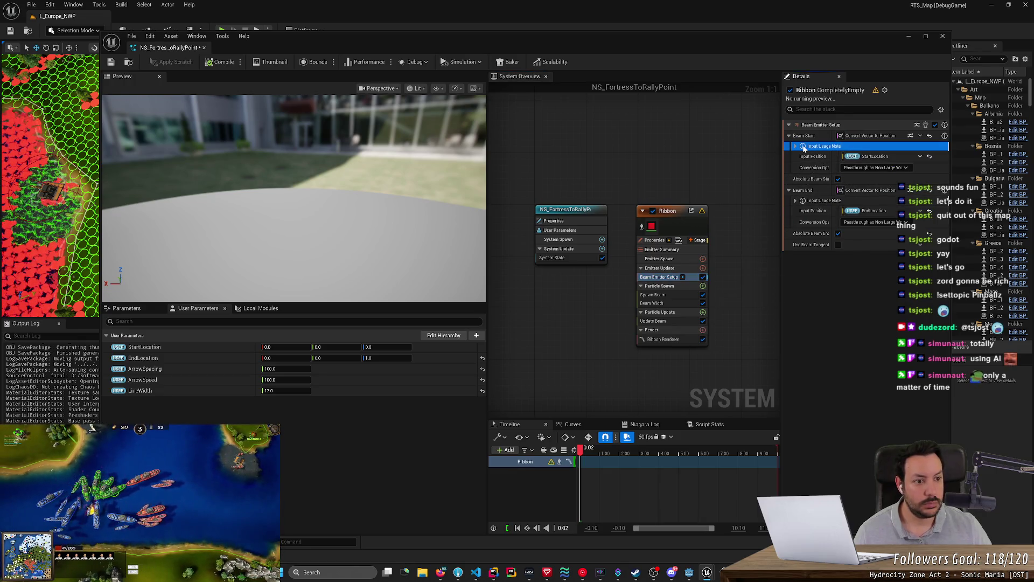
left_click(796, 146)
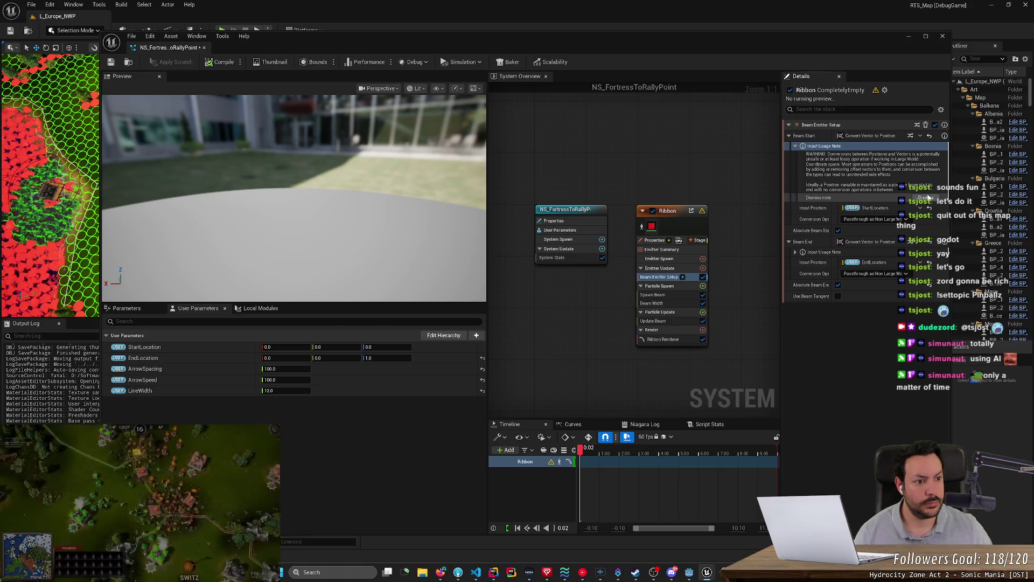
left_click(926, 198)
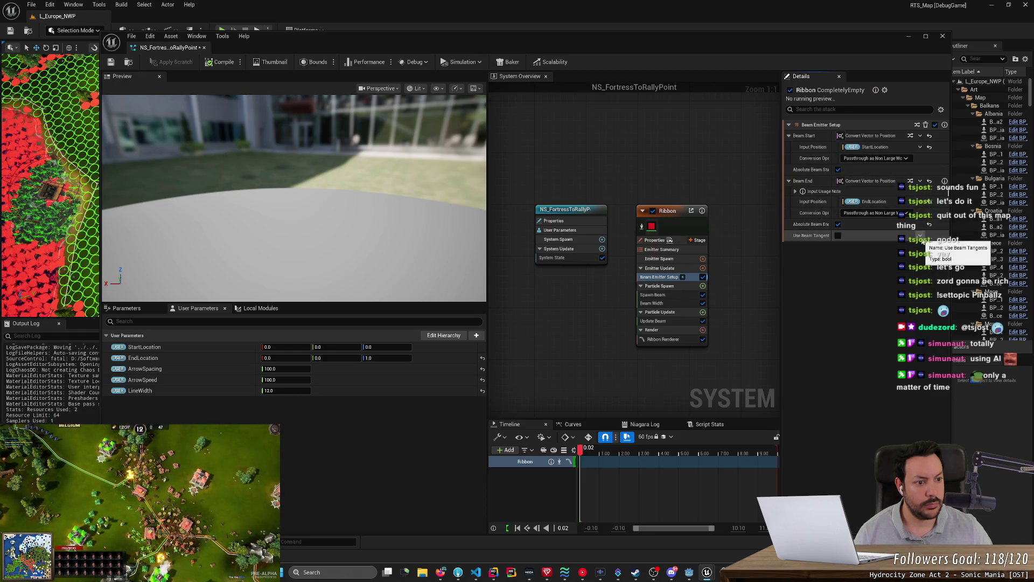
left_click(794, 192)
left_click(926, 242)
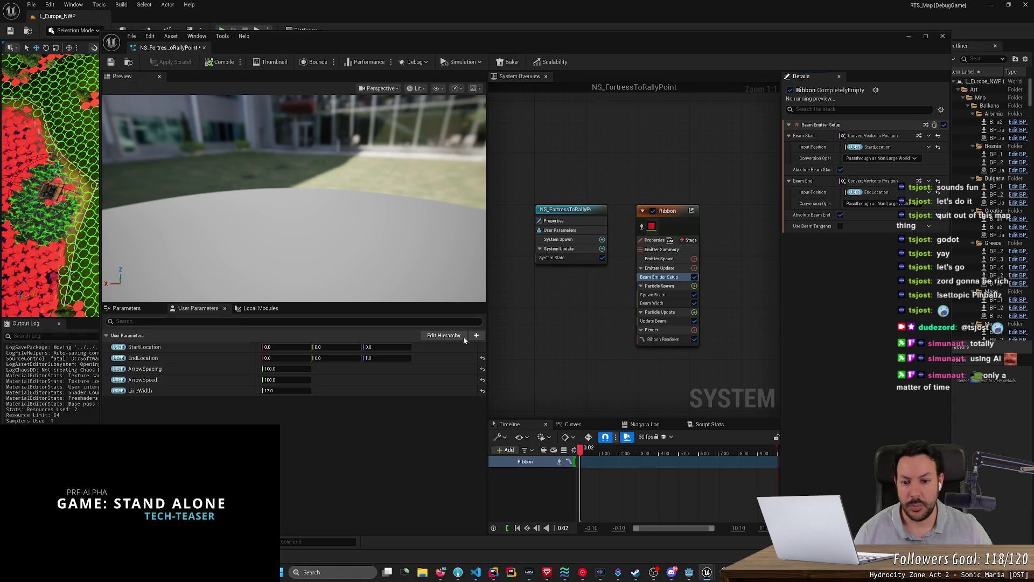
left_click(554, 530)
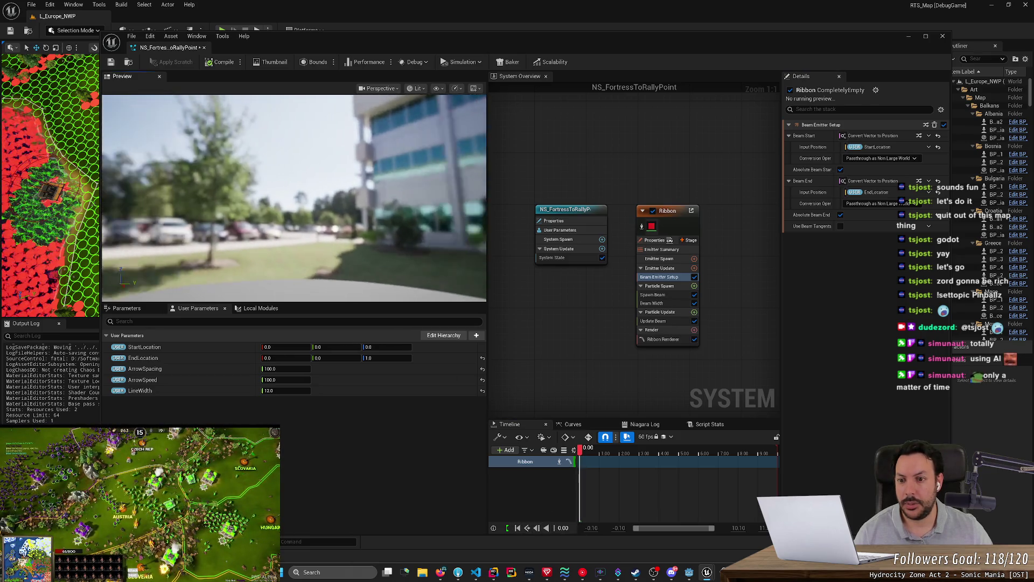
left_click_drag(465, 291, 465, 292)
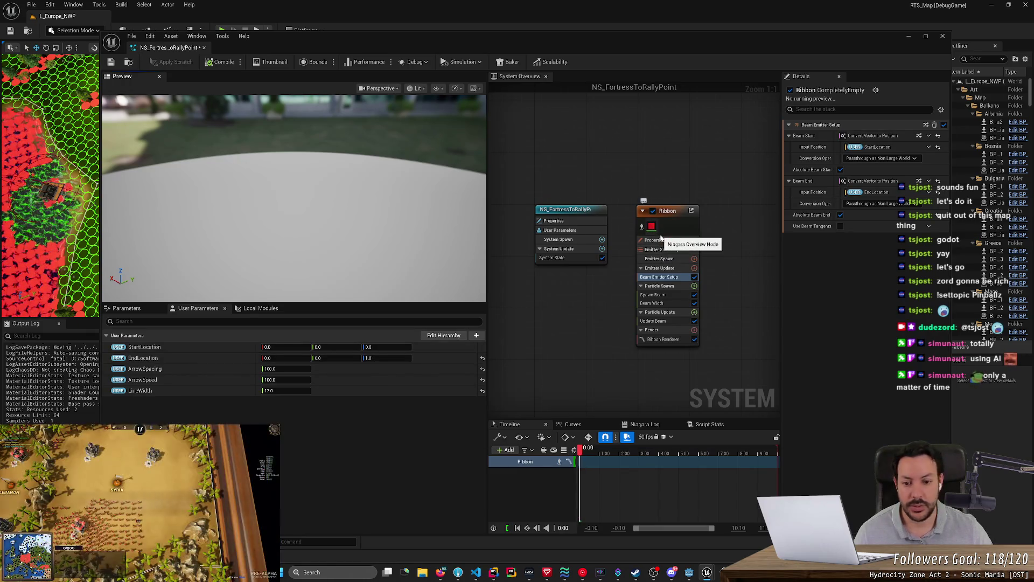
Review the ChatGPT instructions for the next step.
key("alt+Tab")
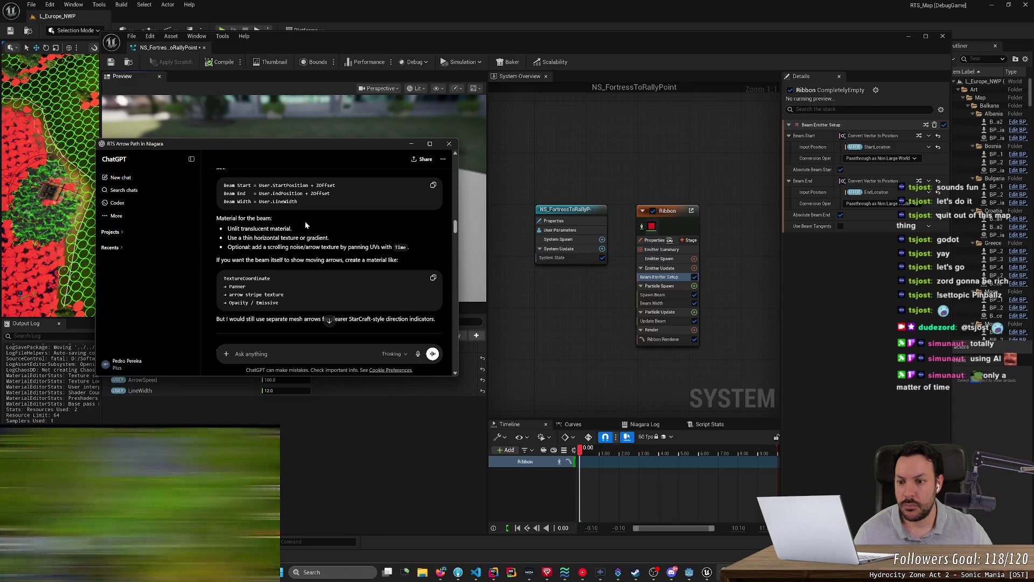
scroll(297, 244, "down", 2)
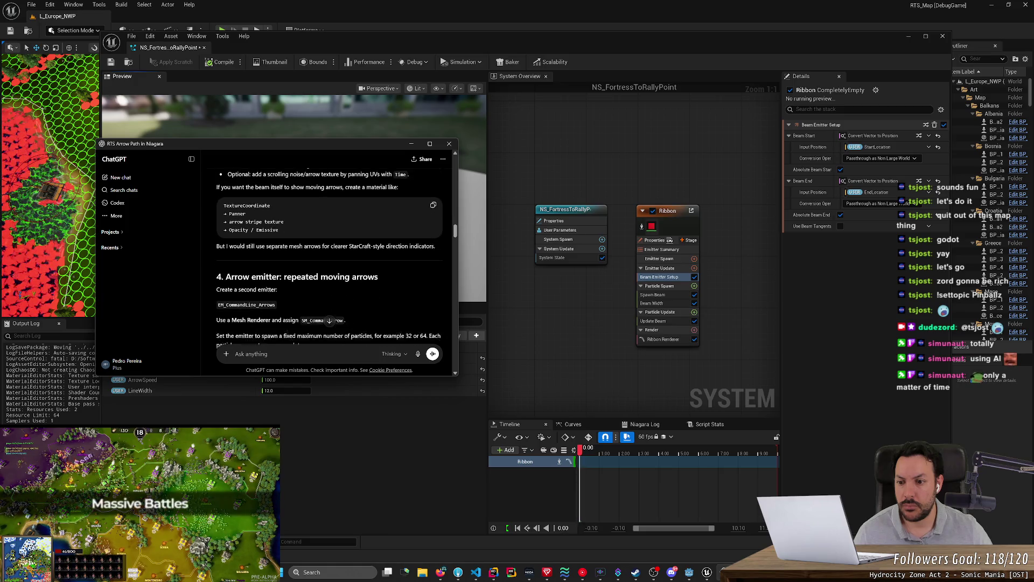
scroll(297, 244, "up", 2)
scroll(297, 248, "up", 5)
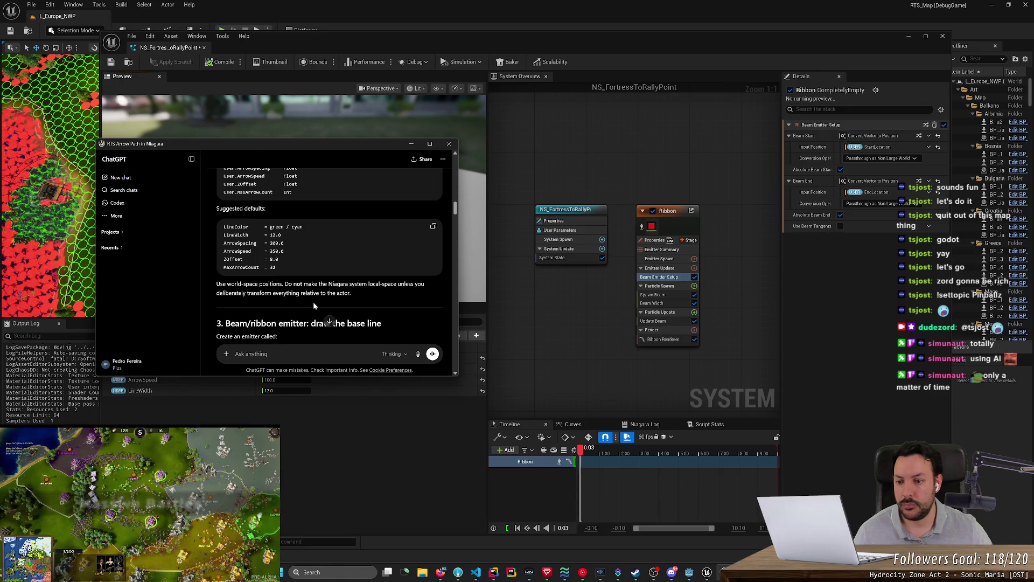
scroll(330, 258, "up", 5)
scroll(311, 289, "down", 3)
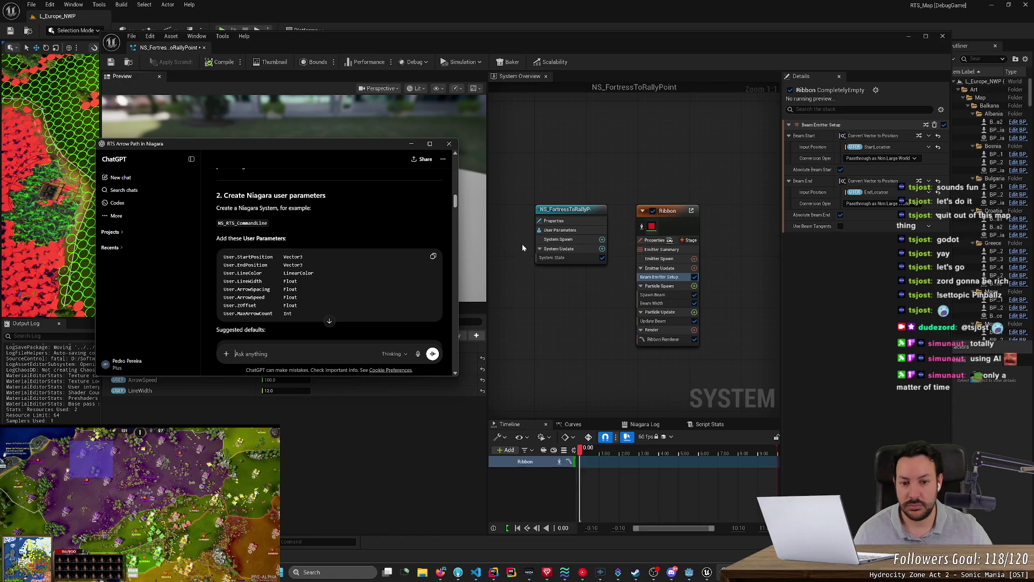
Browse System Spawn's module categories without adding any, then select the System State row.
left_click(602, 239)
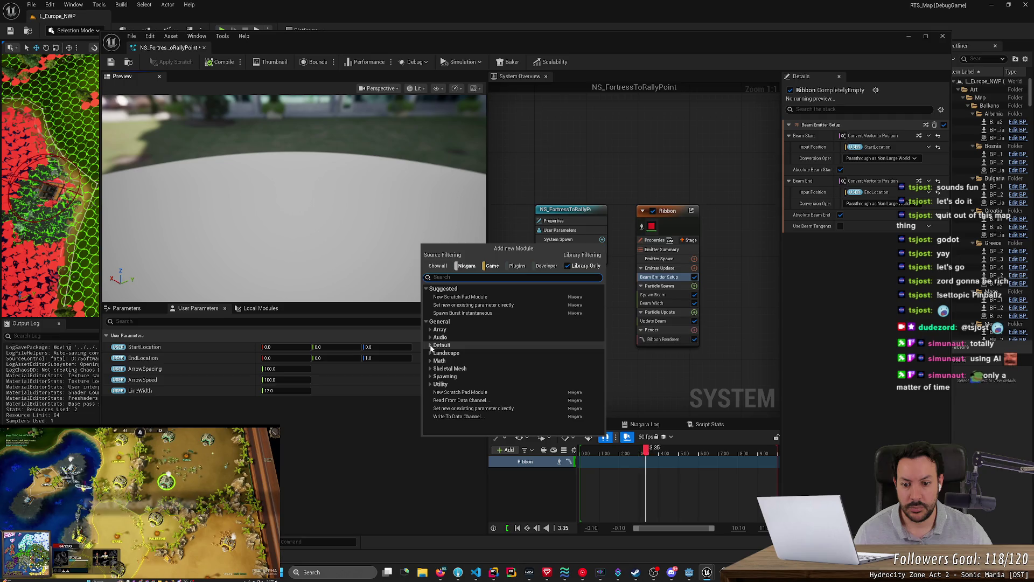
left_click(429, 345)
left_click(429, 392)
left_click(430, 385)
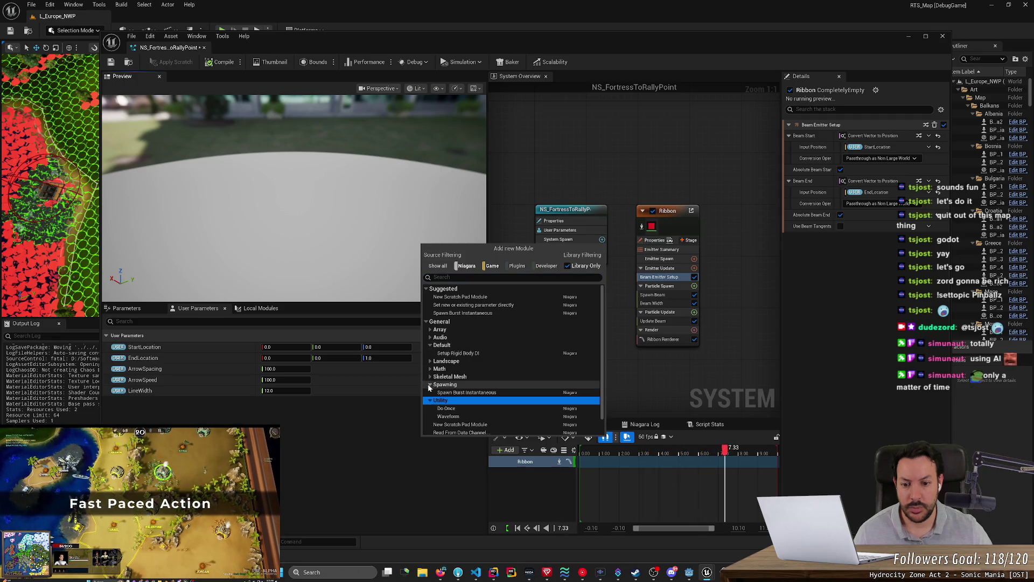
left_click(430, 377)
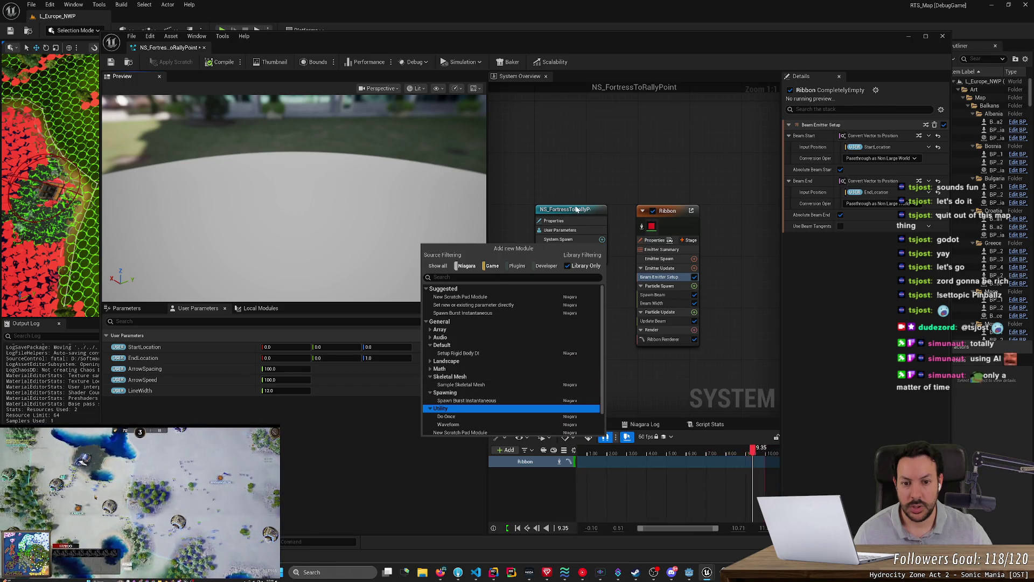
left_click(583, 241)
left_click(553, 258)
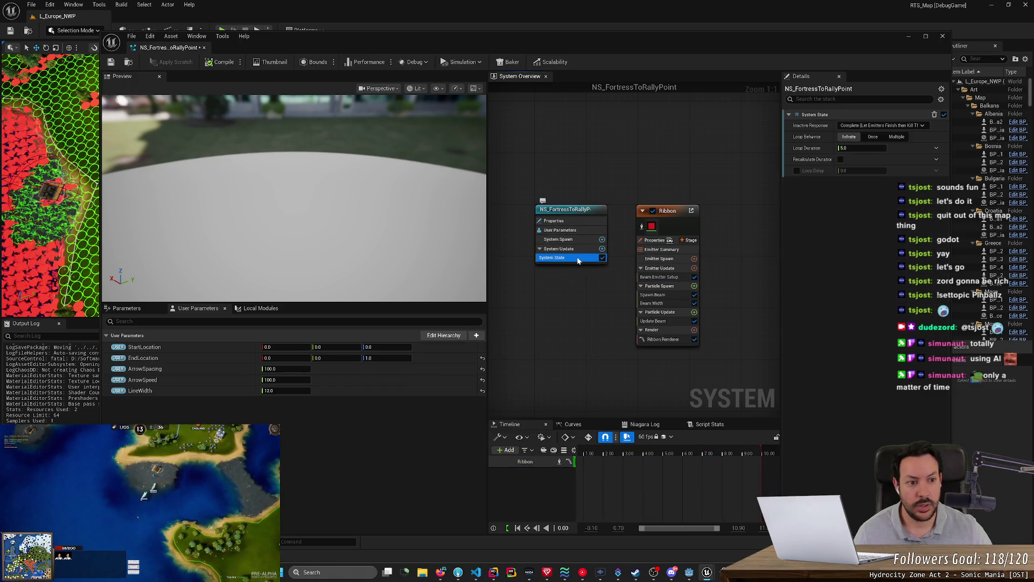
Set Loop Duration to 1.0 and Inactive Response to Kill, then save the system.
left_click(862, 148)
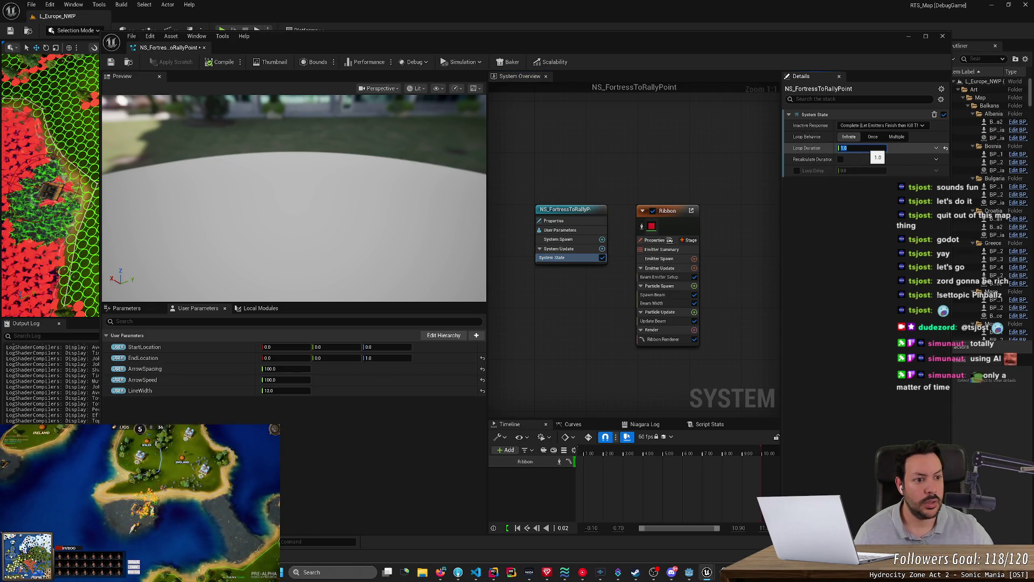
left_click(881, 125)
left_click(871, 145)
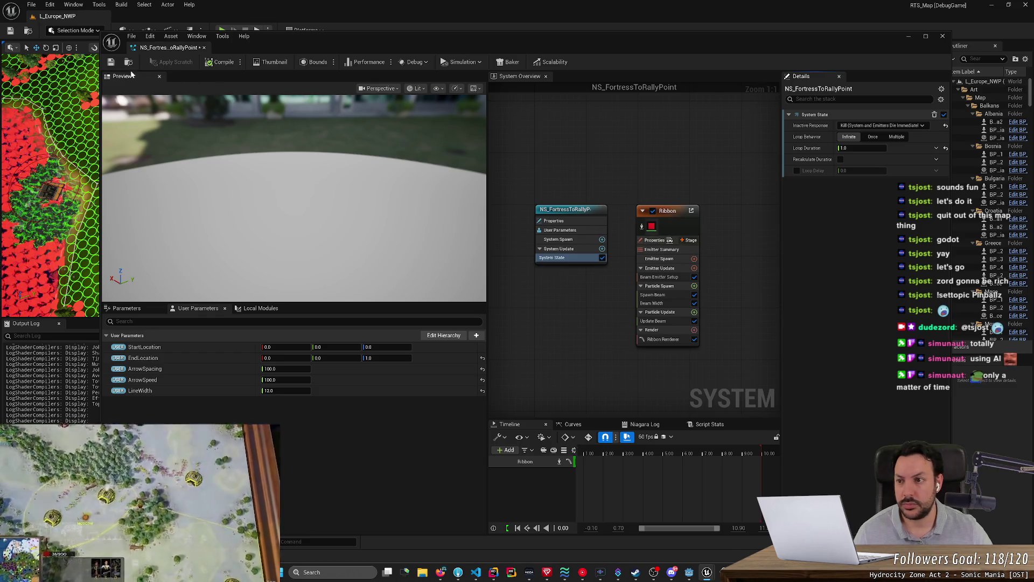
left_click(111, 62)
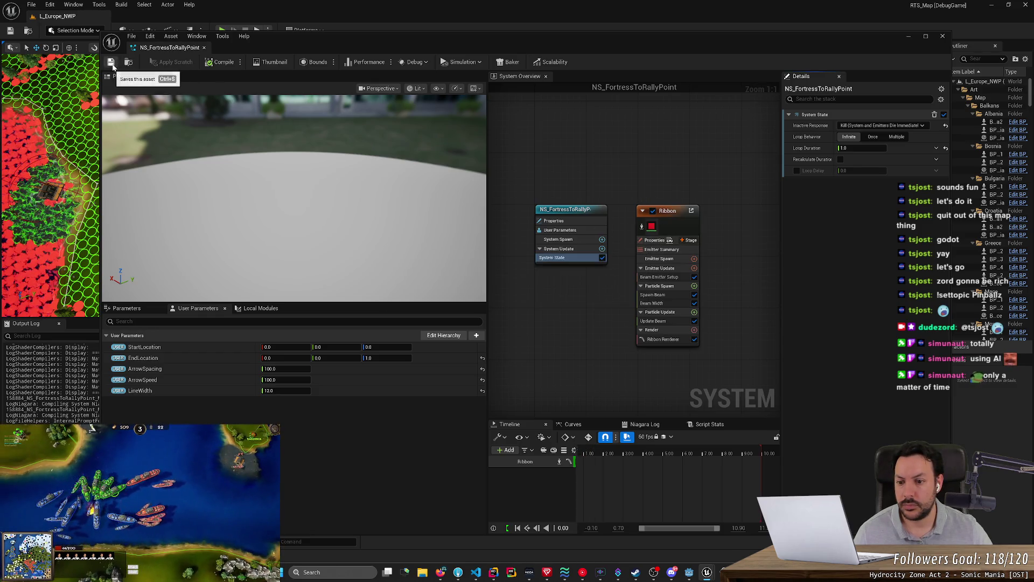
Zero the StartLocation and EndLocation values in User Parameters.
mouse_move(371, 358)
left_mouse_down()
mouse_move(404, 357)
mouse_move(323, 358)
mouse_move(345, 347)
left_mouse_up()
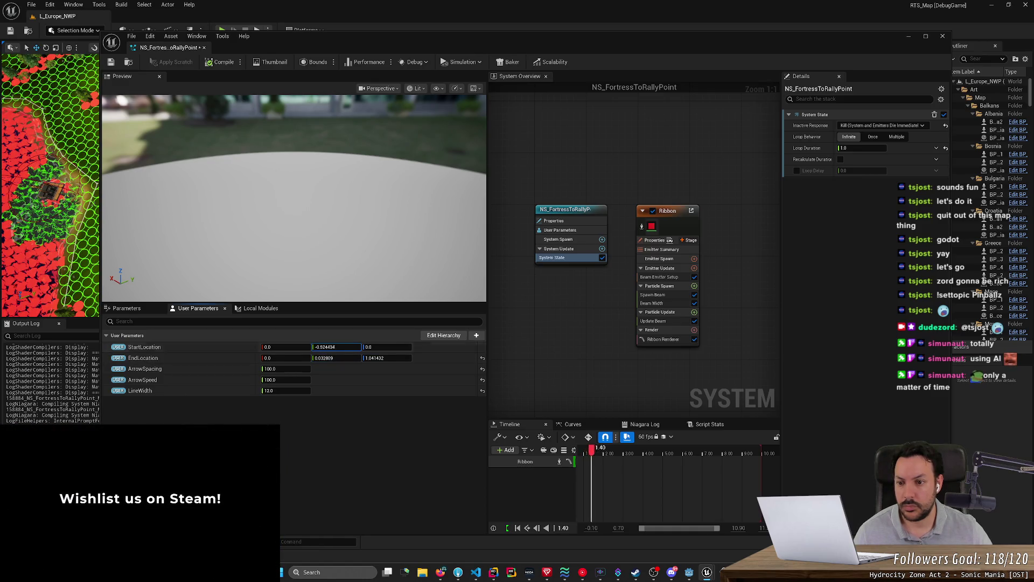
left_click(337, 347)
key("Tab")
key("Tab")
key("Tab")
type("0")
key("Tab")
type("0")
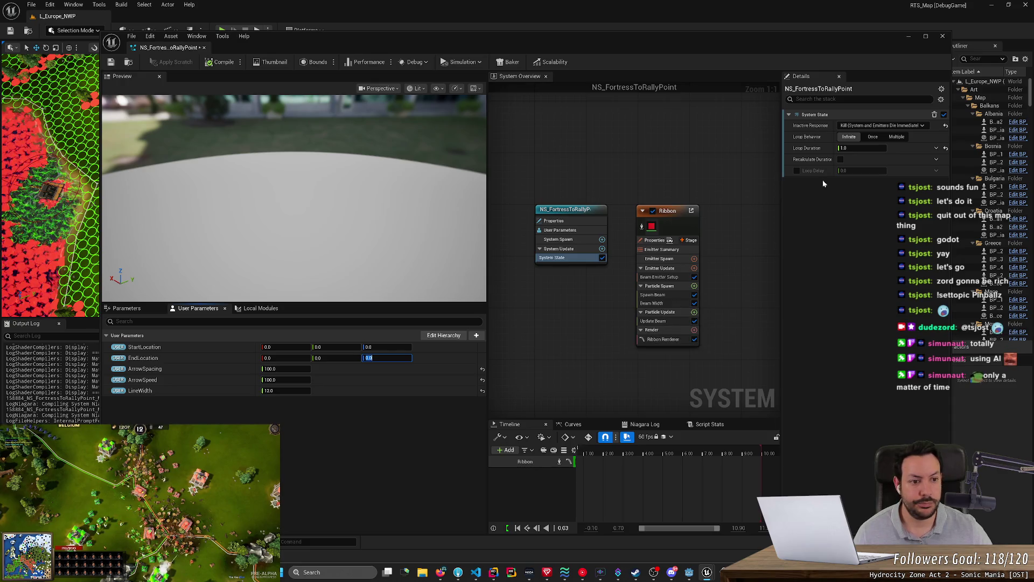
Switch the Ribbon emitter's Sim Target to GPUCompute Sim and back to CPUSim.
left_click(668, 242)
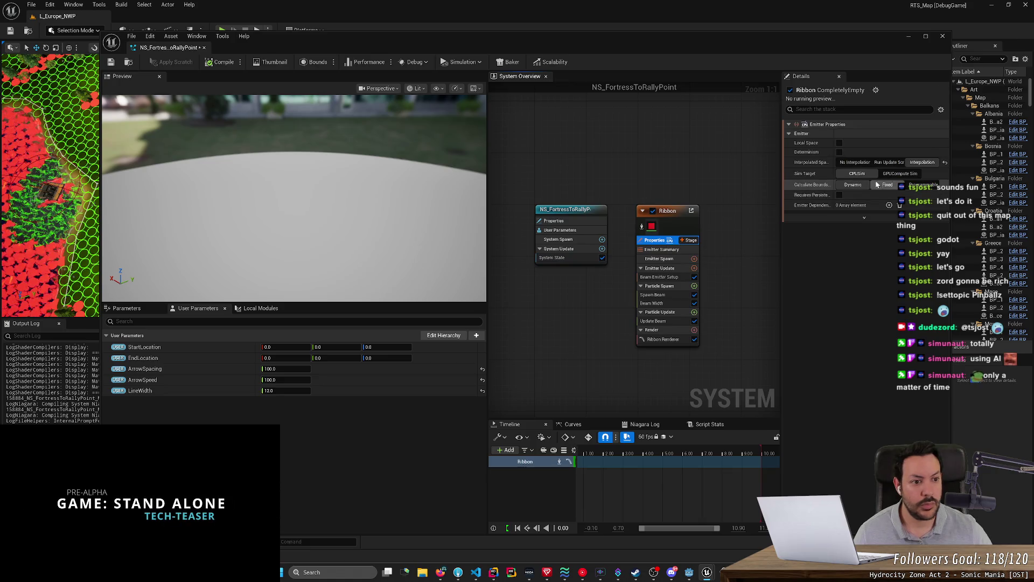
left_click(908, 177)
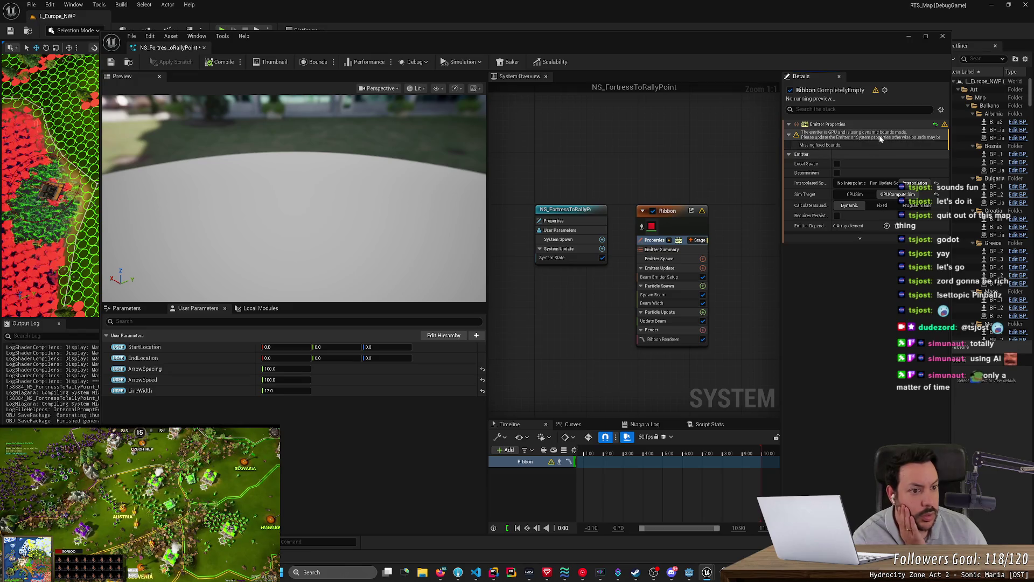
left_click(867, 194)
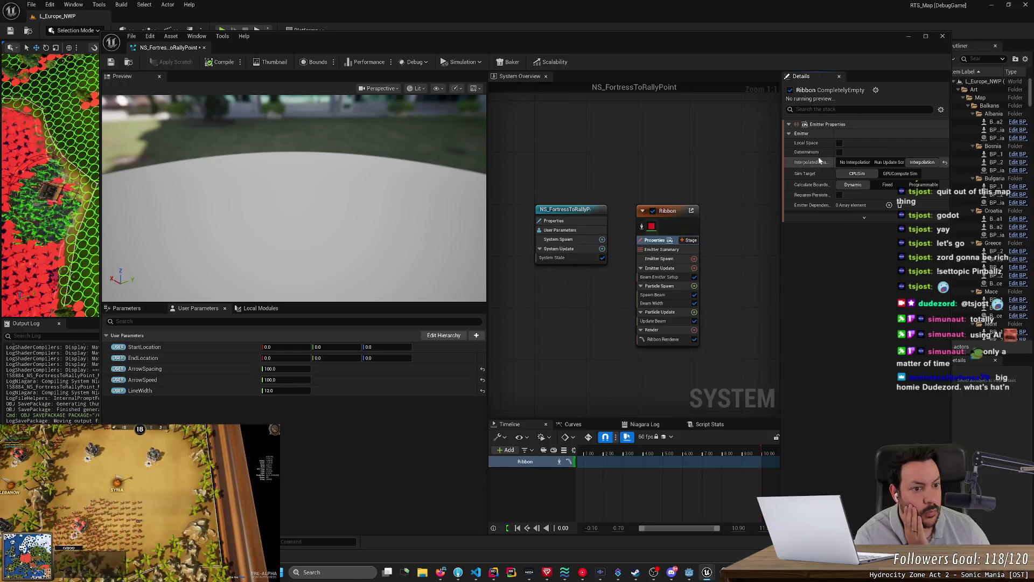
mouse_move(805, 156)
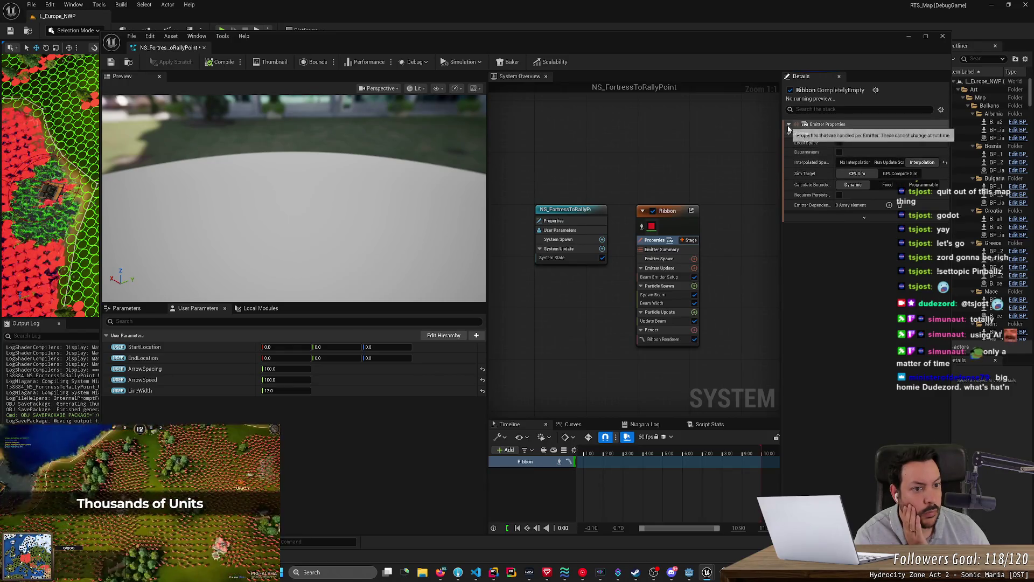
left_click(658, 260)
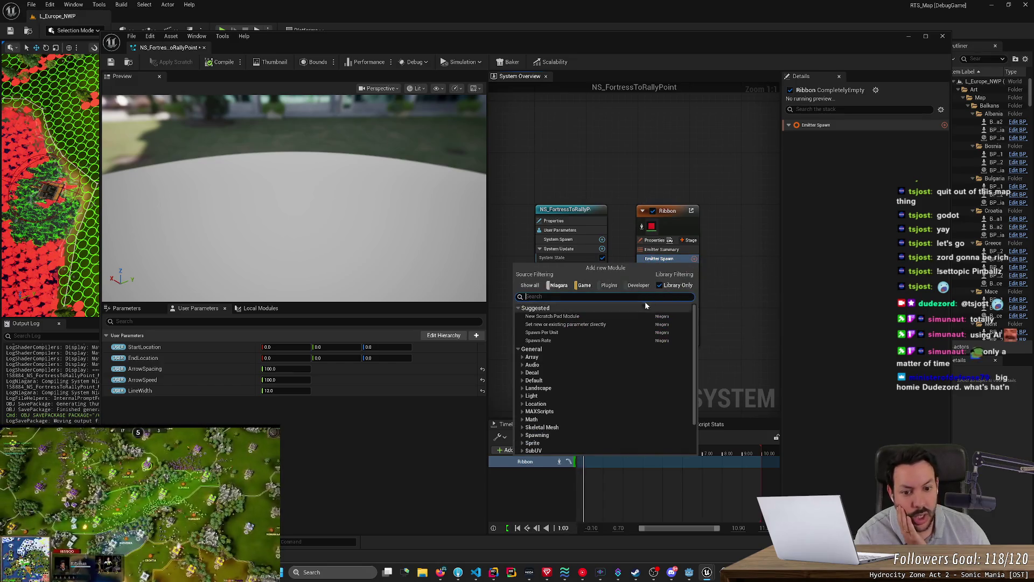
Add a Spawn Rate module to Emitter Spawn and try Fix issue on its dependency.
left_click(731, 284)
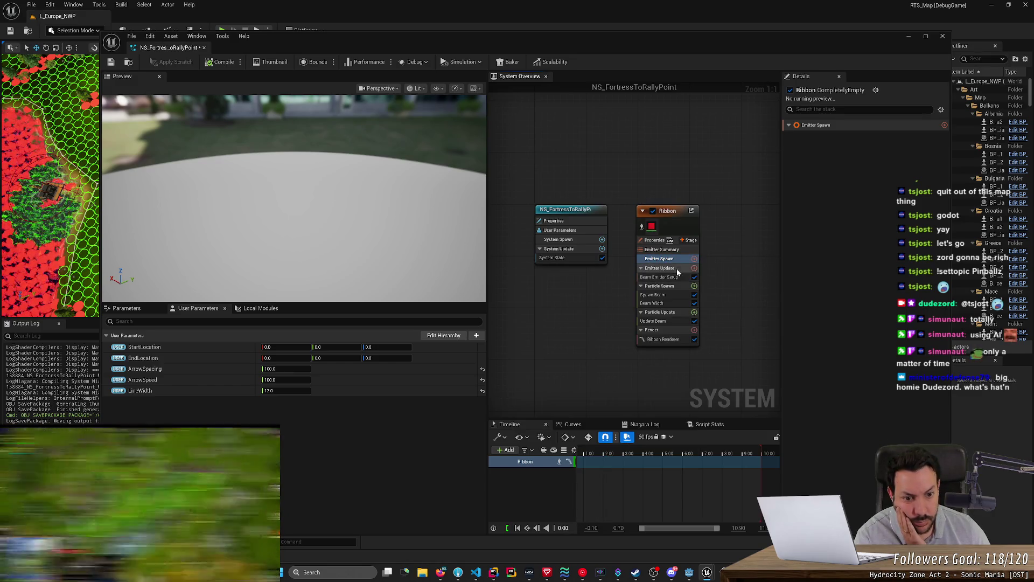
left_click(694, 259)
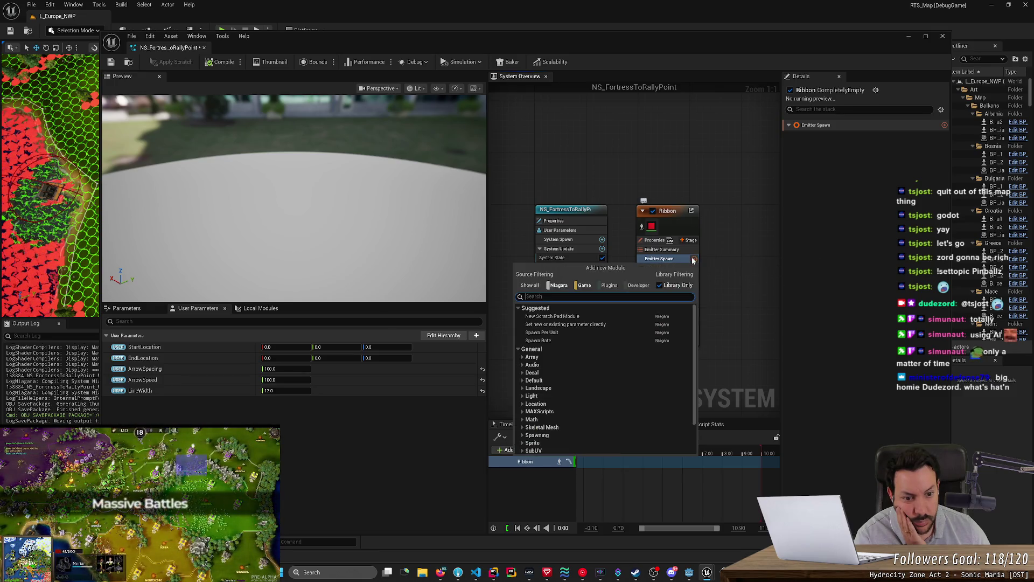
left_click(593, 340)
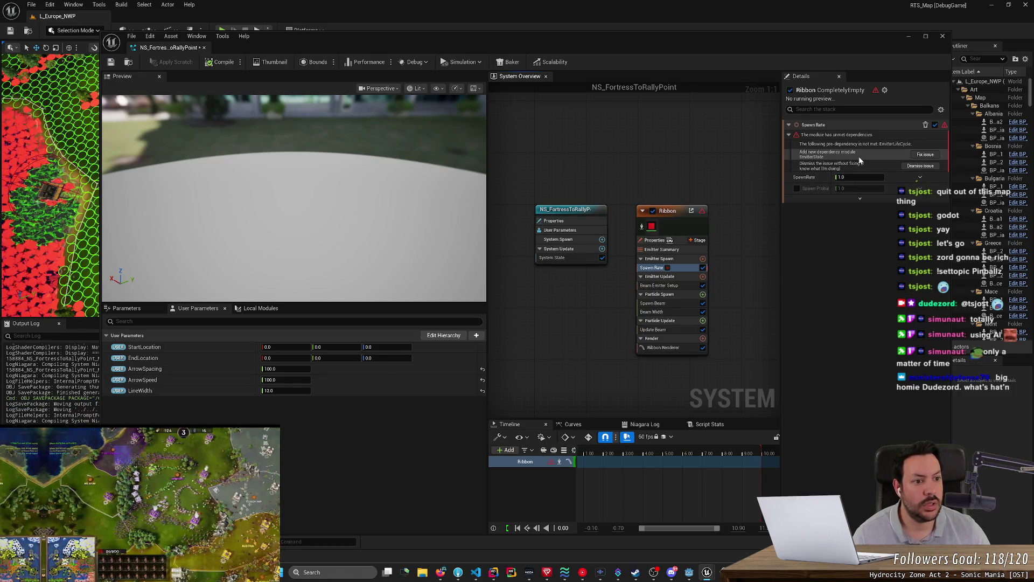
left_click(926, 155)
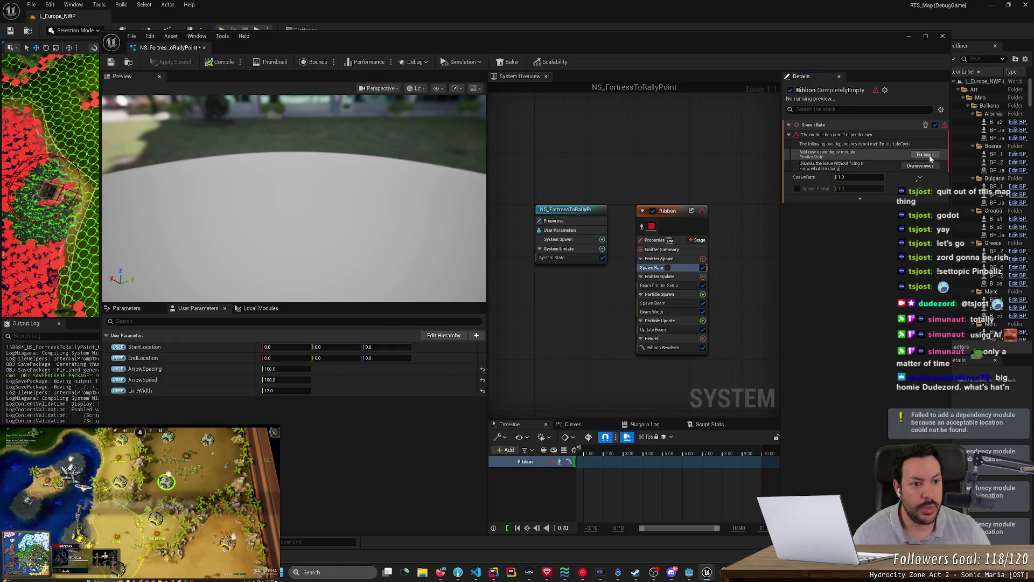
left_click(926, 155)
left_click(926, 155)
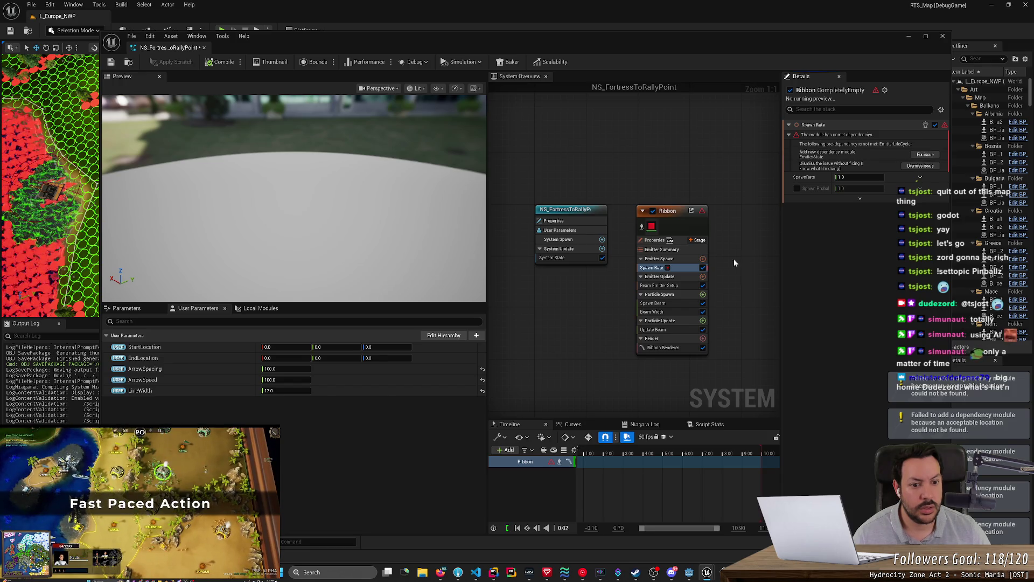
Re-add Spawn Rate via search, then delete it and reopen Emitter Spawn's module list.
left_click(703, 259)
type("em")
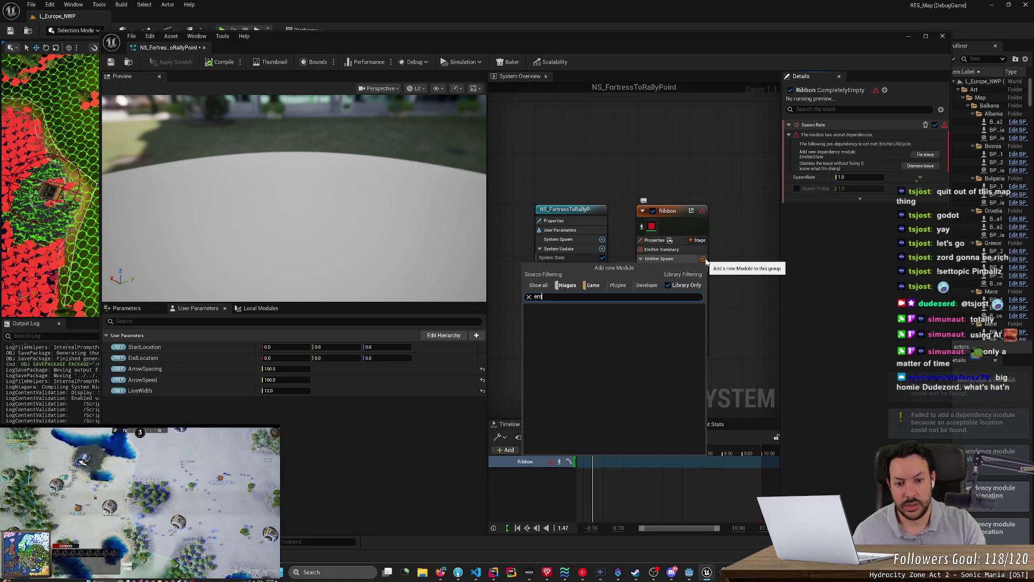
type("stata")
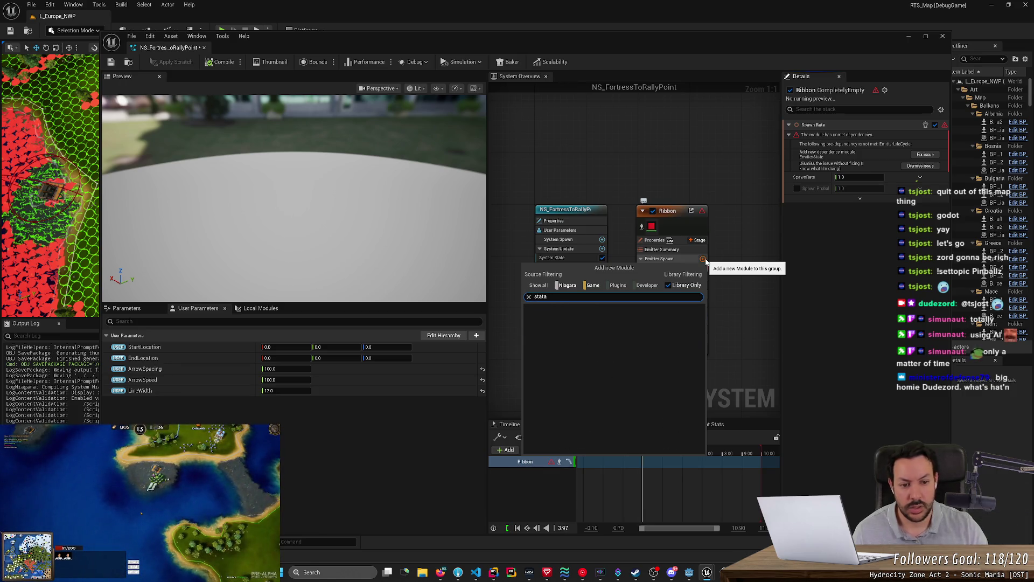
key("Return")
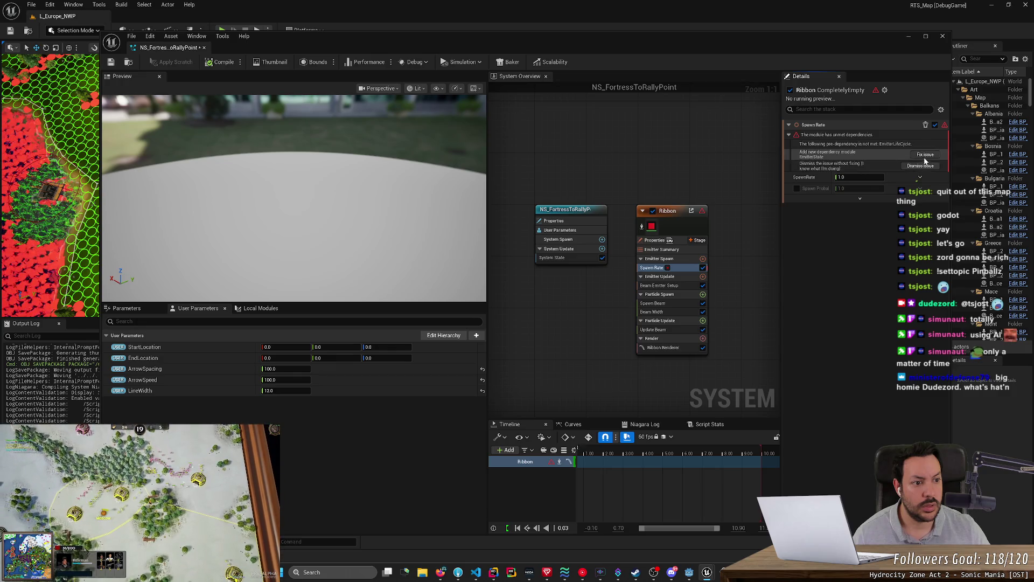
left_click(864, 198)
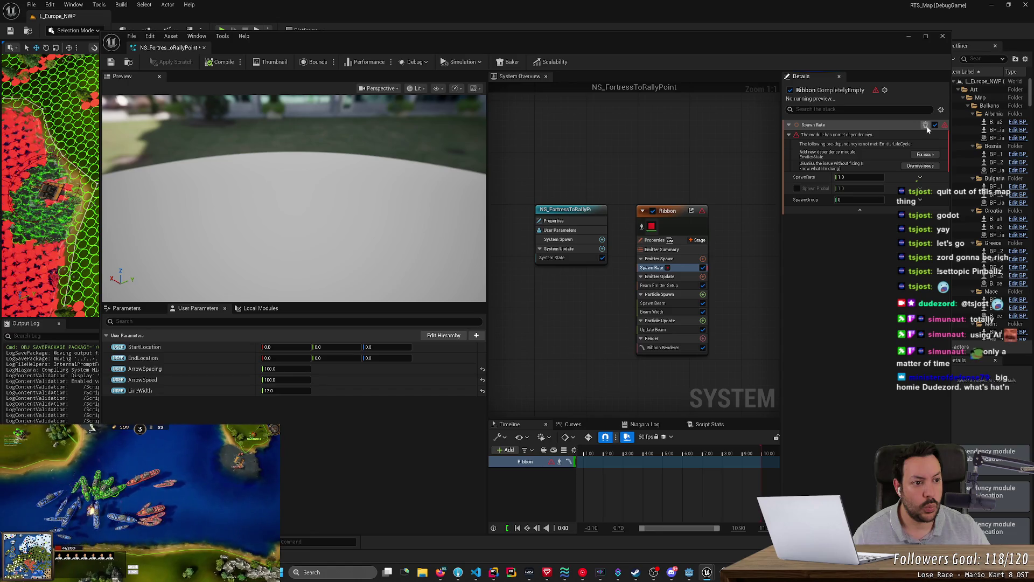
left_click(925, 126)
left_click(695, 259)
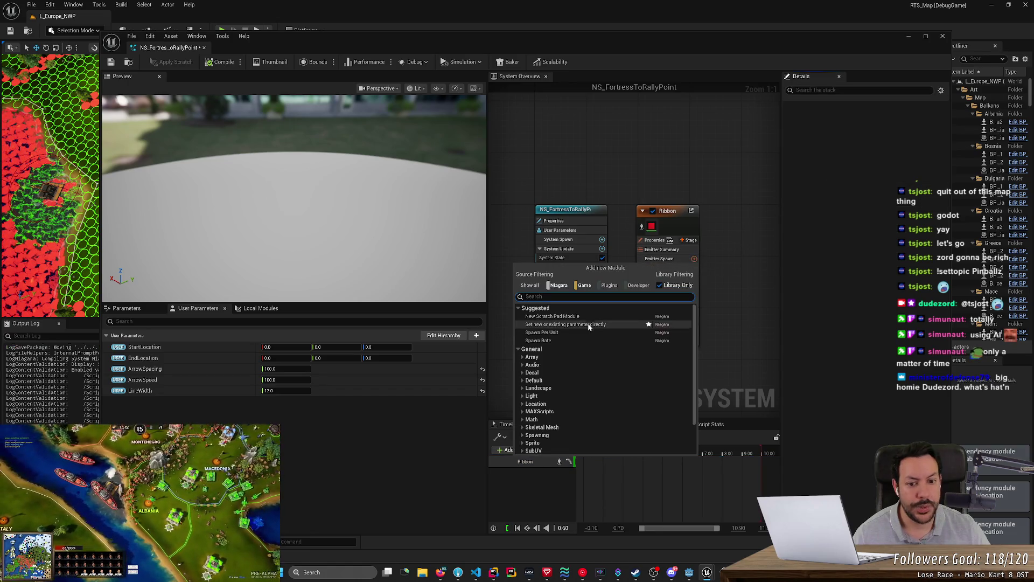
Add Spawn Per Unit to the Ribbon spawn stage, retrying its dependency fix after checking Emitter Update's 'life' modules.
left_click(559, 331)
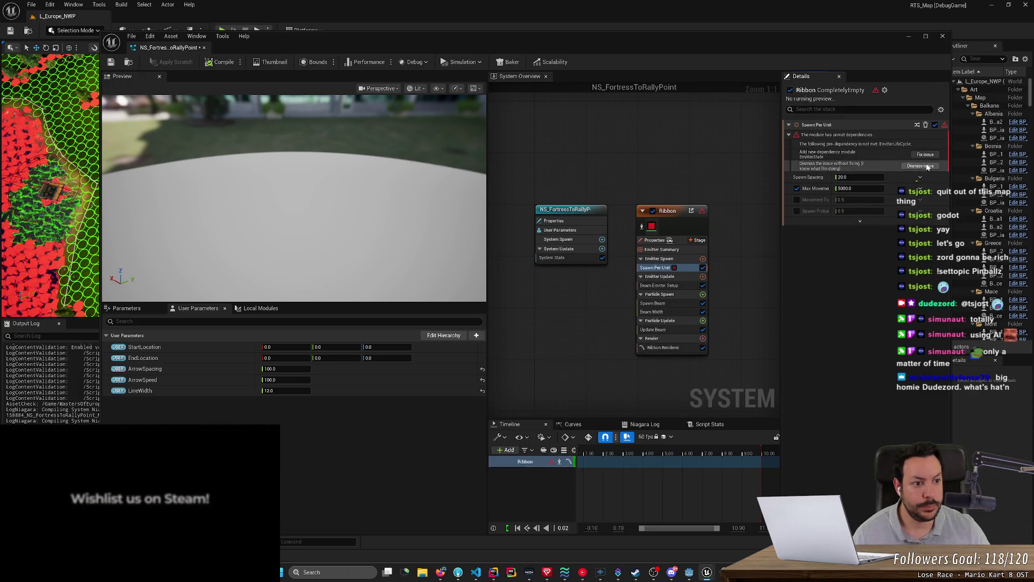
left_click(925, 156)
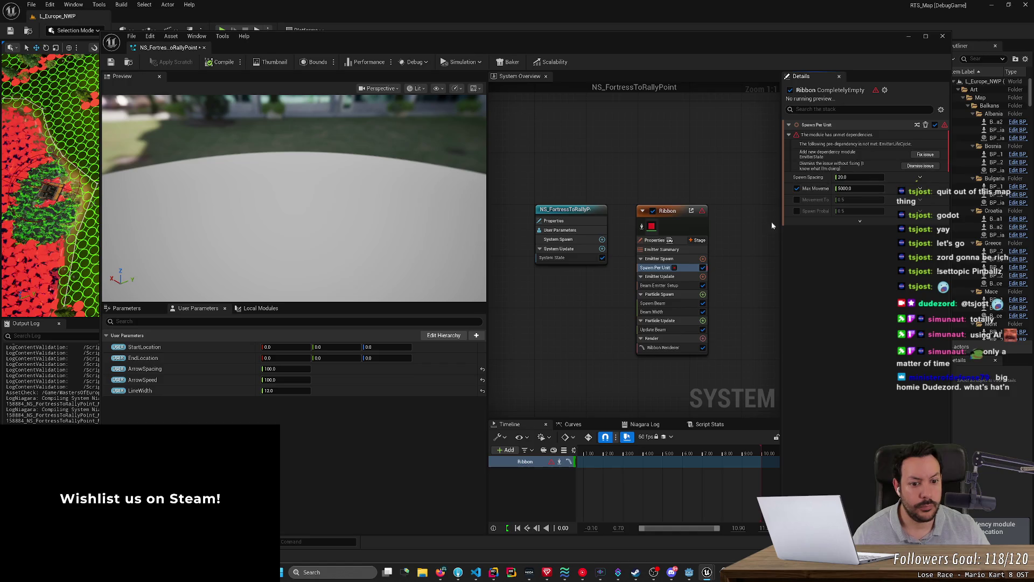
left_click(703, 277)
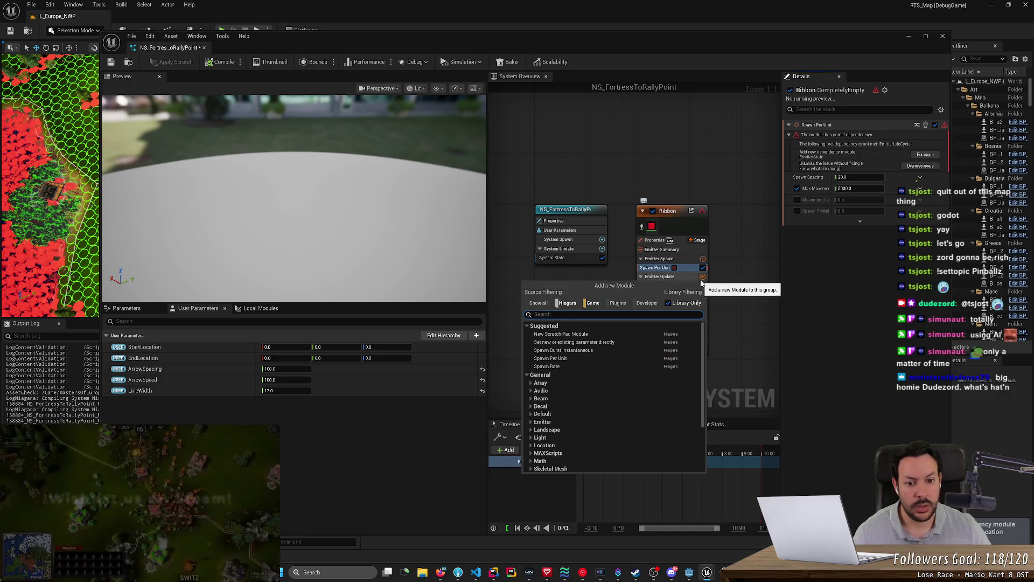
type("lifec")
key("Escape")
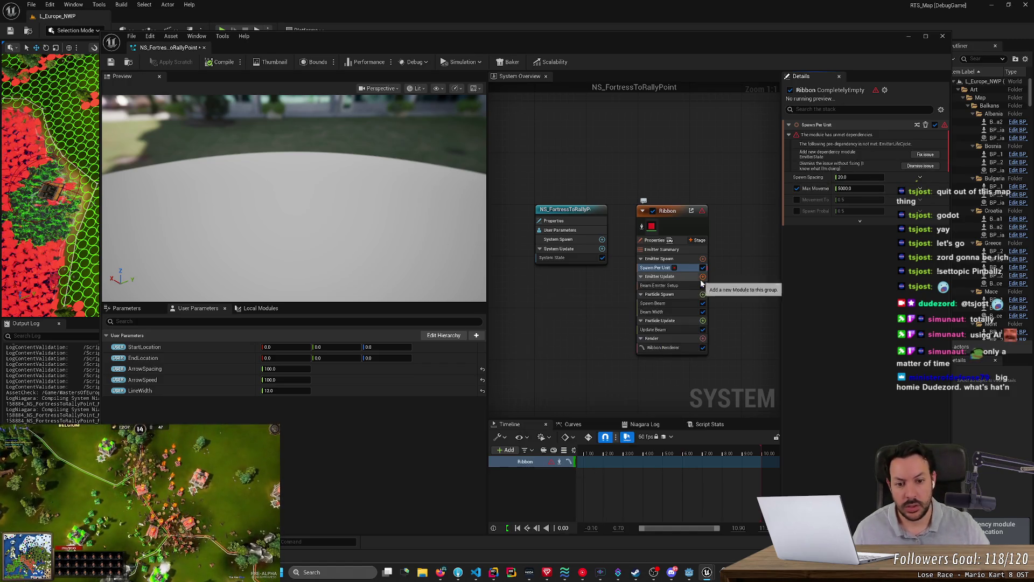
left_click(925, 156)
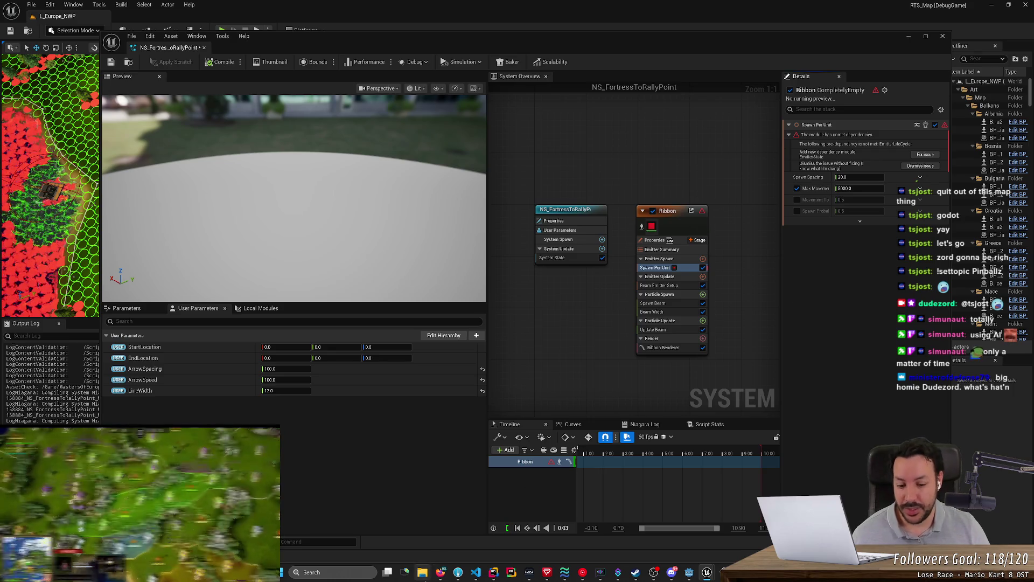
left_click(437, 574)
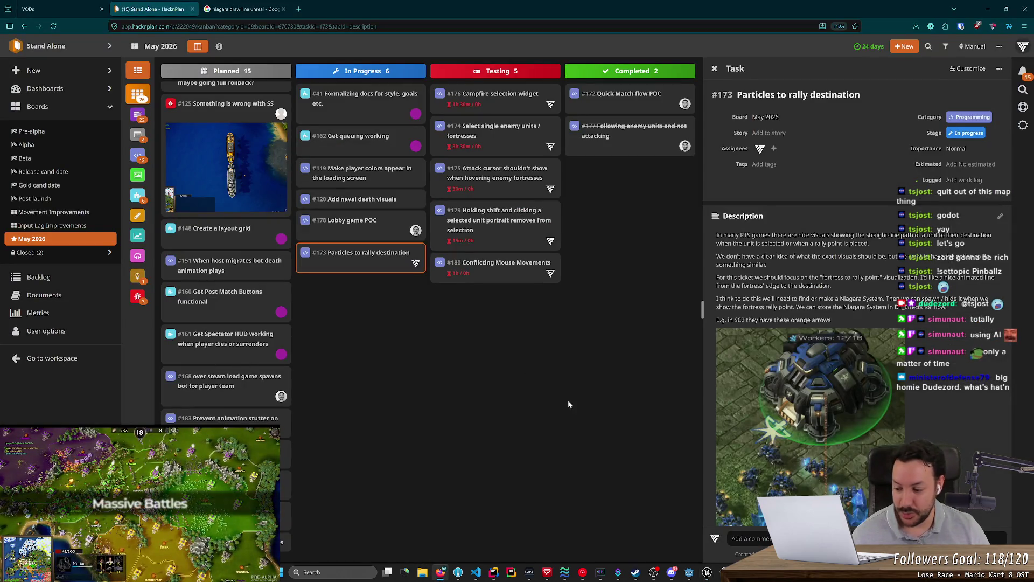
Read the HacknPlan task's research request, then switch back to the NS_FortressToRallyPoint Niagara editor.
scroll(734, 344, "down", 4)
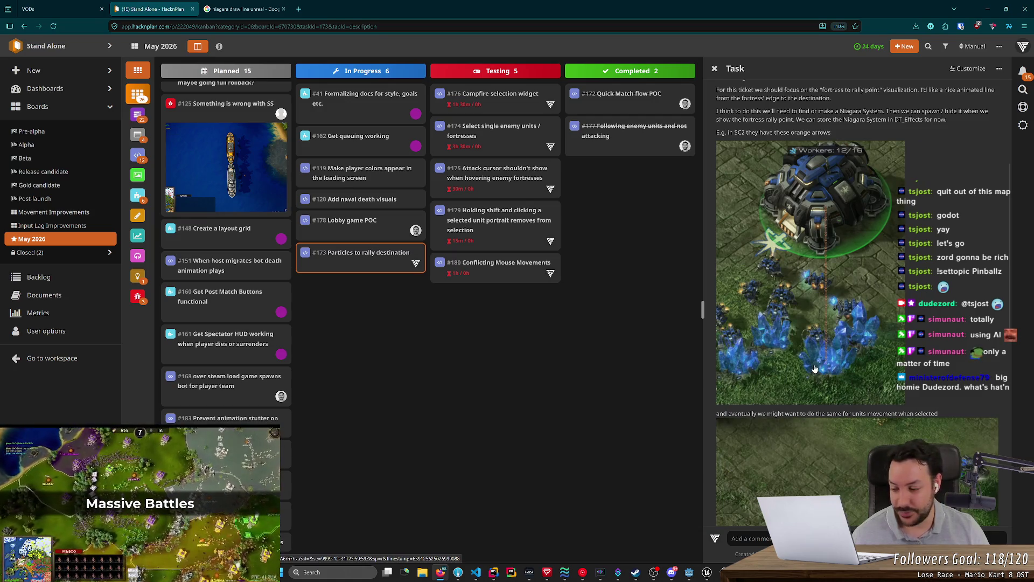
scroll(841, 348, "down", 2)
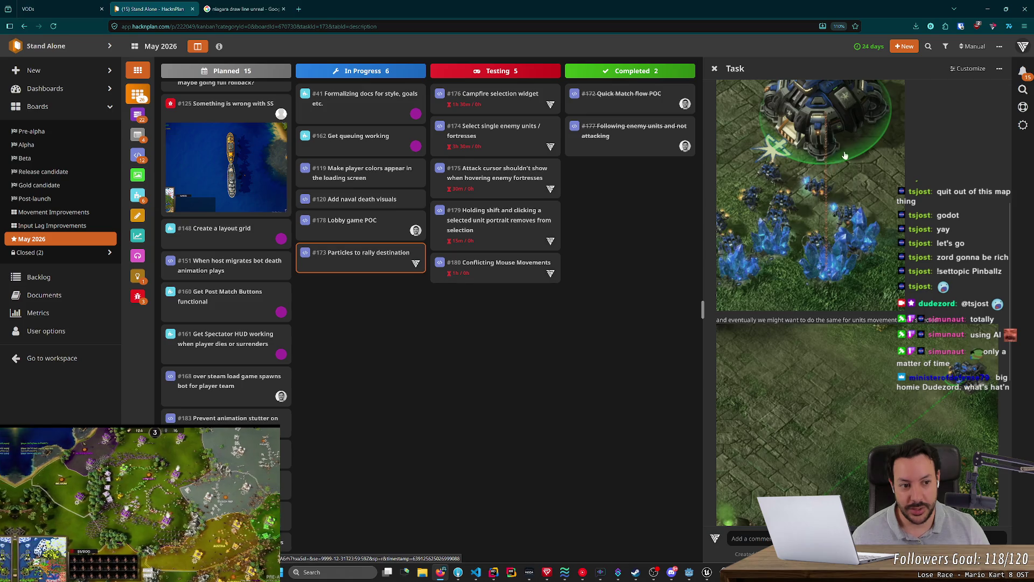
scroll(821, 204, "down", 3)
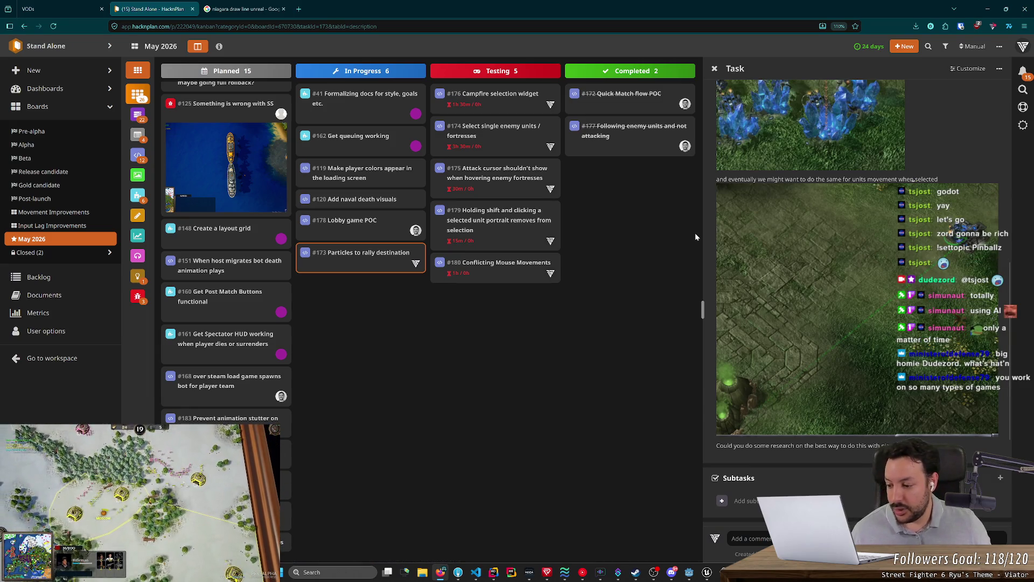
key("alt+Tab")
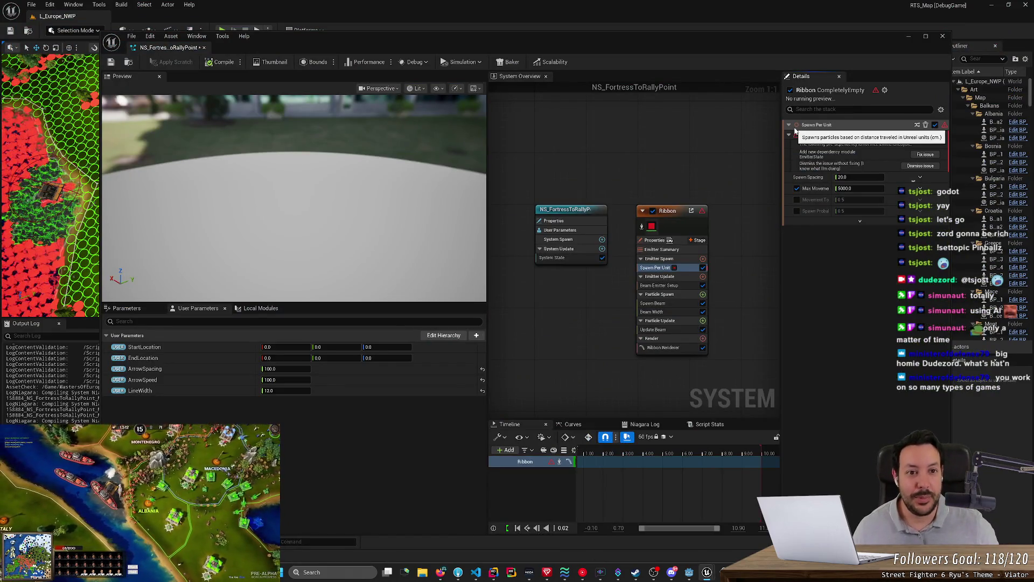
Minimize the Niagara editor and select the BP_Classic_Water5 actor in the level.
left_click(909, 37)
scroll(682, 134, "up", 5)
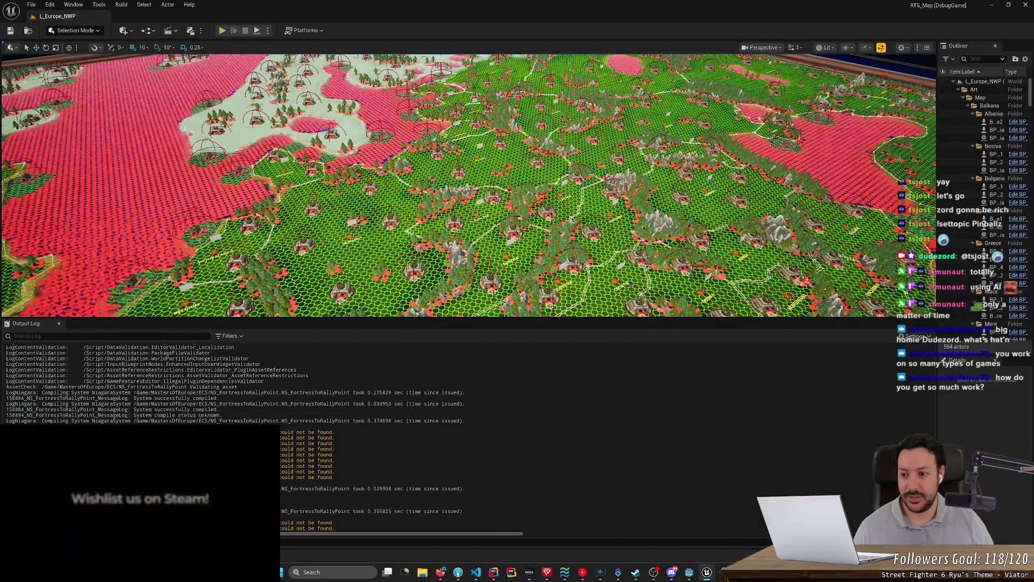
left_click(457, 152)
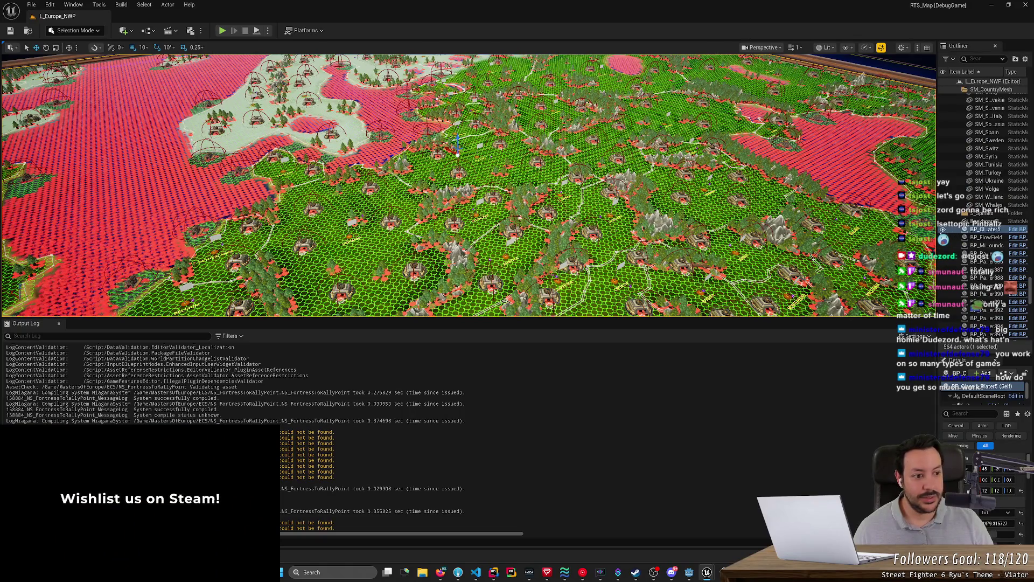
scroll(458, 152, "down", 5)
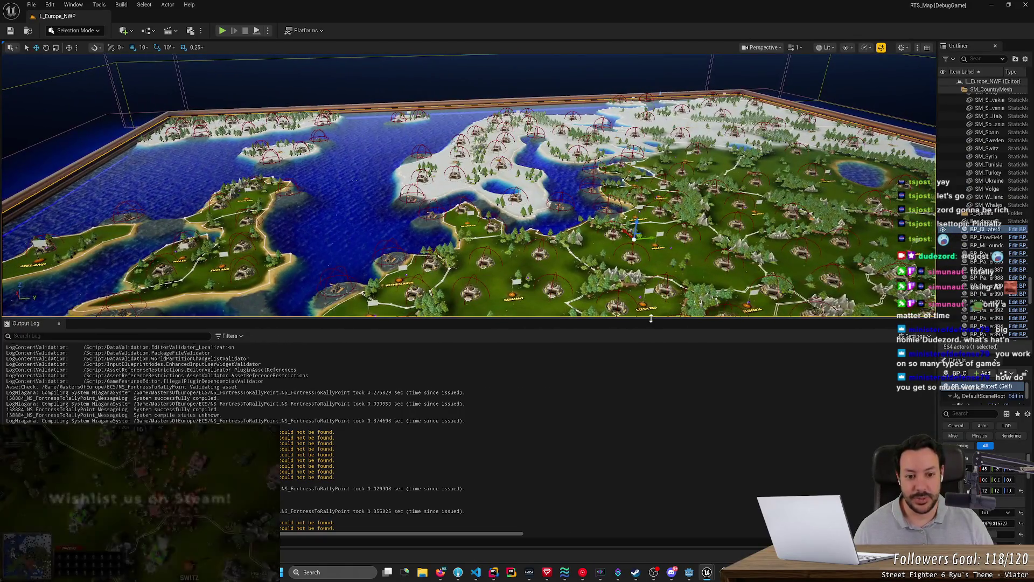
Shrink the Output Log to enlarge the 3D view and frame the whole Europe map board.
left_click_drag(651, 319, 650, 516)
scroll(544, 269, "up", 5)
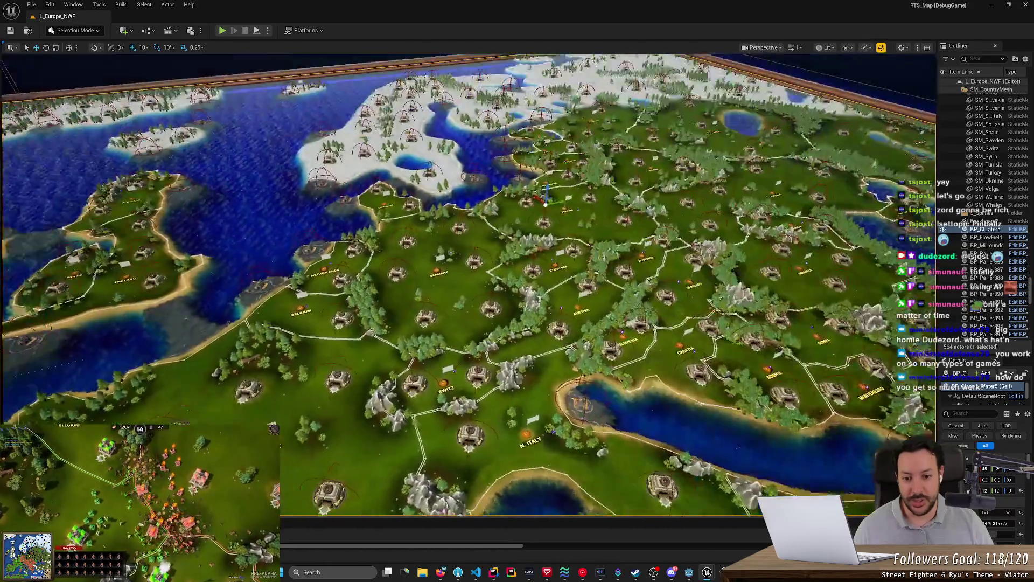
scroll(469, 285, "down", 5)
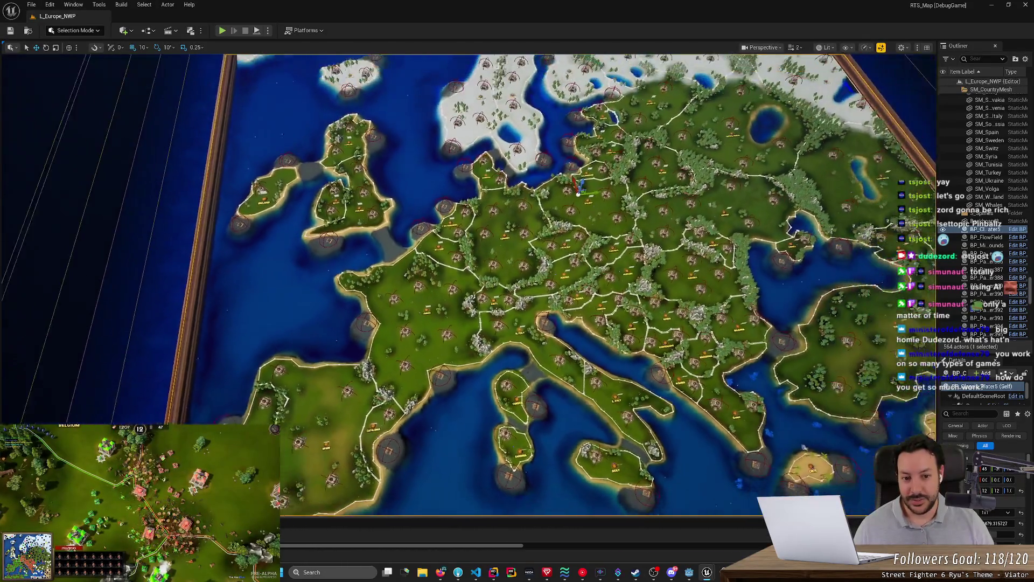
scroll(538, 286, "up", 4)
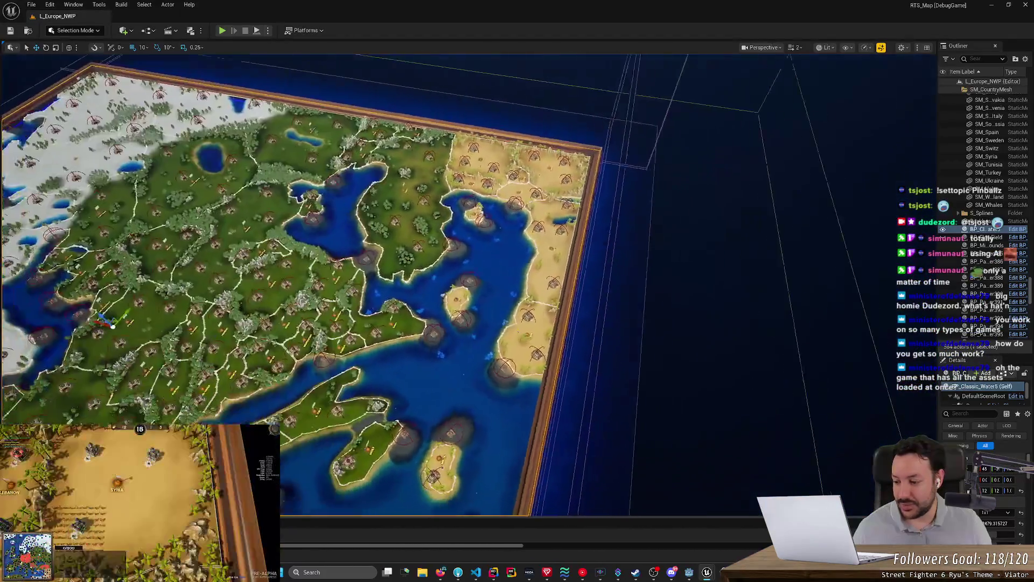
scroll(469, 285, "down", 3)
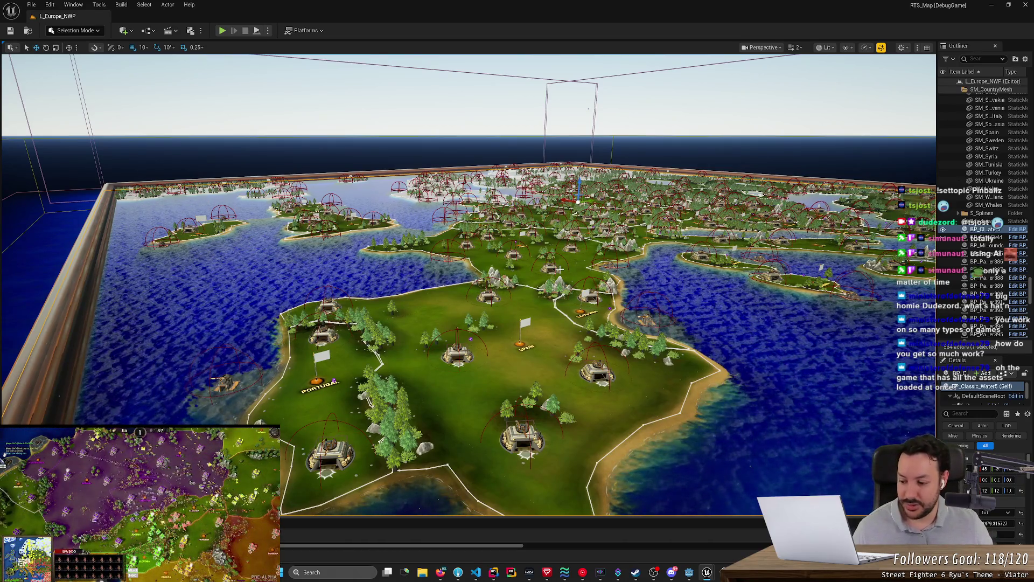
scroll(611, 304, "down", 10)
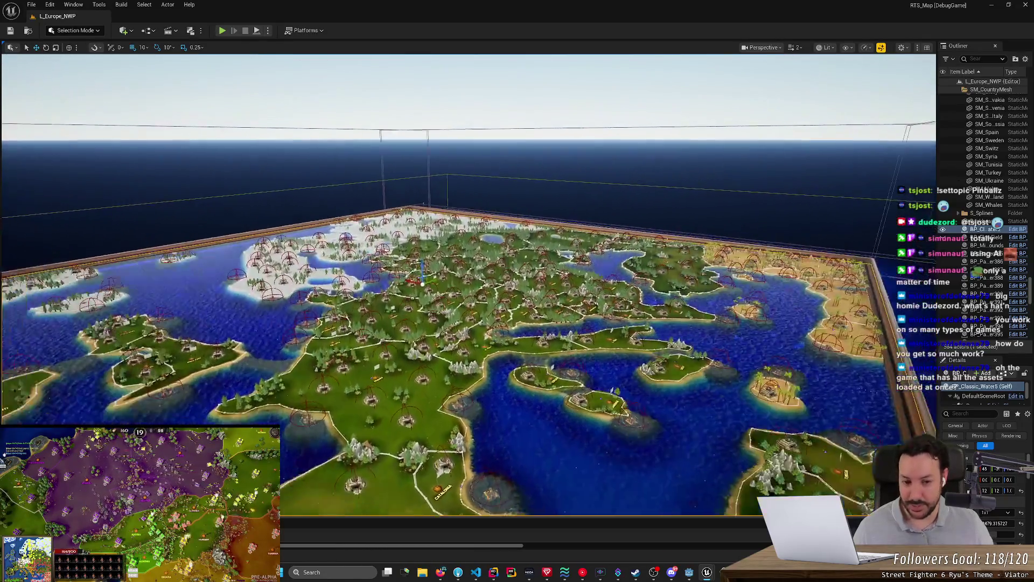
Fly the camera over Italy, the Balkans, Ukraine and Scandinavia, then return to the Niagara editor.
scroll(611, 304, "up", 5)
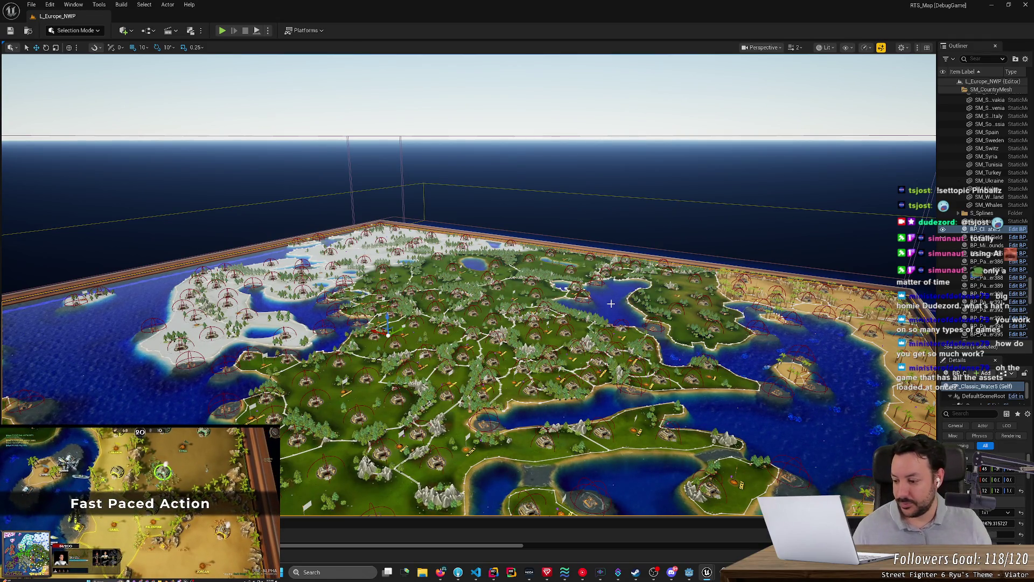
scroll(611, 304, "up", 5)
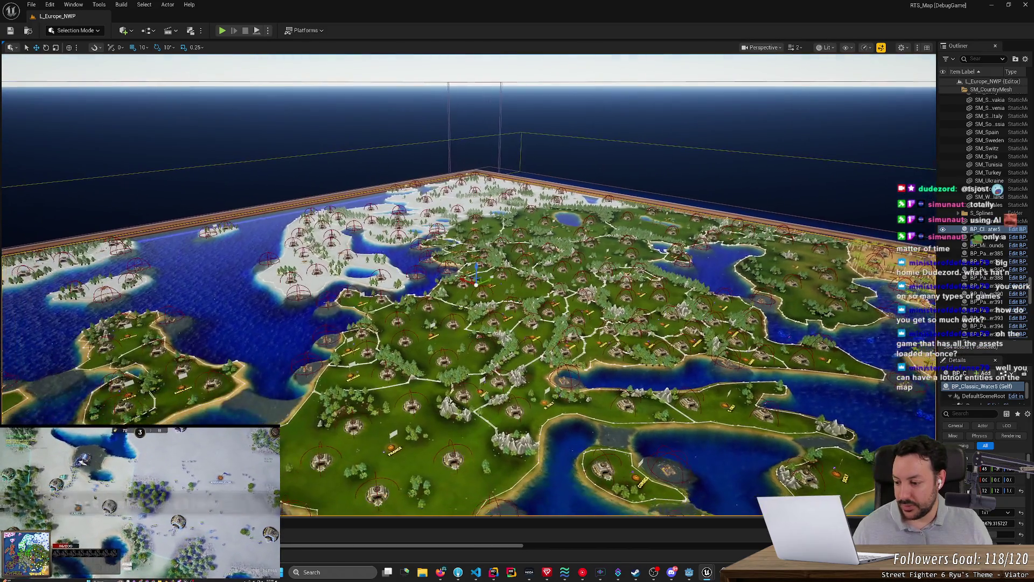
key("d")
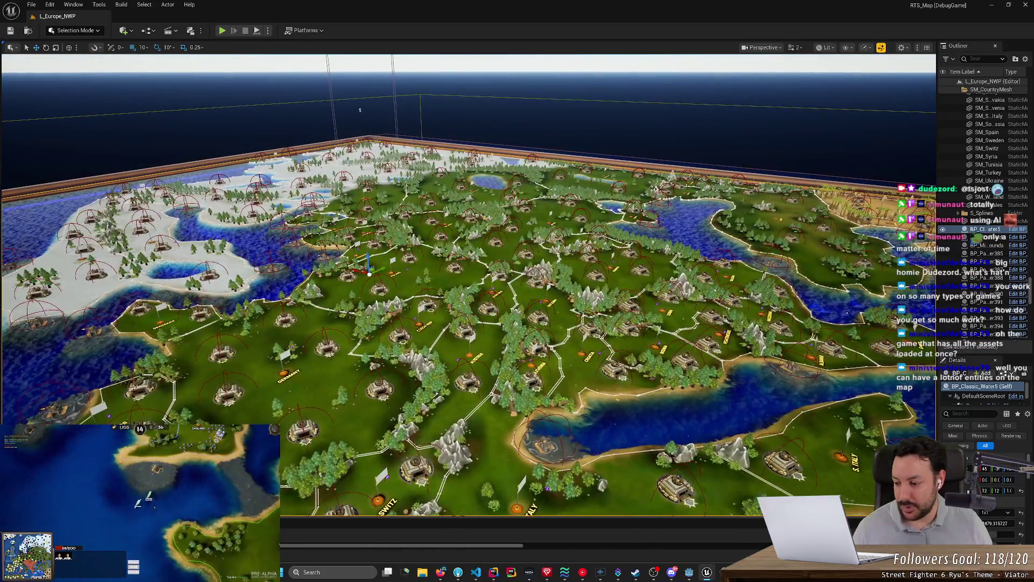
key("d")
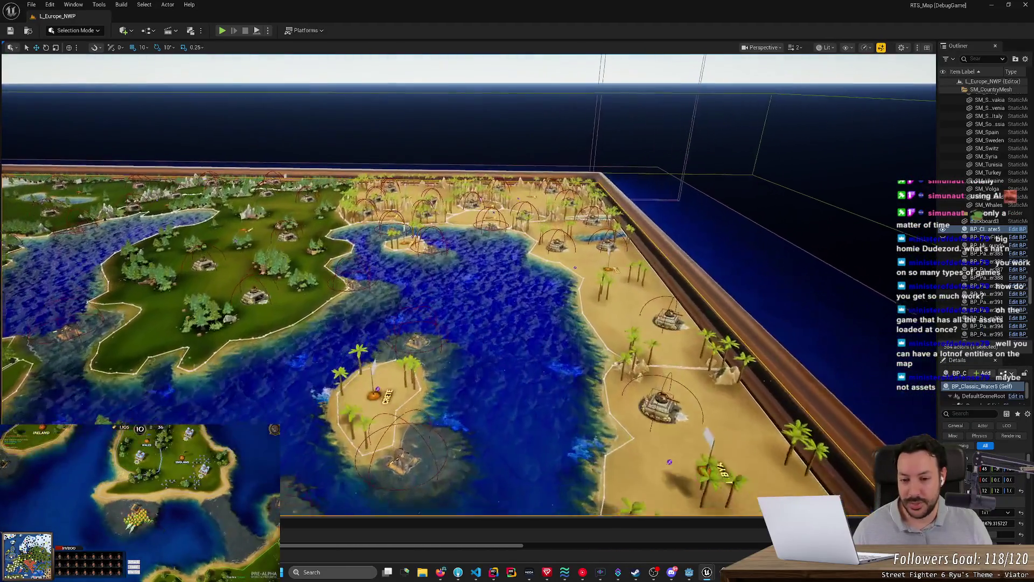
key("d")
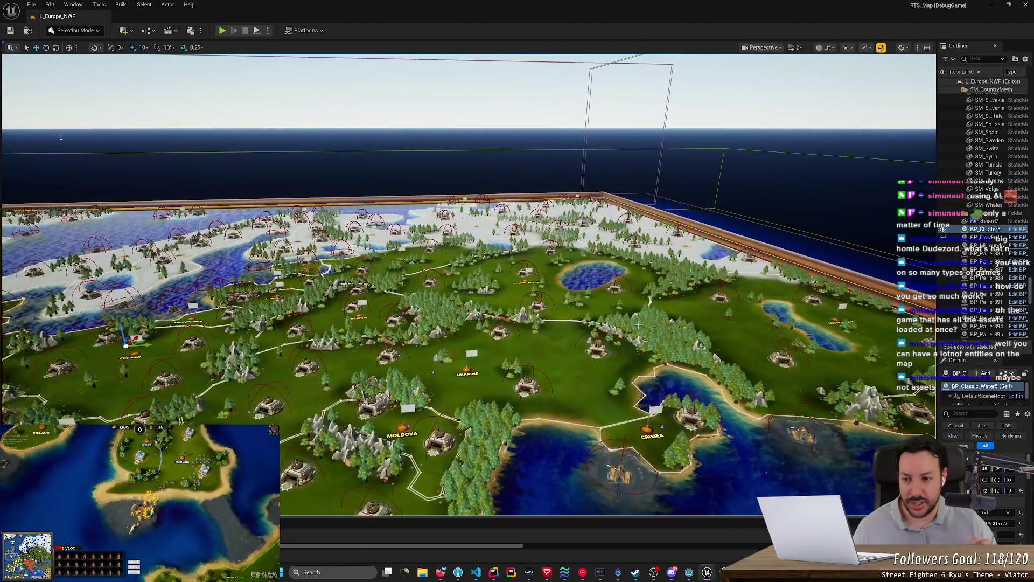
key("a")
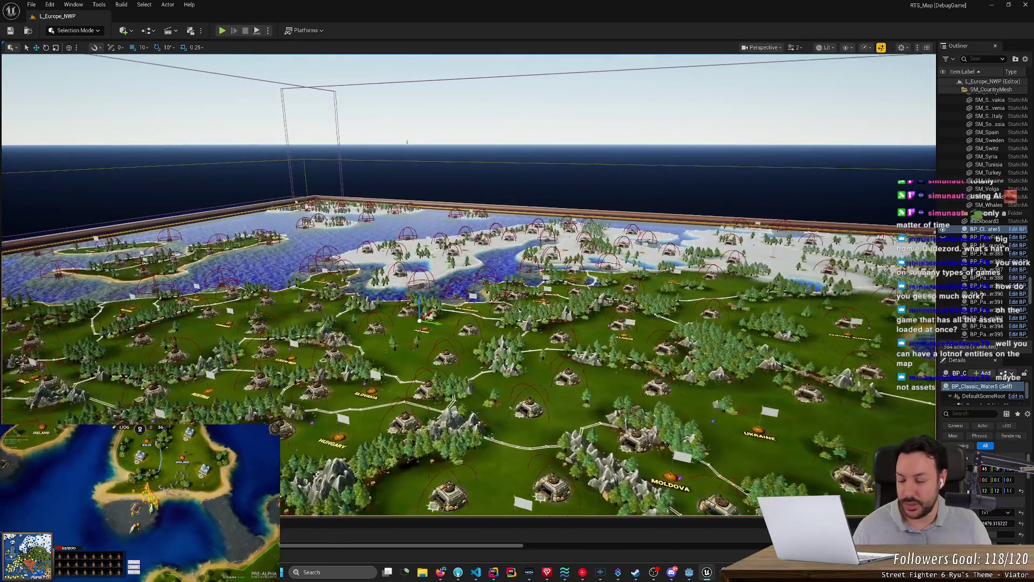
key("a")
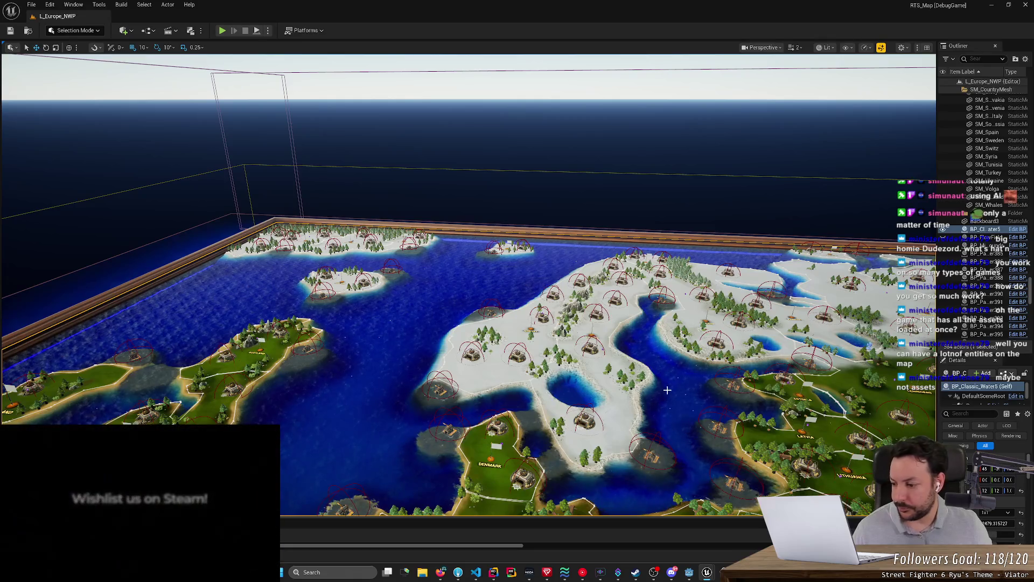
key("s")
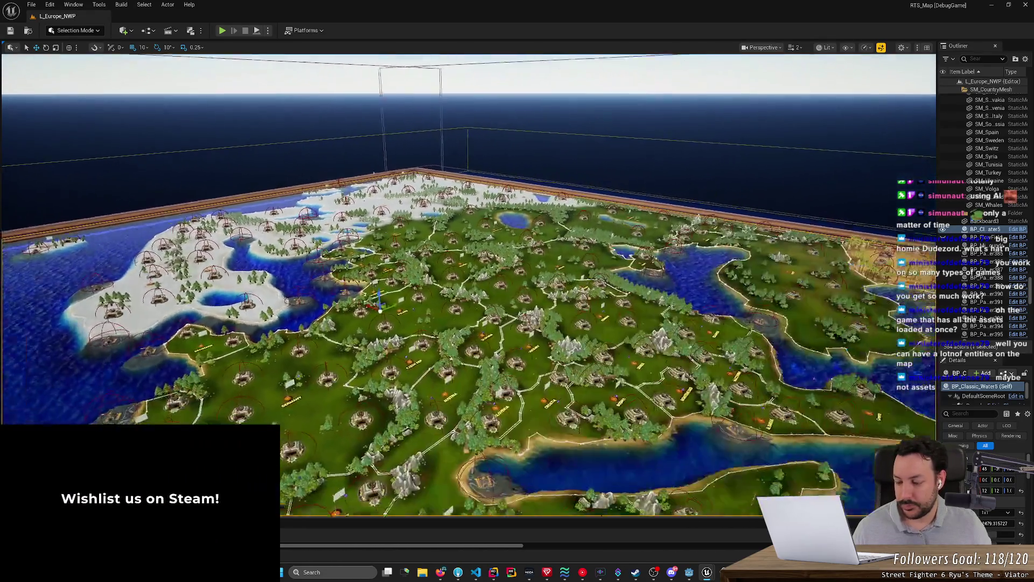
key("alt+Tab")
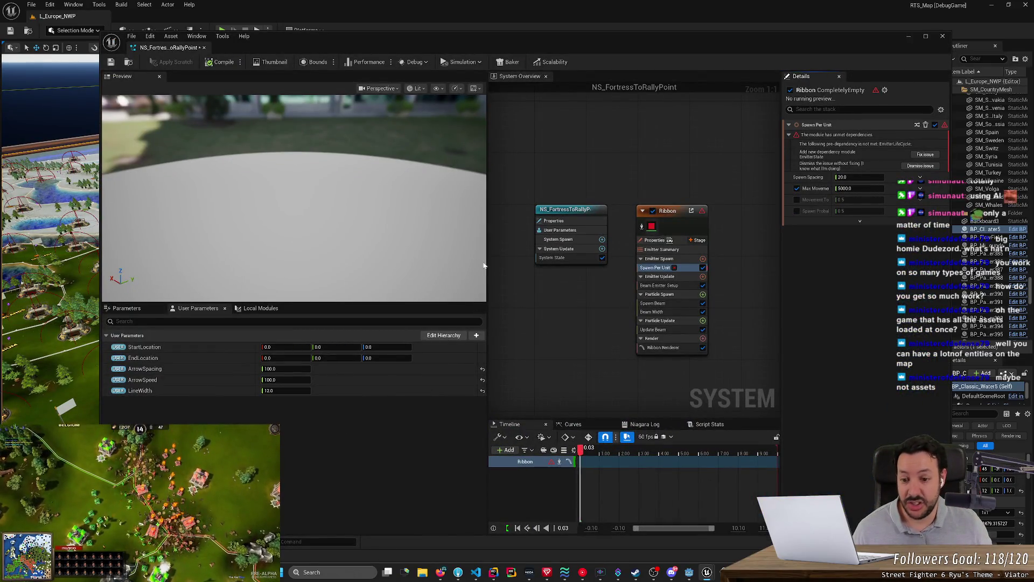
mouse_move(285, 347)
left_mouse_down()
mouse_move(301, 347)
mouse_move(291, 357)
mouse_move(270, 347)
mouse_move(318, 358)
left_mouse_up()
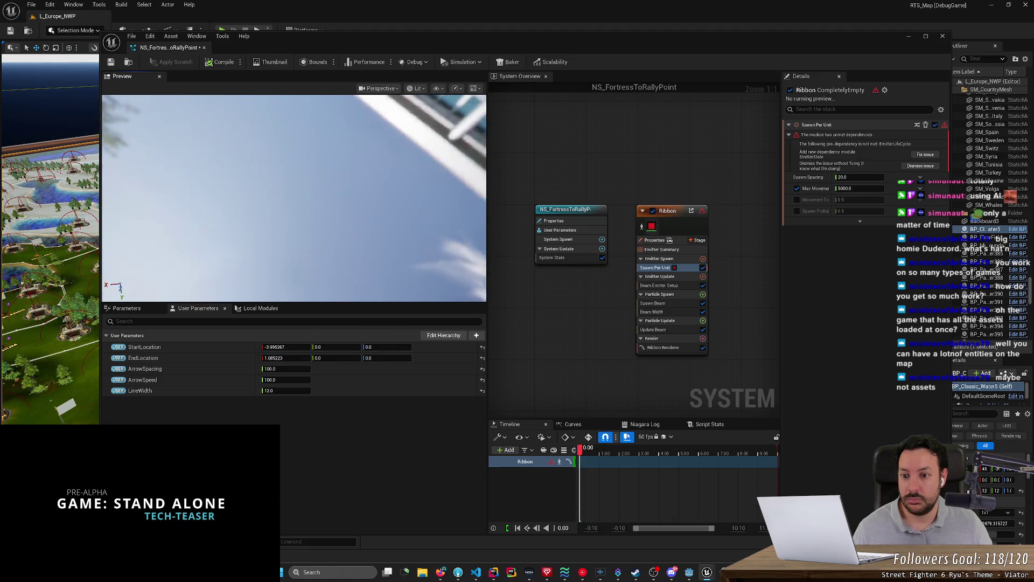
key("ctrl+z")
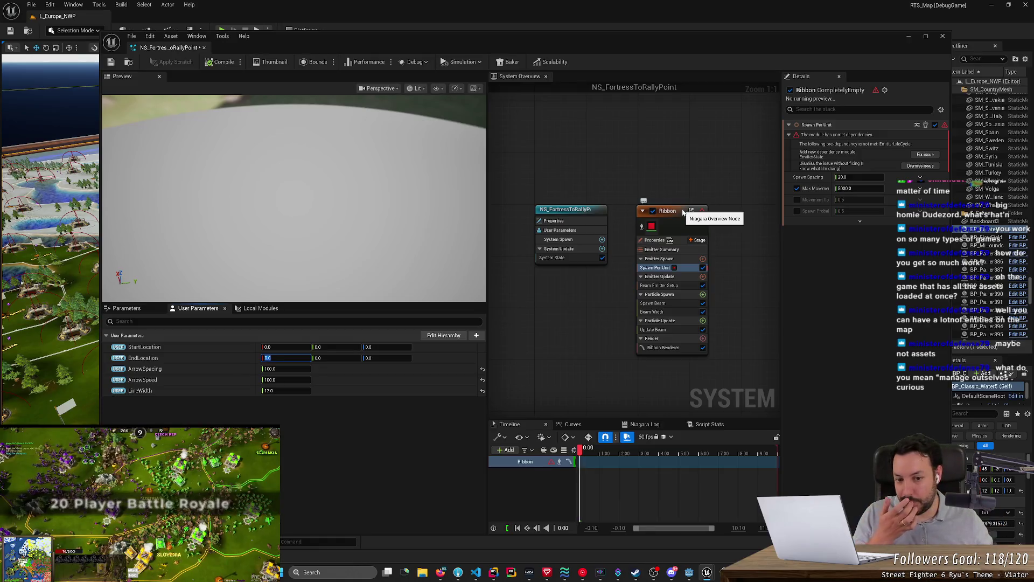
key("ctrl+z")
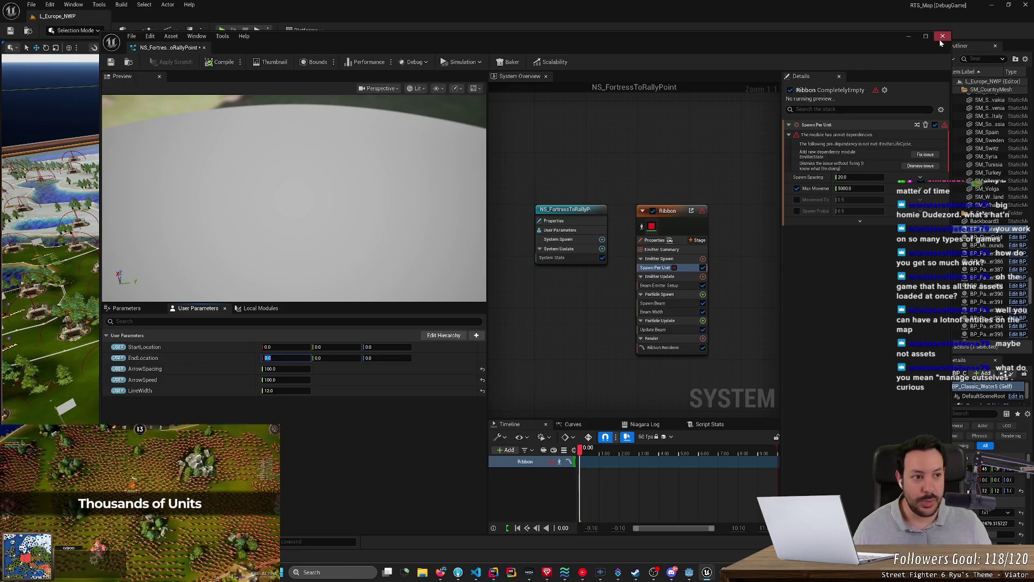
left_click(908, 37)
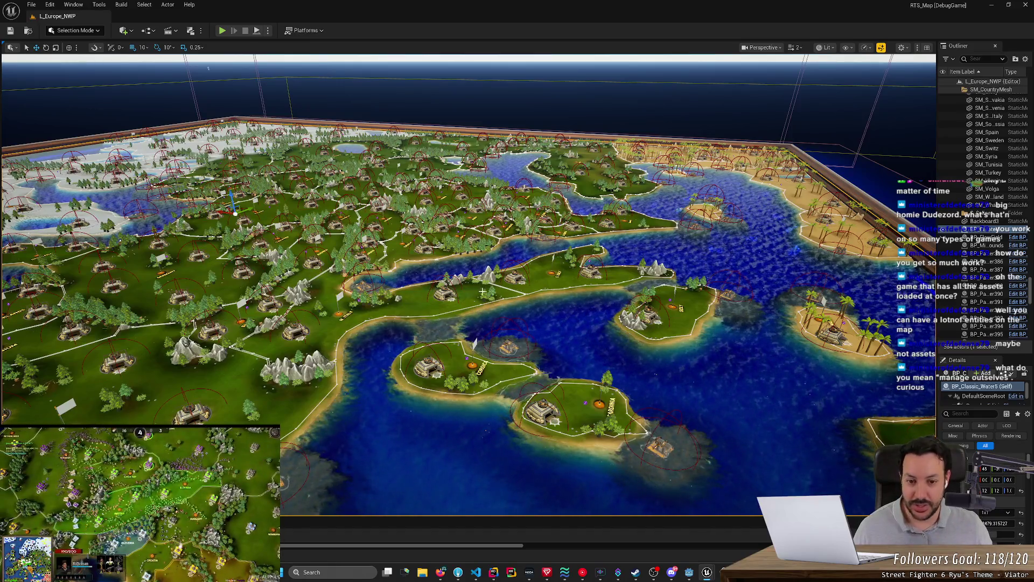
Swing the viewport back over Europe and start Play In Editor with Alt+P.
mouse_move(430, 262)
left_mouse_down()
mouse_move(440, 329)
mouse_move(464, 245)
left_mouse_up()
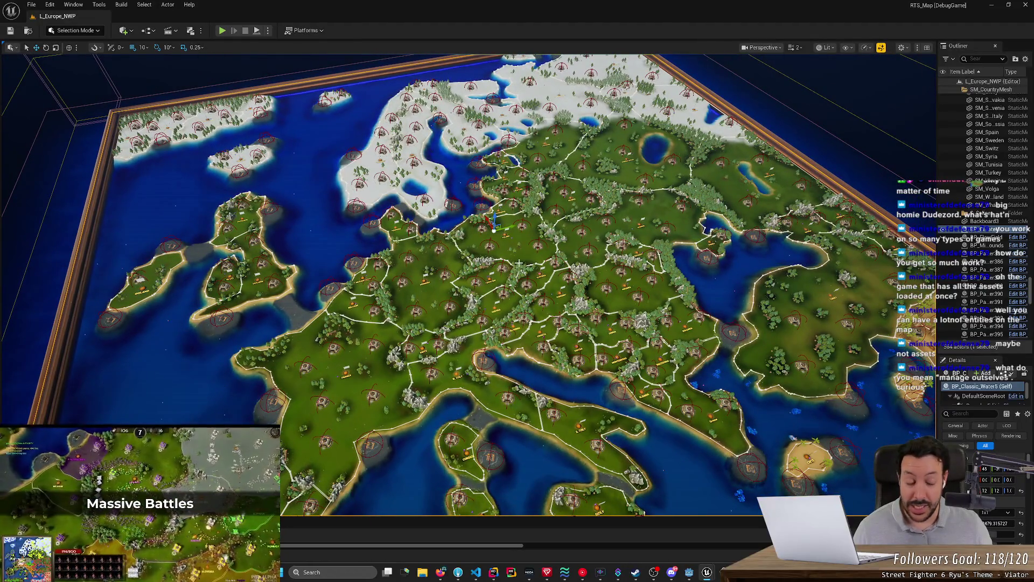
left_click_drag(518, 262, 504, 264)
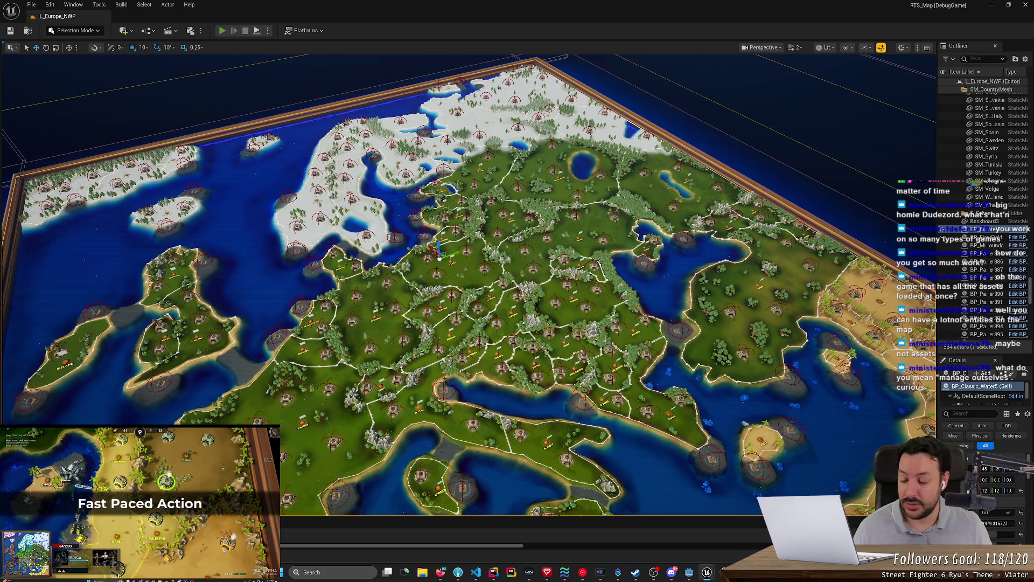
key("alt+p")
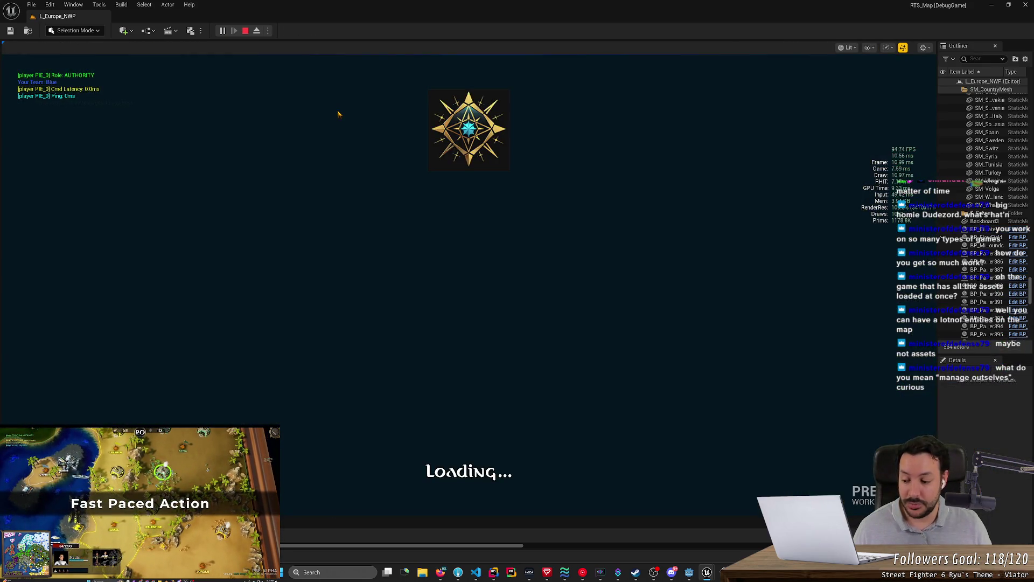
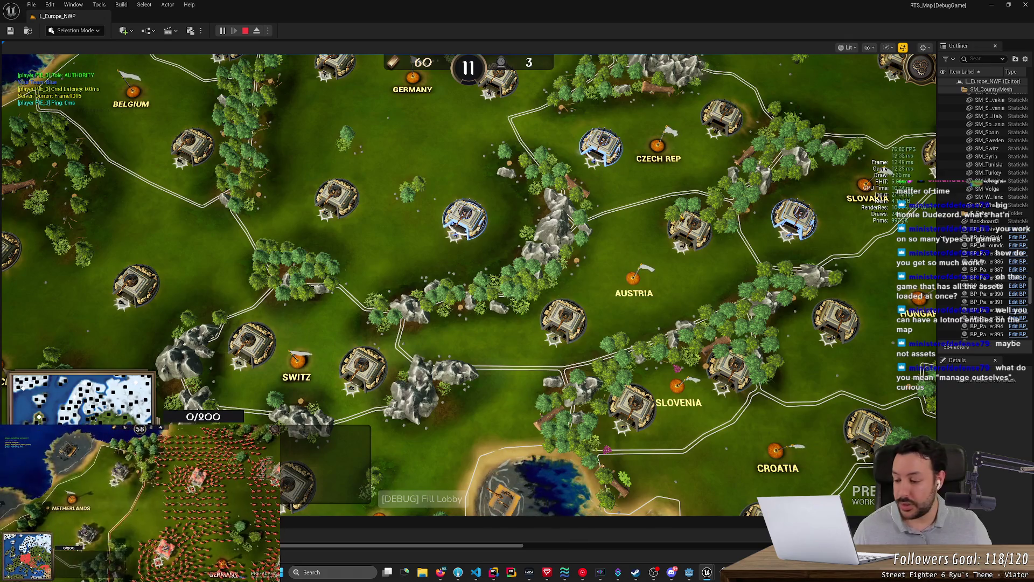
Pan to the blue fortress, select it, zoom toward Czech Rep and box-select its soldiers.
key("d")
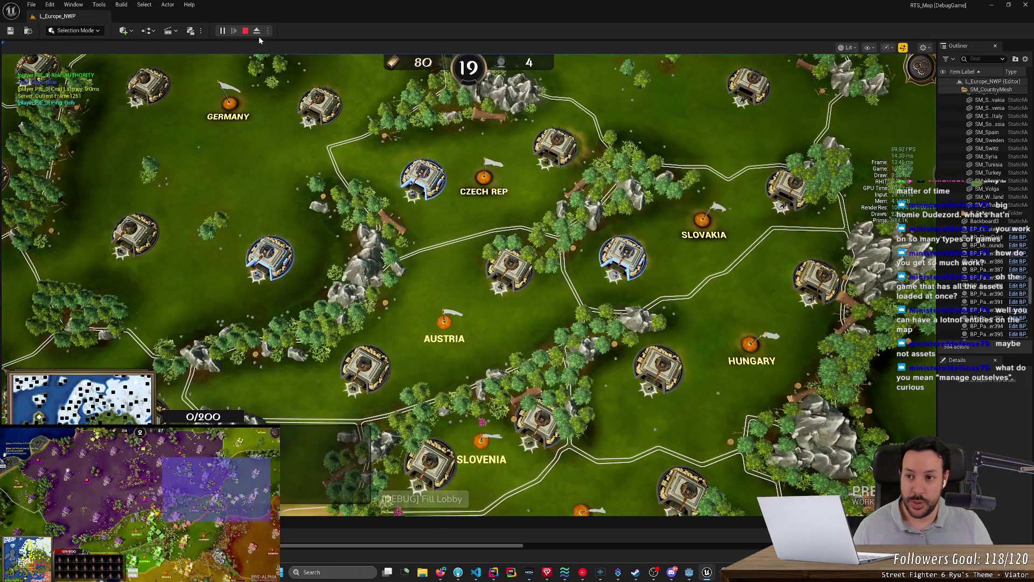
left_click(421, 184)
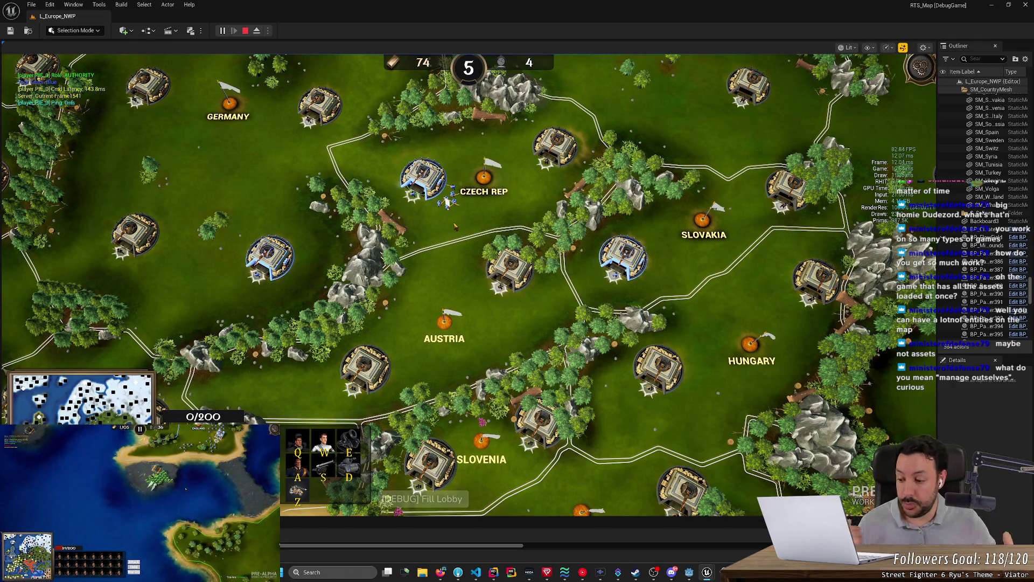
scroll(449, 230, "up", 4)
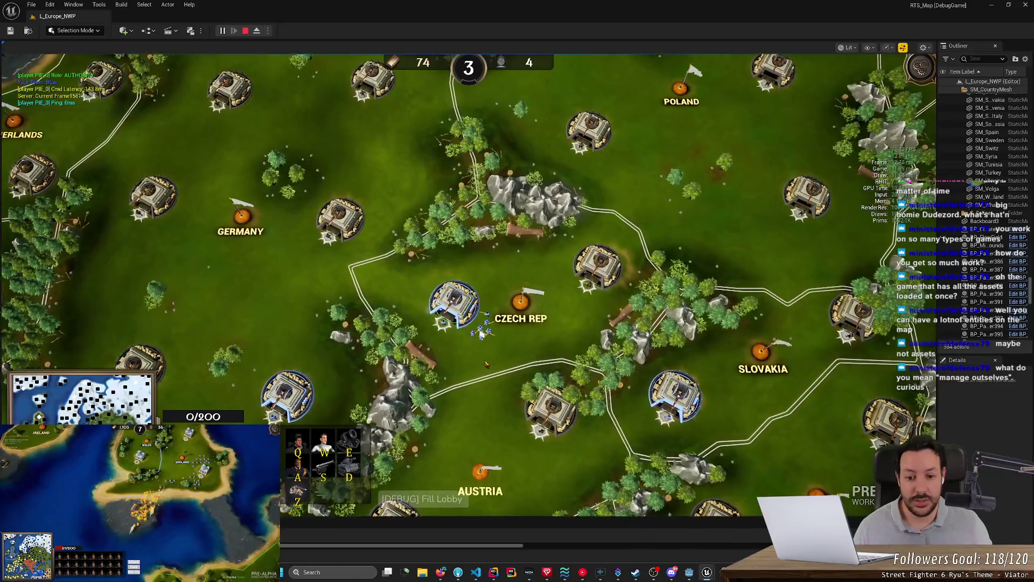
scroll(487, 365, "up", 3)
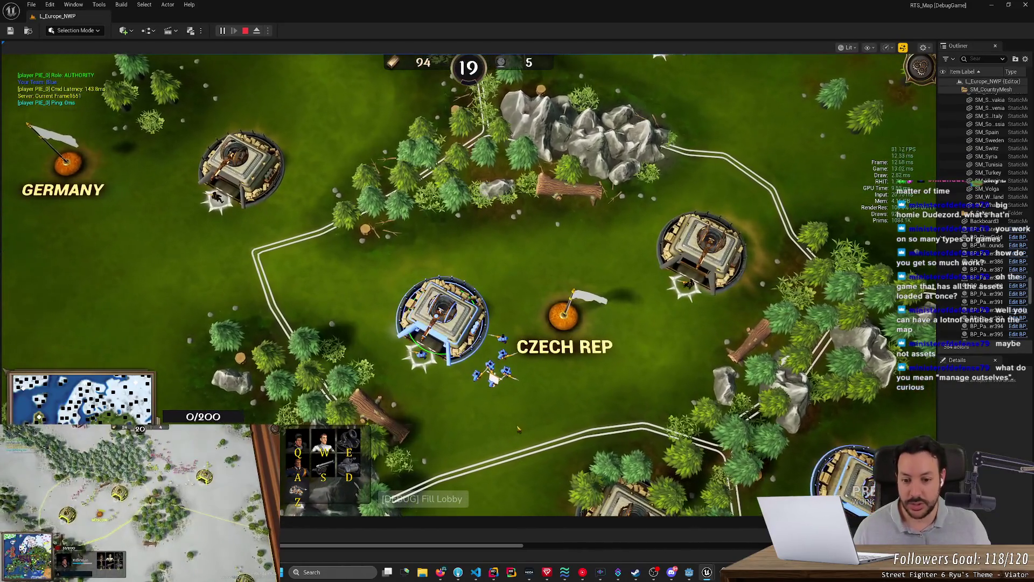
left_click_drag(498, 364, 540, 405)
Move the selected soldiers up toward the Czech Rep flag.
right_click(539, 399)
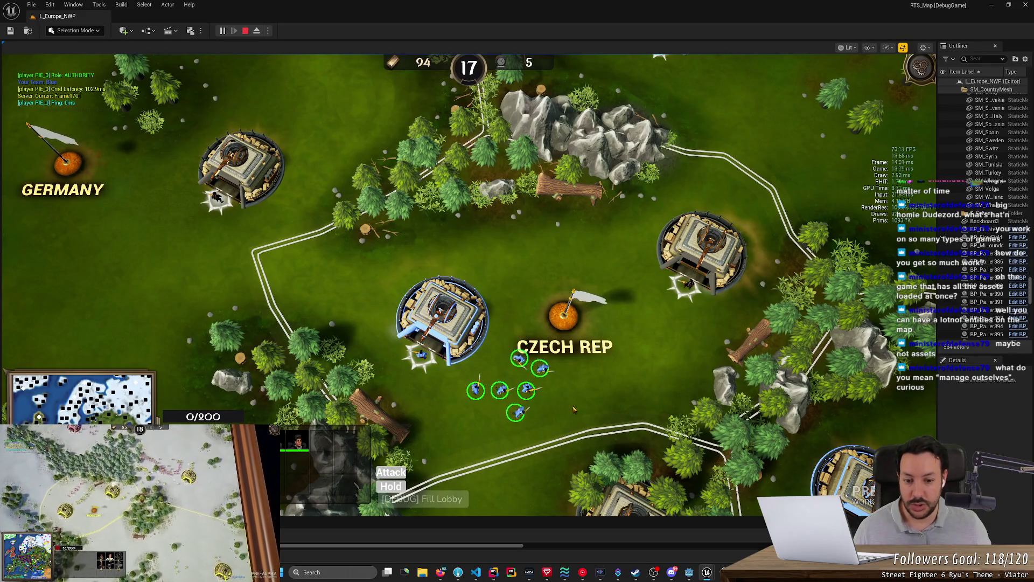
right_click(612, 380)
right_click(626, 302)
right_click(578, 277)
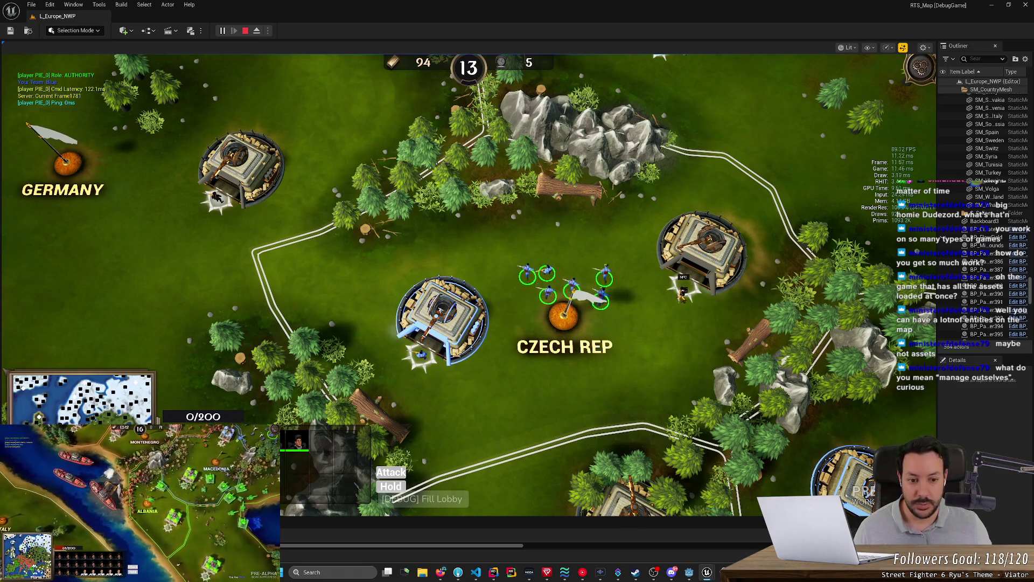
Reselect the blue soldiers and order them to the nearby bunker, then north of Czech Rep.
left_click(600, 250)
left_click_drag(503, 245, 625, 315)
right_click(680, 288)
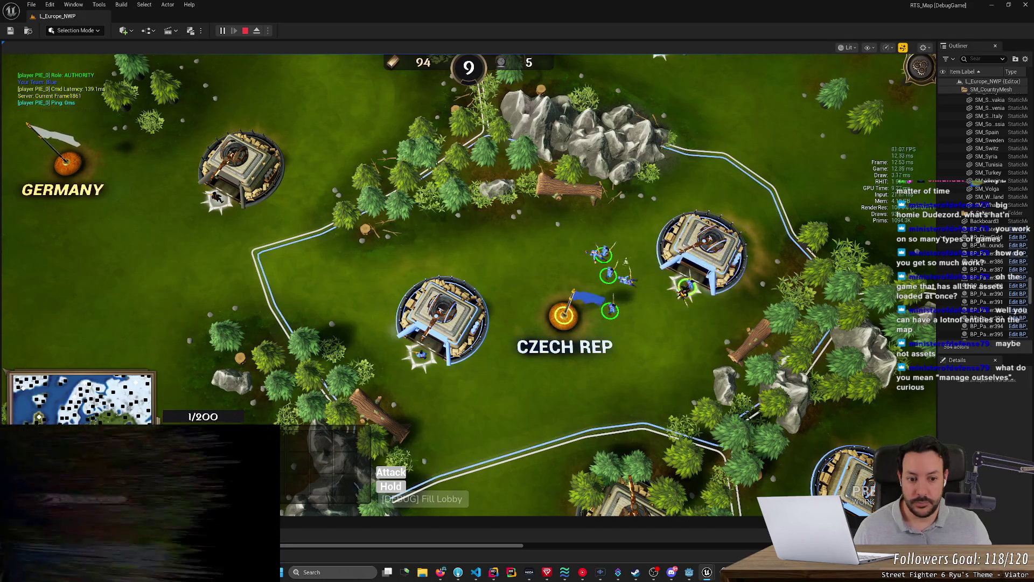
right_click(500, 254)
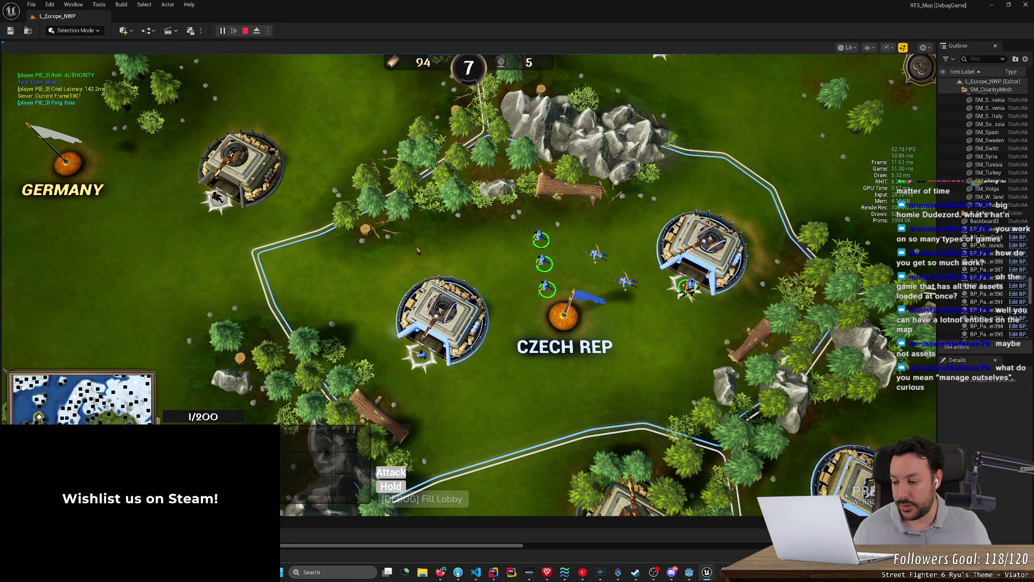
right_click(404, 253)
right_click(528, 251)
right_click(520, 364)
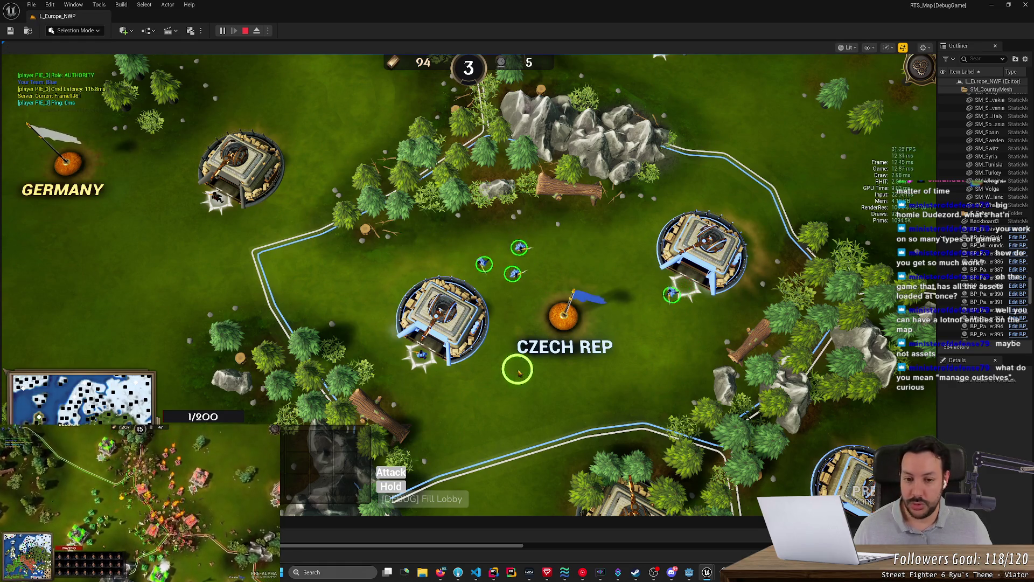
scroll(521, 366, "down", 1)
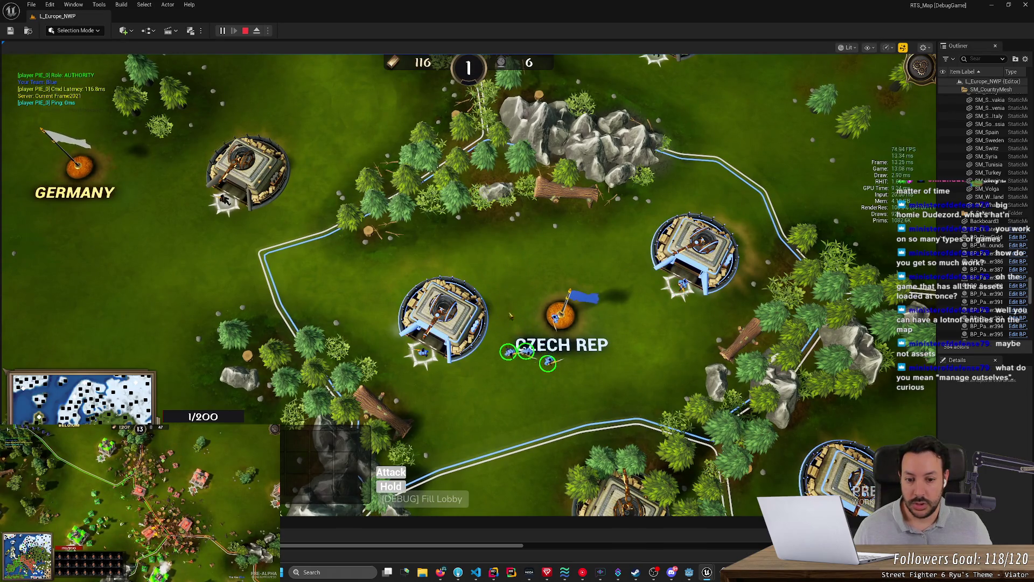
right_click(501, 276)
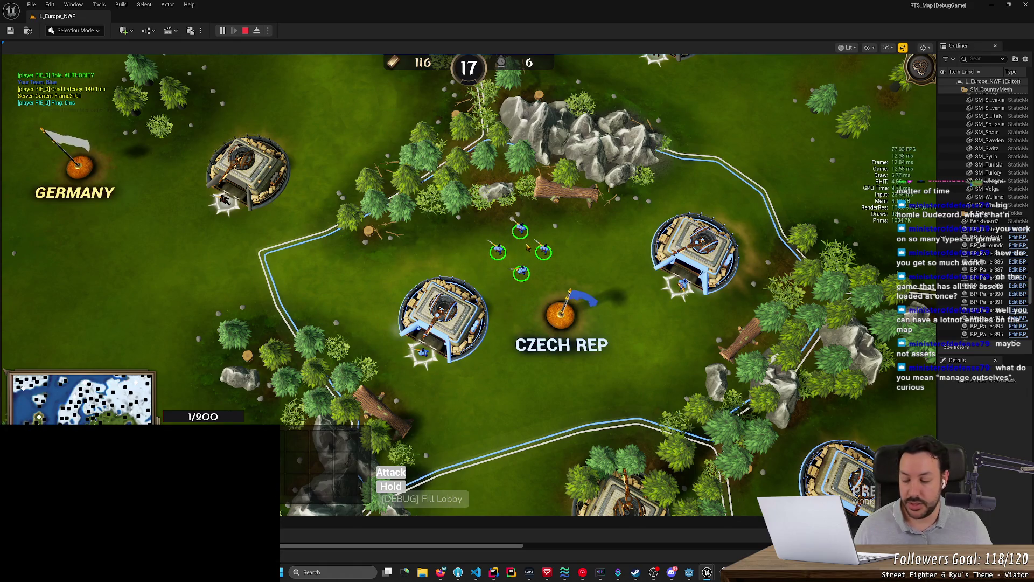
Reselect the four blue soldiers, then eject from the game into the editor with F8.
left_click_drag(462, 204, 573, 296)
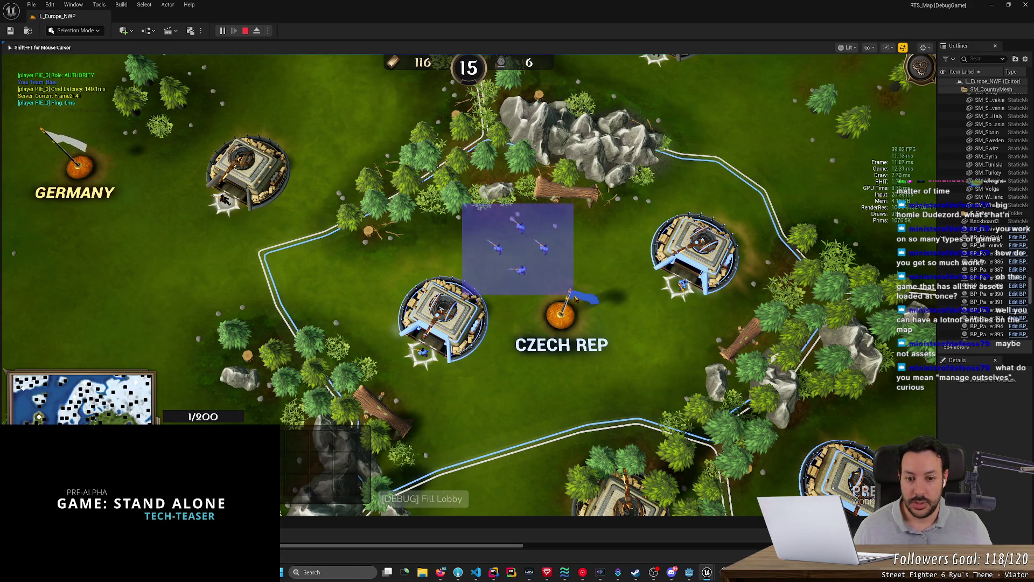
mouse_move(466, 209)
left_mouse_down()
mouse_move(572, 318)
mouse_move(571, 296)
left_mouse_up()
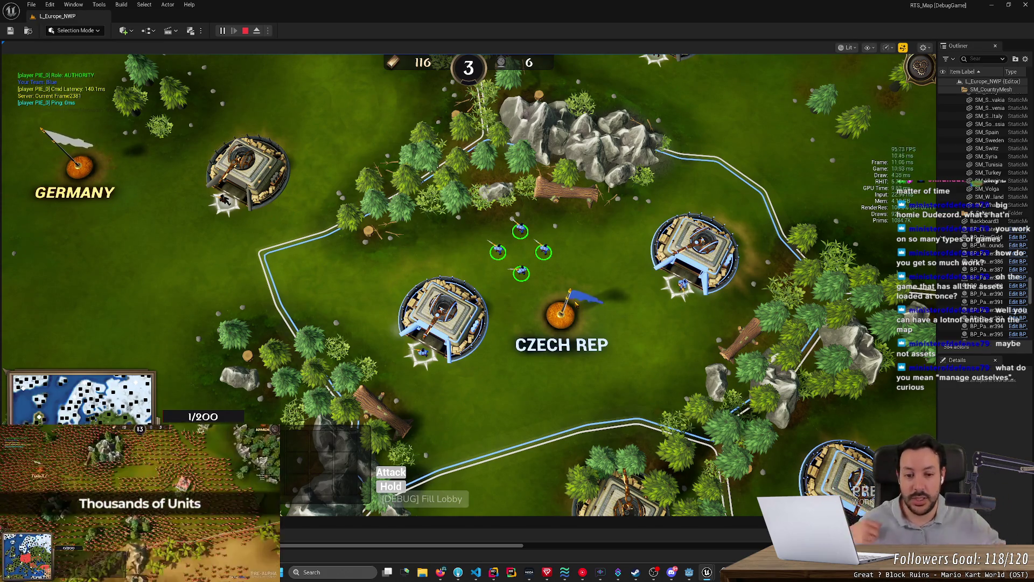
left_click_drag(473, 205, 577, 302)
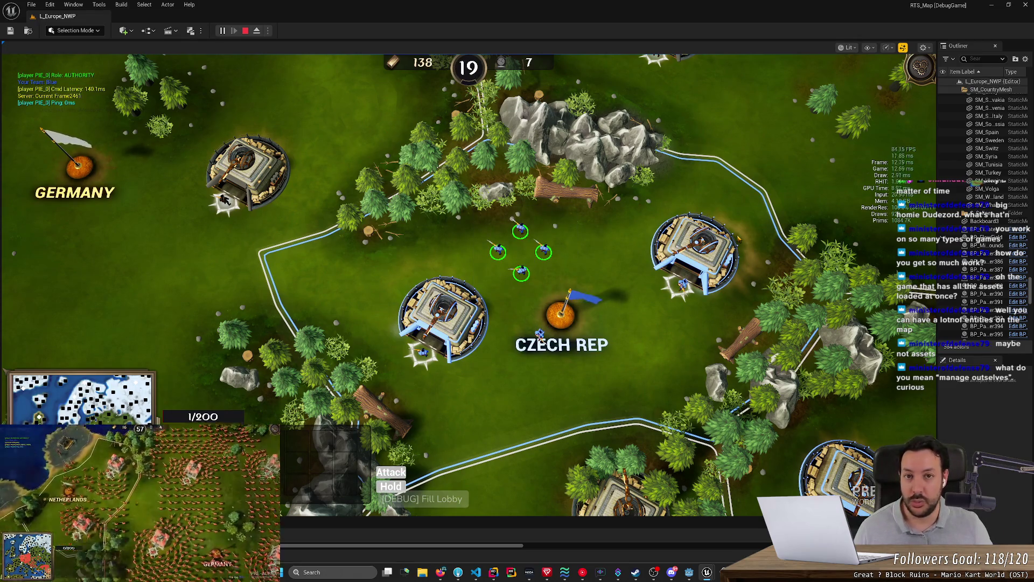
scroll(598, 288, "up", 2)
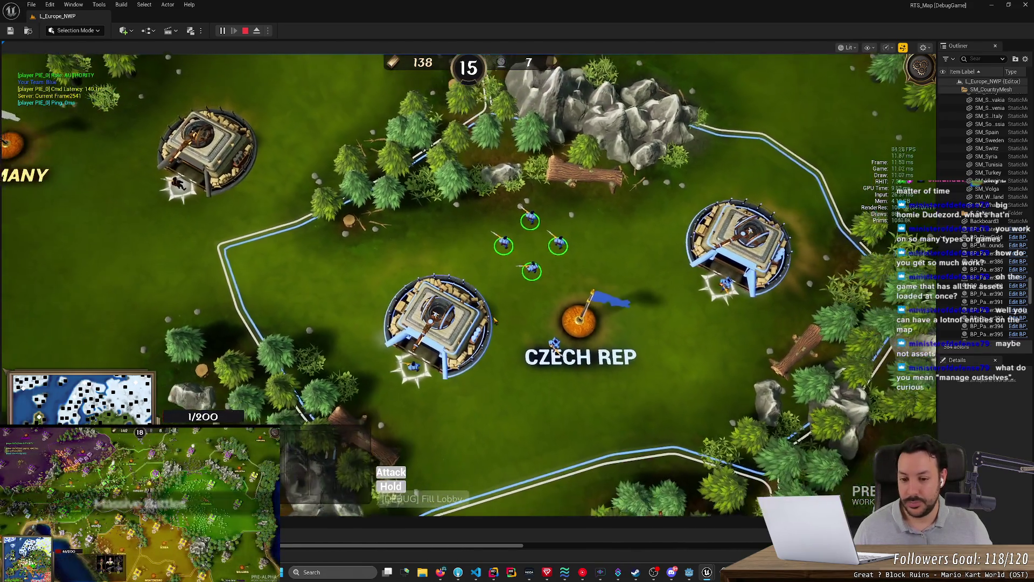
scroll(494, 321, "down", 3)
key("F8")
scroll(530, 383, "down", 3)
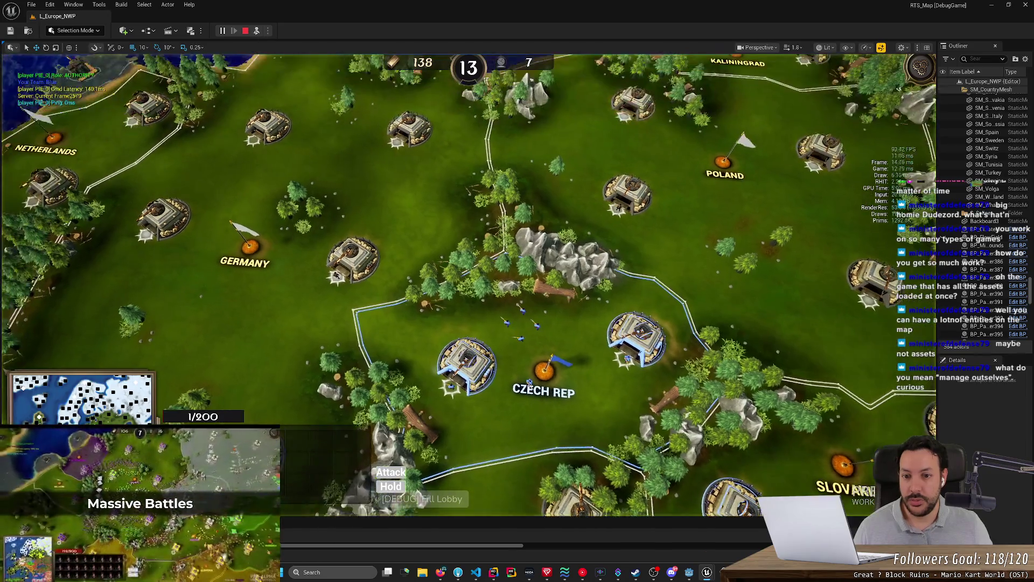
Select and focus the Czech fortress, inspect the neighbouring foliage, then fly back to Czech Rep.
left_click(530, 383)
key("f")
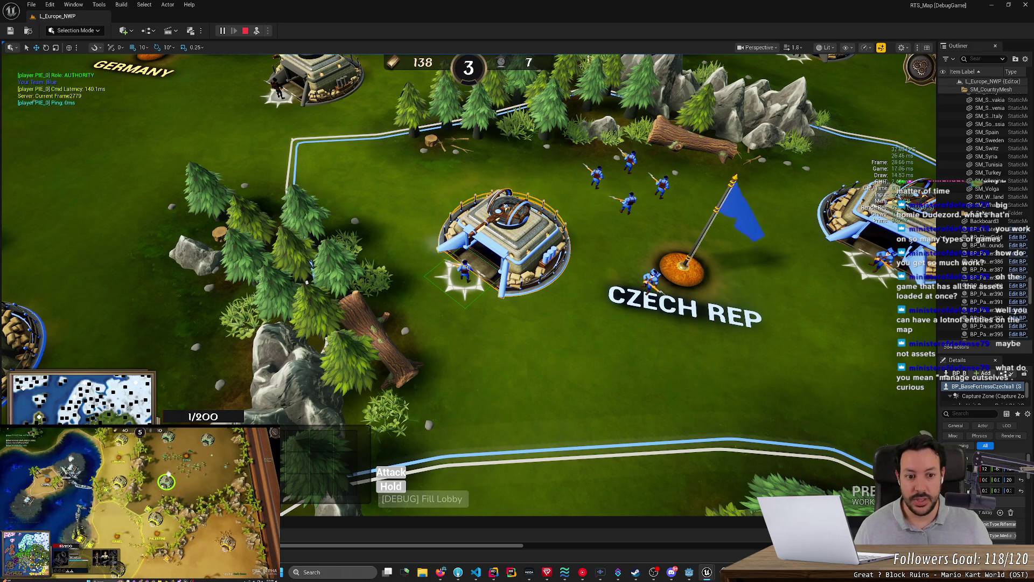
left_click(326, 319)
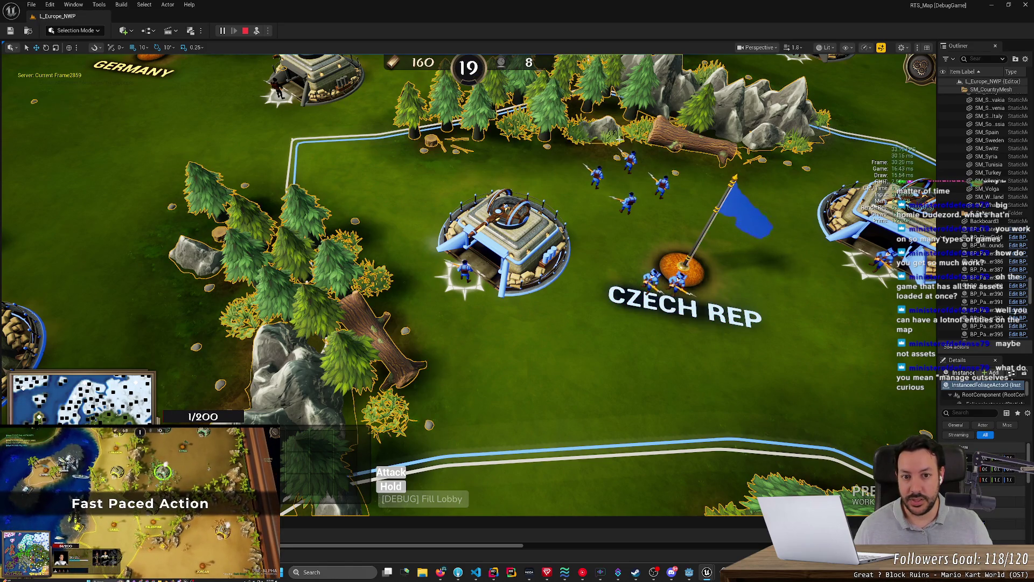
scroll(418, 210, "down", 10)
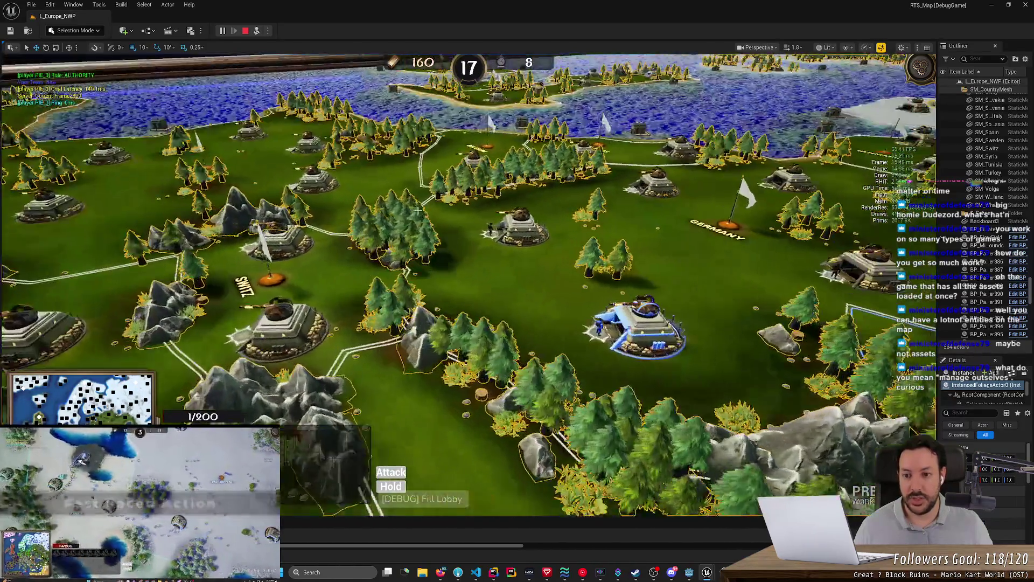
scroll(418, 210, "down", 5)
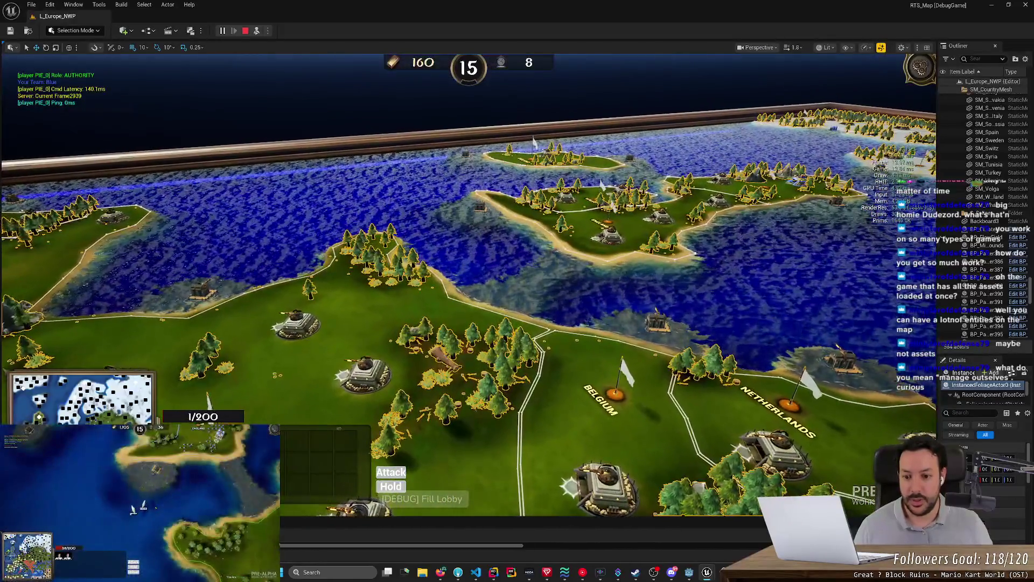
key("space")
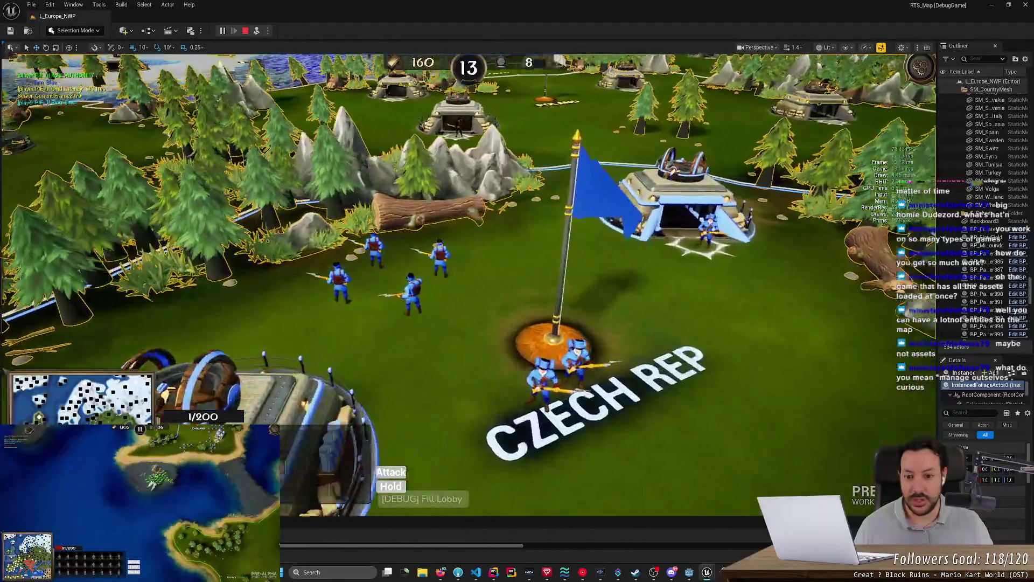
scroll(447, 266, "up", 3)
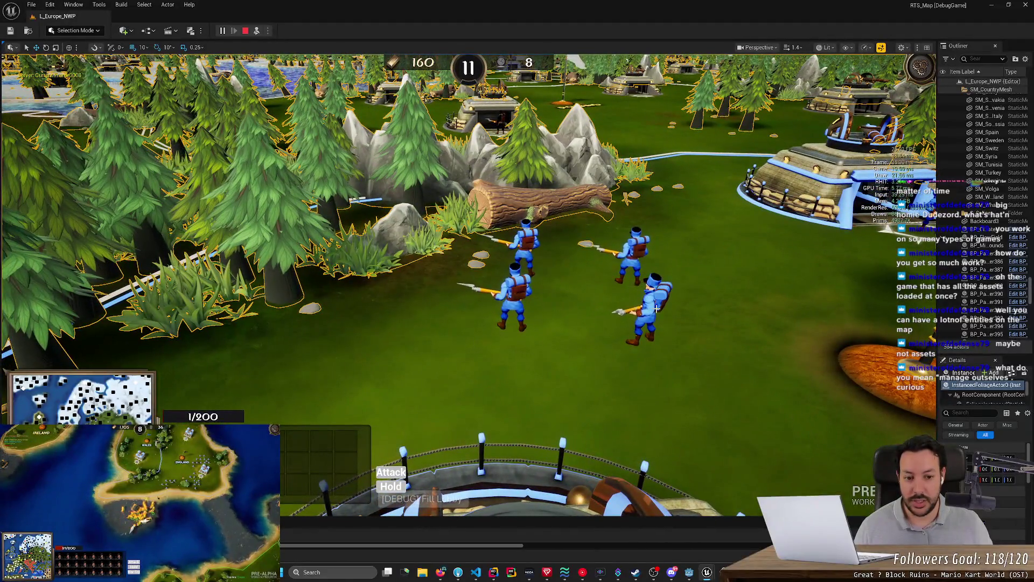
Inspect one of the soldiers, then zoom out and back into the top-down view.
left_click(633, 257)
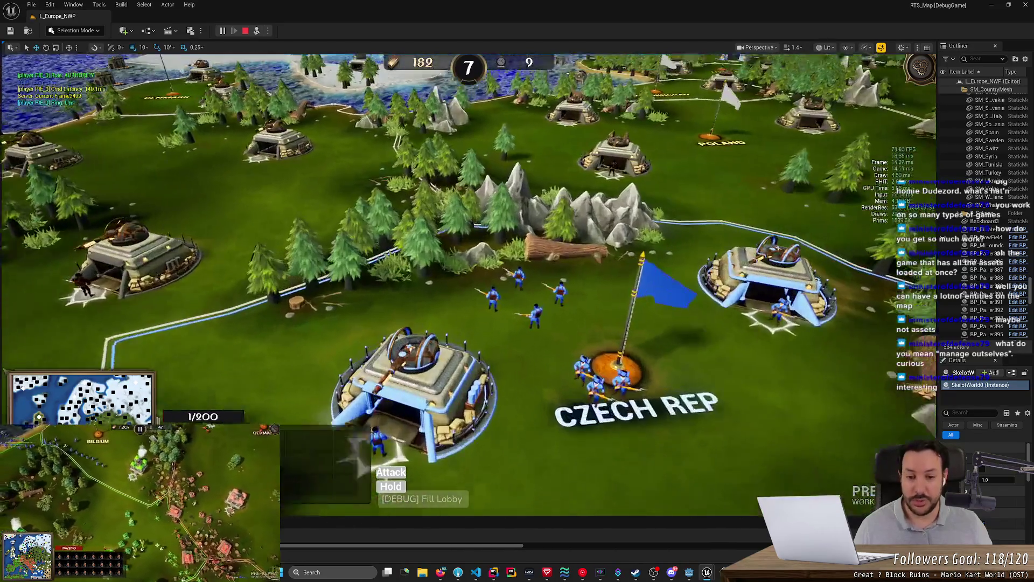
scroll(615, 326, "down", 3)
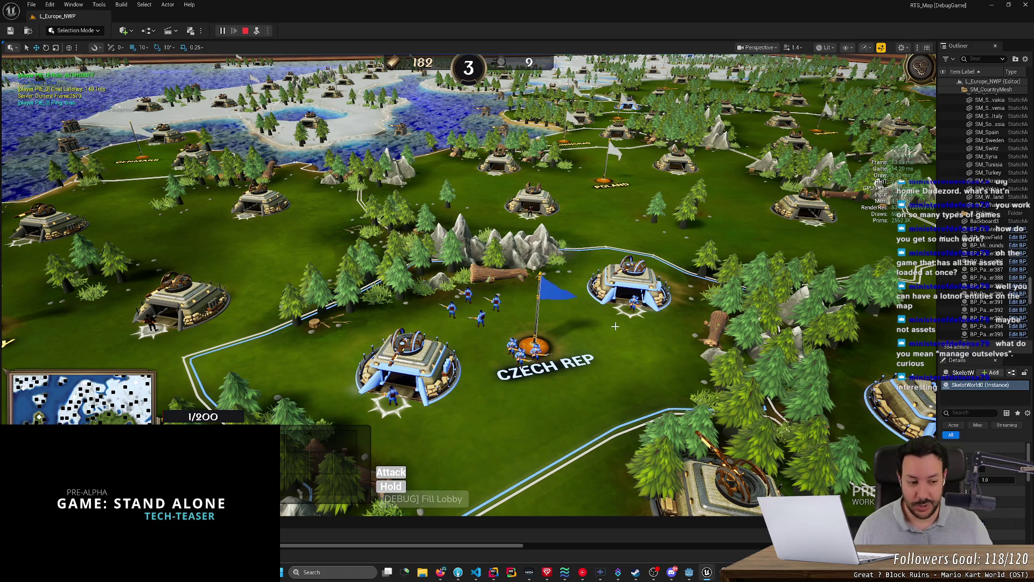
scroll(616, 325, "down", 5)
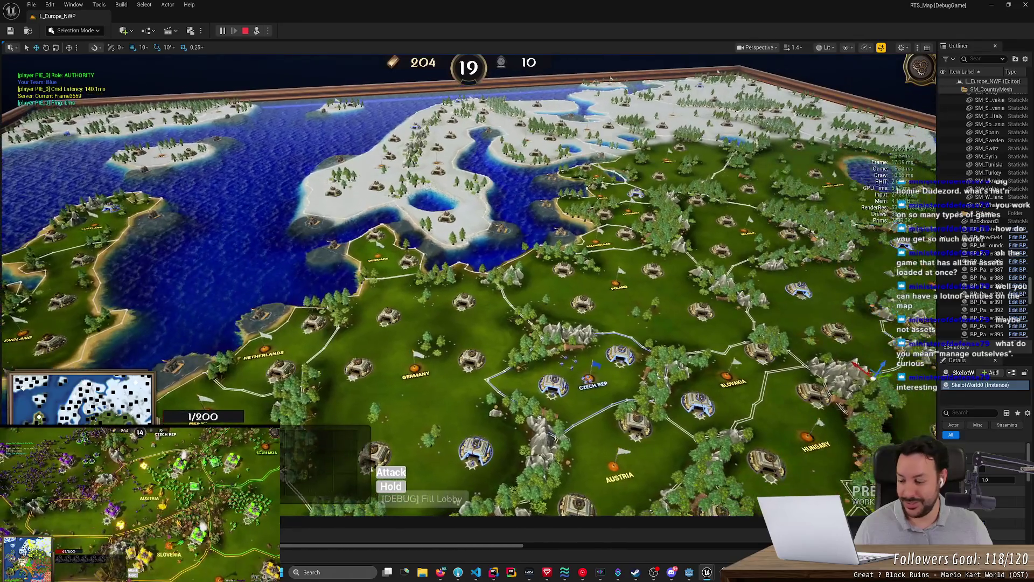
scroll(609, 327, "up", 5)
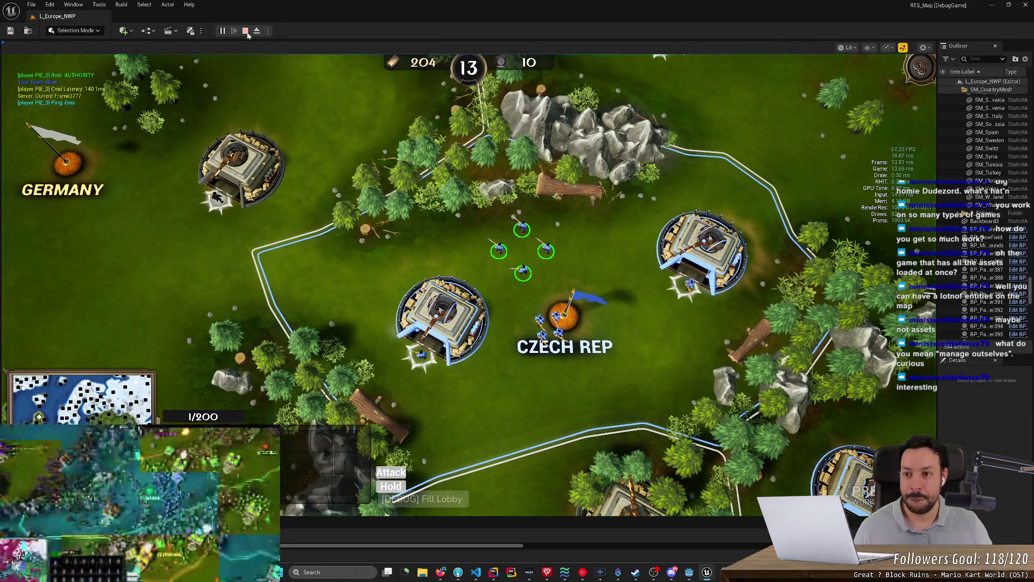
Stop the session, start a new one with Alt+P from the Niagara editor, and minimize that editor.
left_click(246, 31)
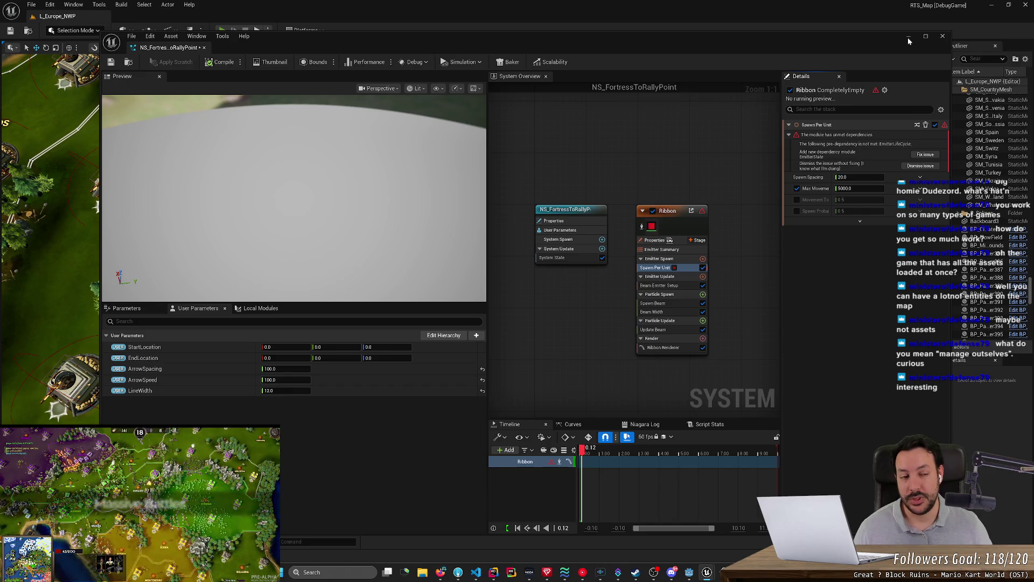
key("alt+p")
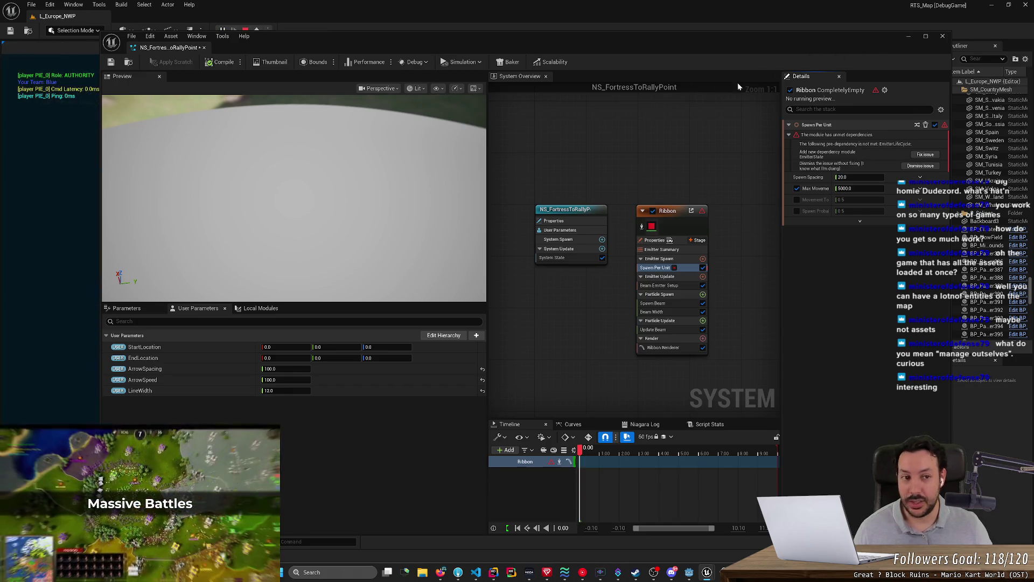
left_click(908, 37)
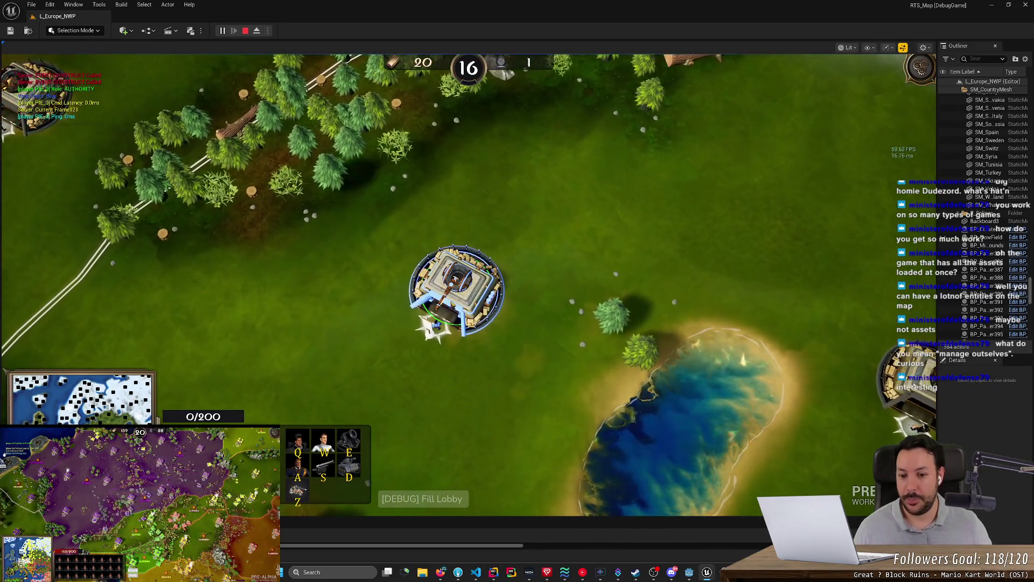
Place the fortress rally point on the map and reposition it several times.
right_click(545, 139)
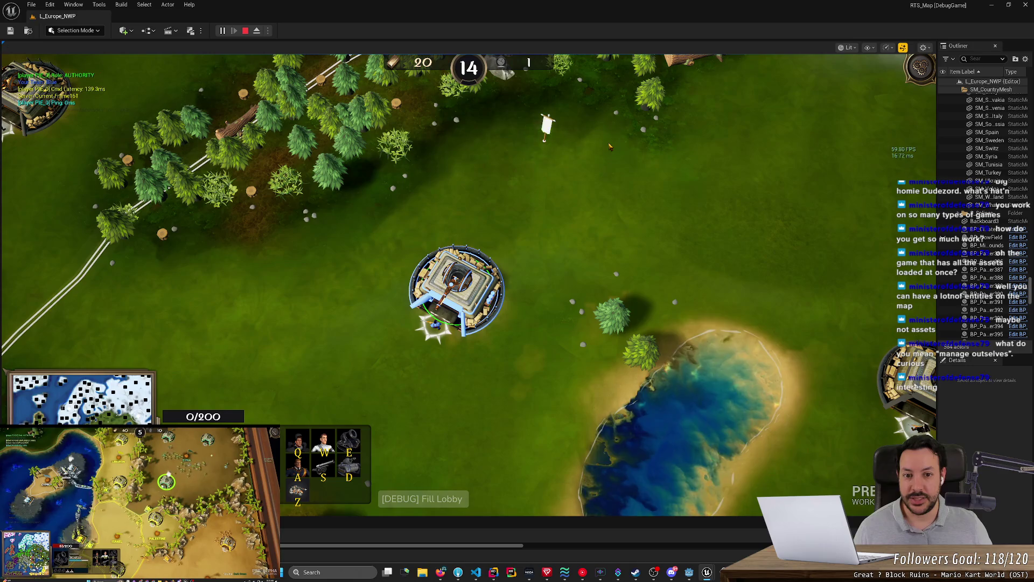
right_click(699, 201)
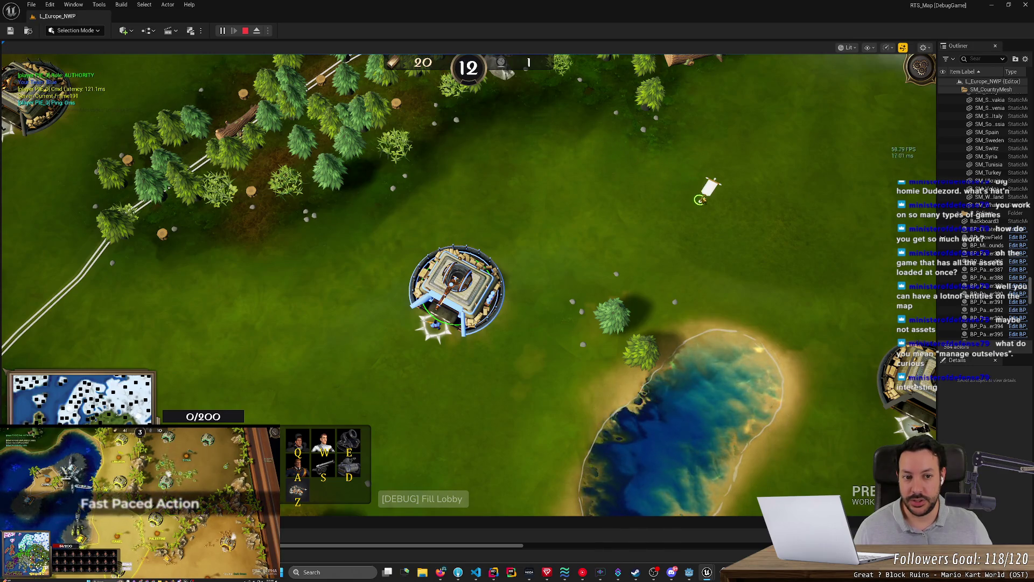
right_click(679, 147)
right_click(593, 144)
right_click(547, 146)
right_click(656, 172)
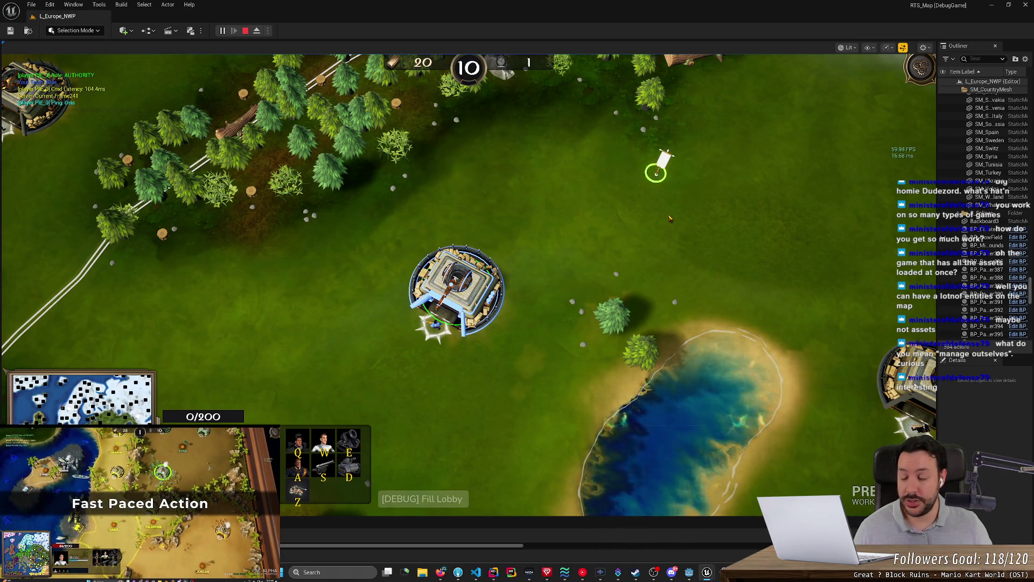
right_click(669, 216)
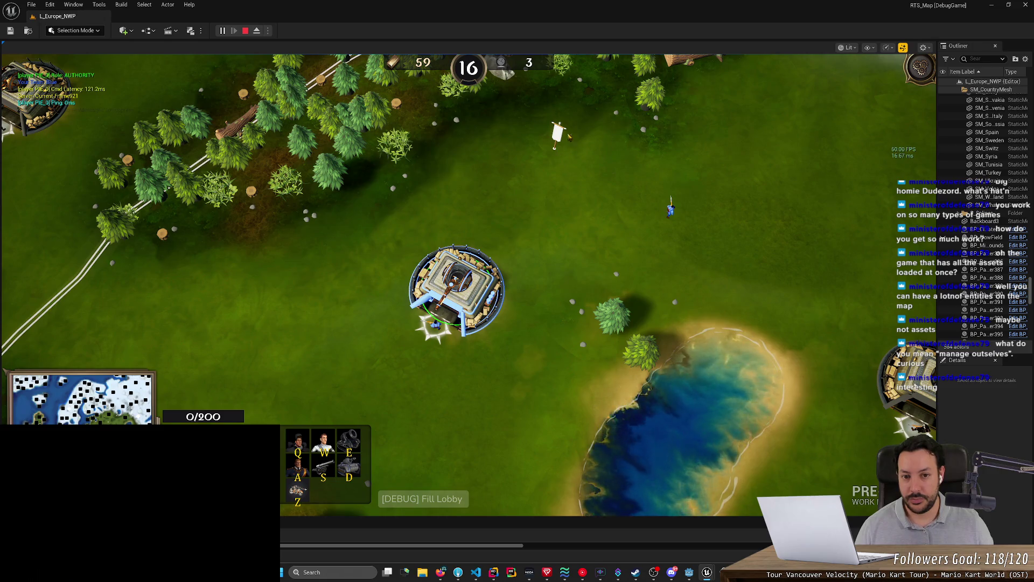
Reselect the central fortress to check its rally flag, then stop the play session.
left_click(558, 154)
left_click(458, 286)
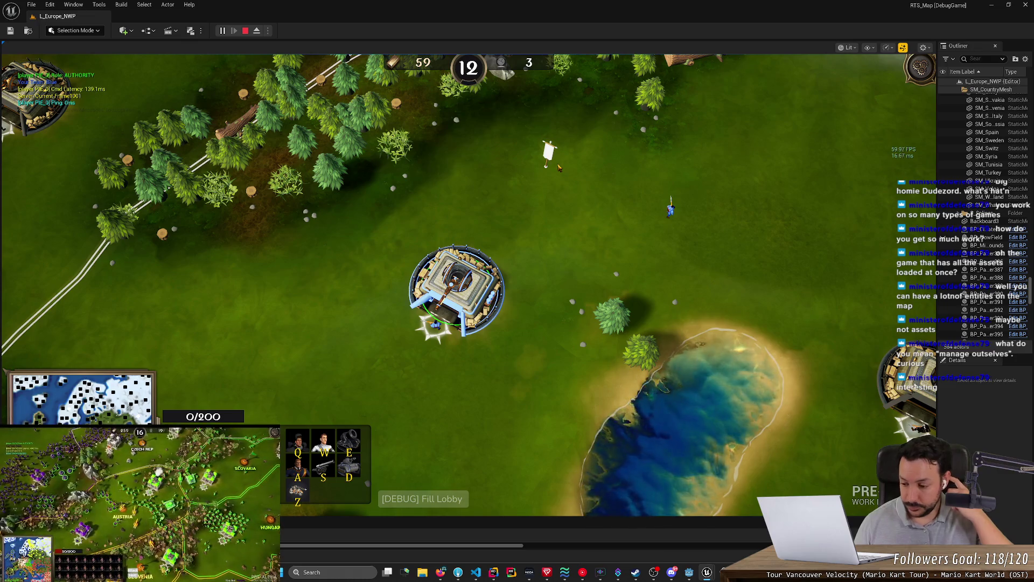
left_click(245, 31)
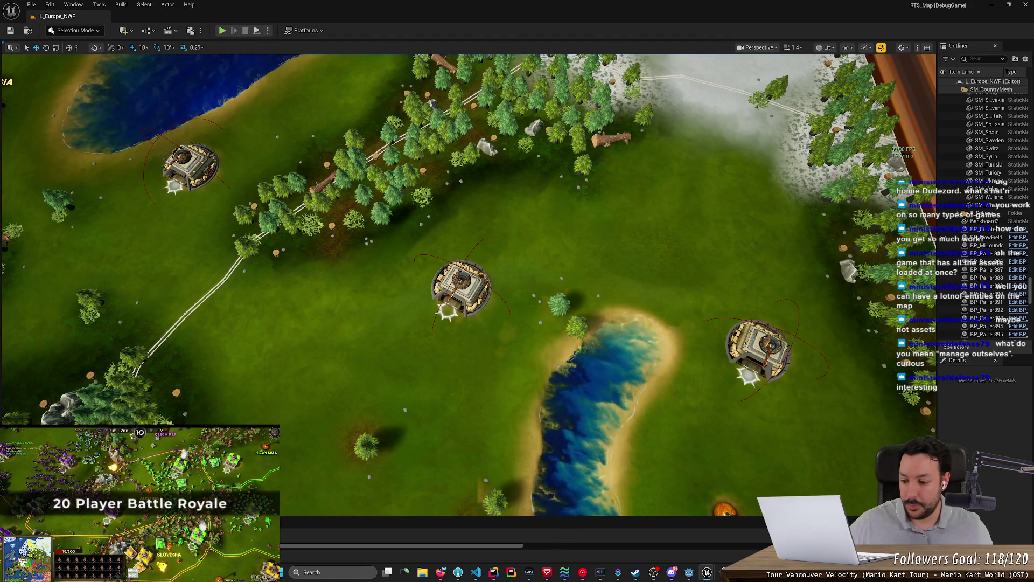
Open NS_FortressToRallyPoint from the Content Browser, minimize it, and call up new-asset options in ECS.
key("ctrl+space")
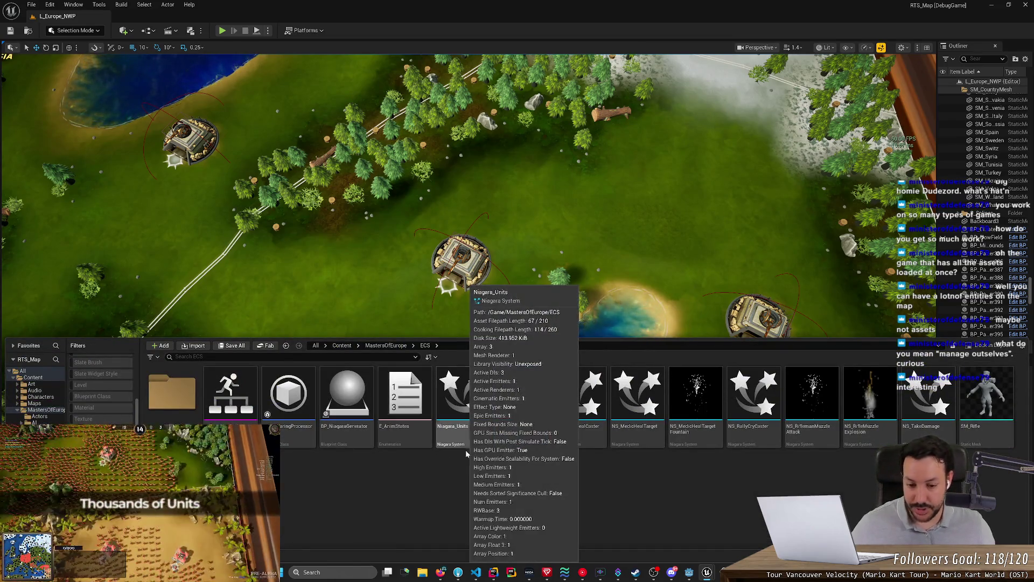
double_click(520, 404)
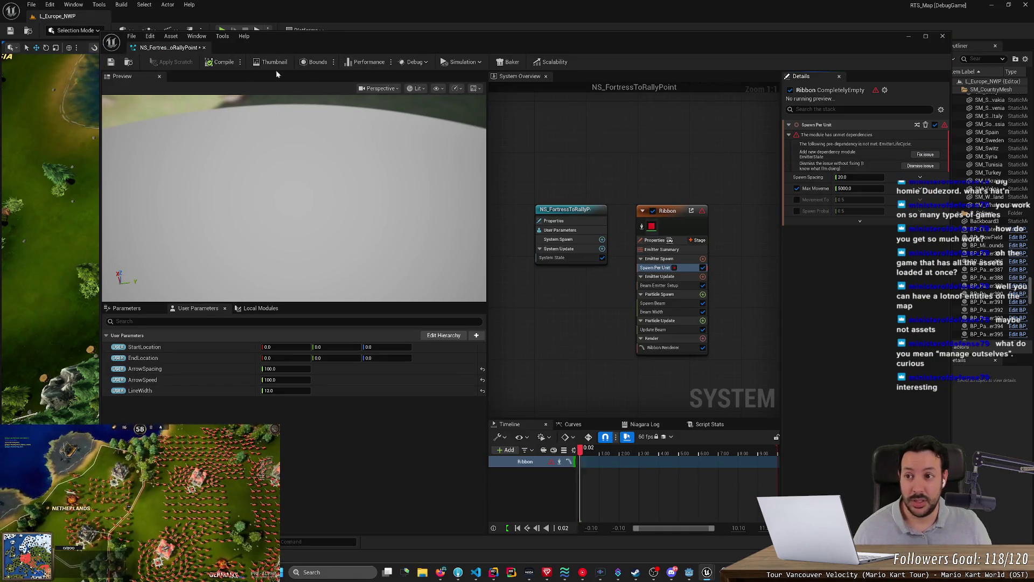
left_click(912, 39)
key("ctrl+space")
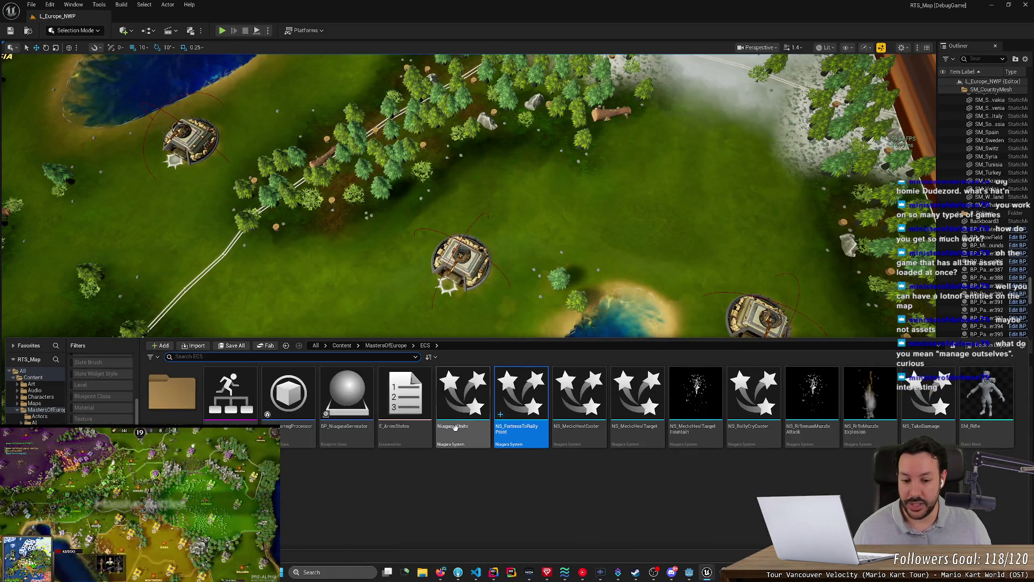
right_click(505, 493)
Create a Niagara system from the LocationBasedRibbon emitter, found by searching ribbon templates.
left_click(586, 281)
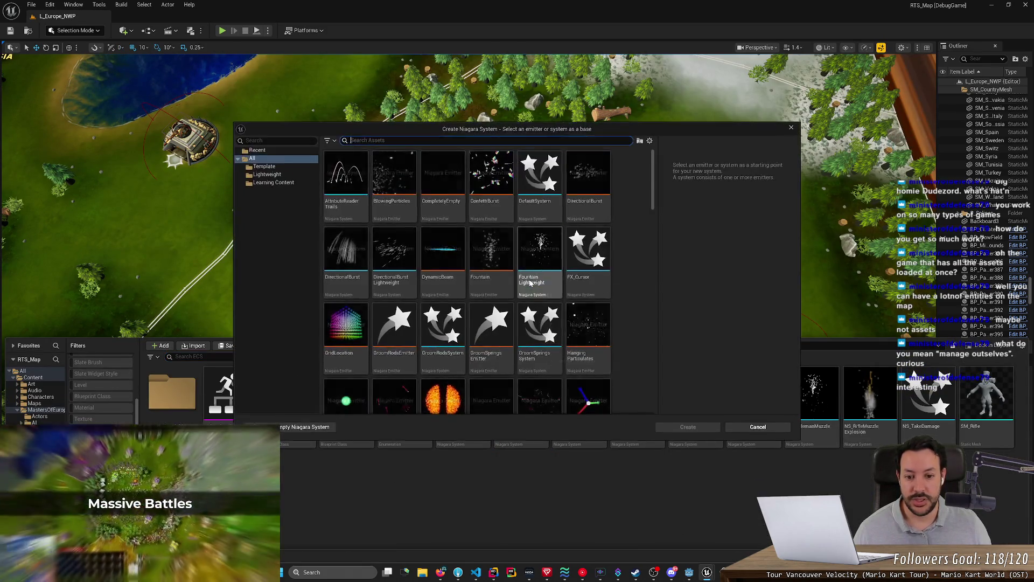
type("ribon")
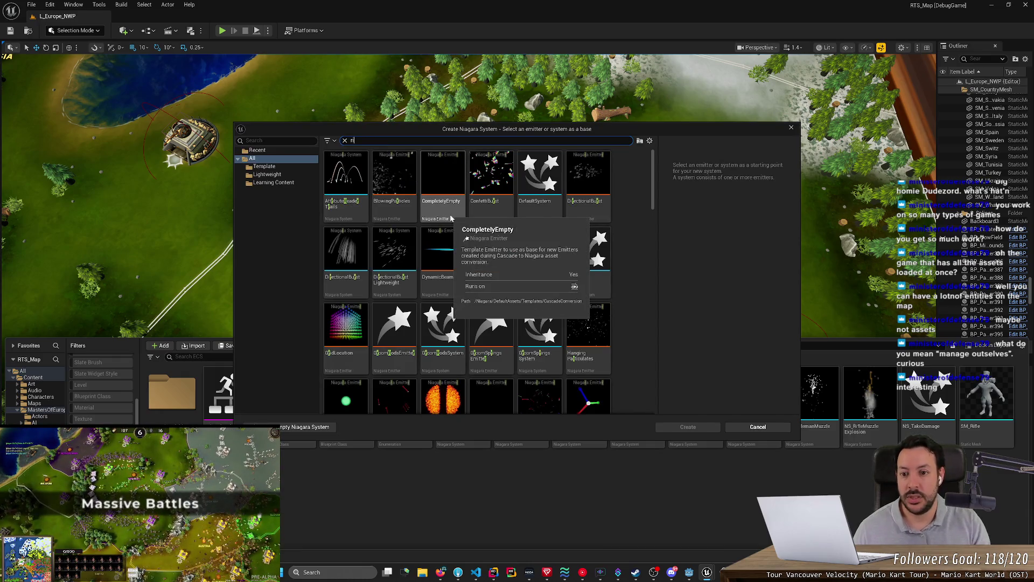
key("BackSpace")
key("BackSpace")
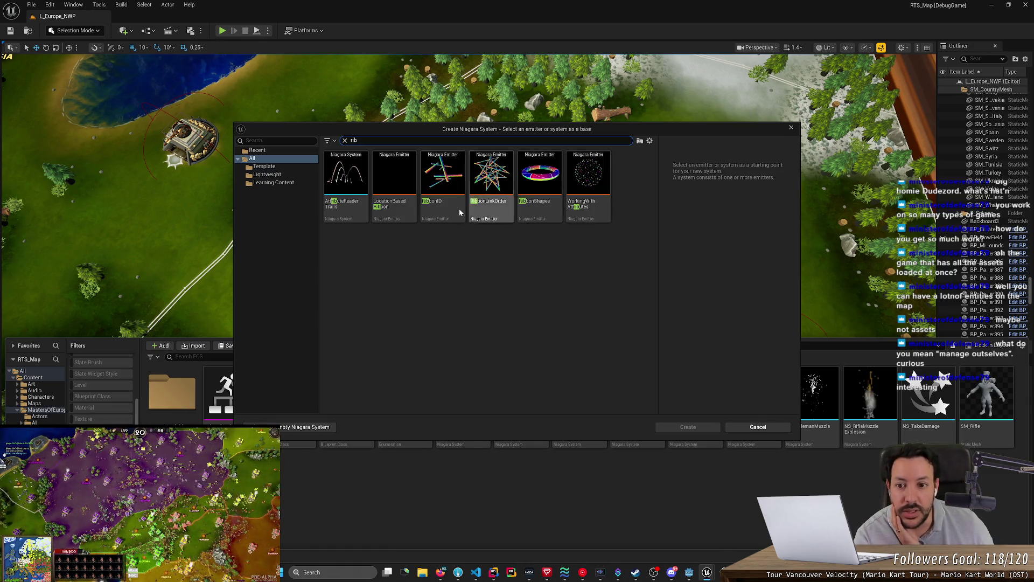
left_click(357, 216)
left_click(402, 216)
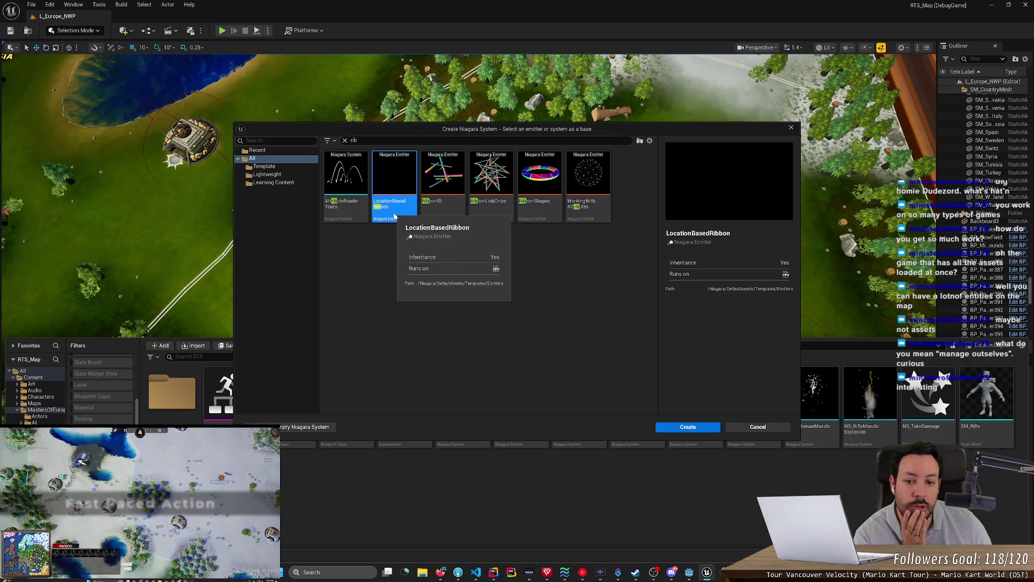
double_click(389, 207)
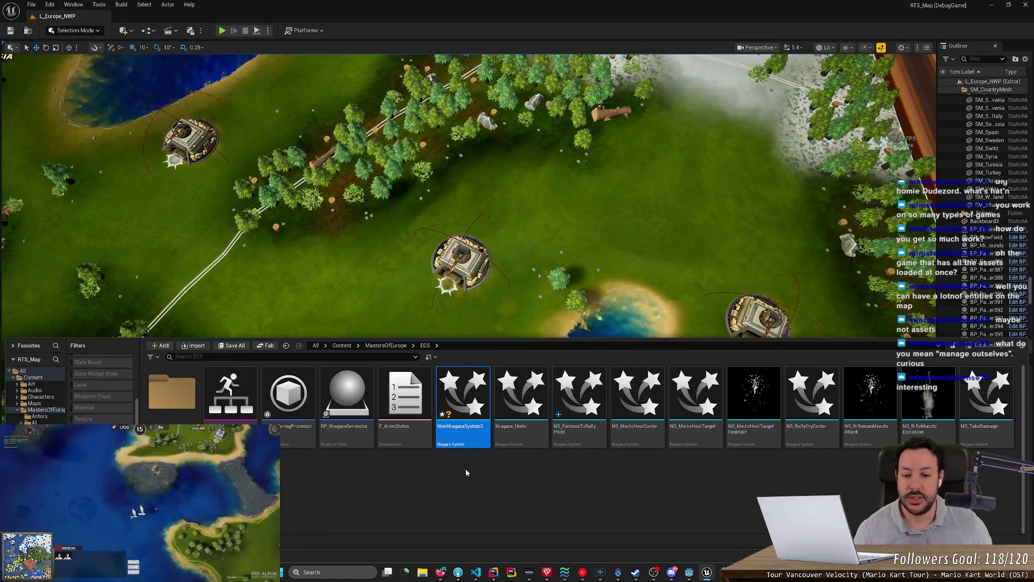
Open NewNiagaraSystem2, view its User Parameters, and select the LocationBasedRibbon emitter node.
double_click(466, 431)
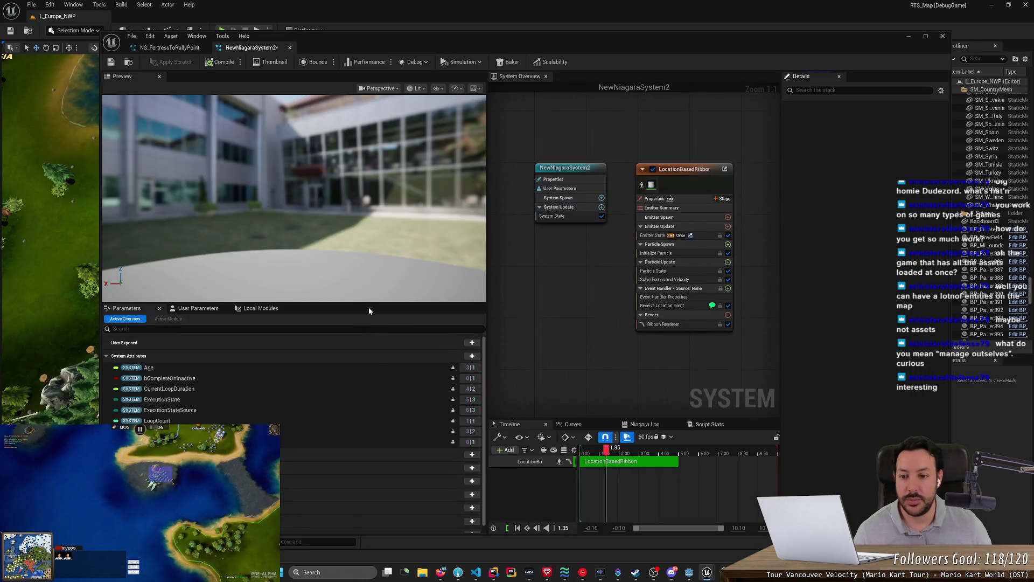
left_click(208, 313)
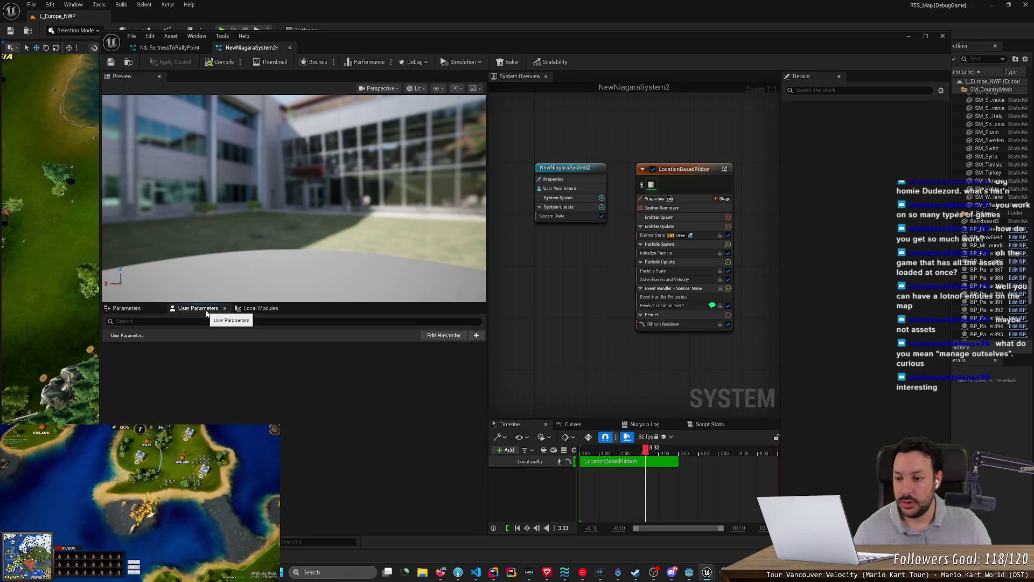
mouse_move(386, 286)
left_mouse_down()
mouse_move(377, 254)
mouse_move(409, 269)
mouse_move(398, 231)
mouse_move(409, 280)
mouse_move(420, 269)
left_mouse_up()
left_click(672, 180)
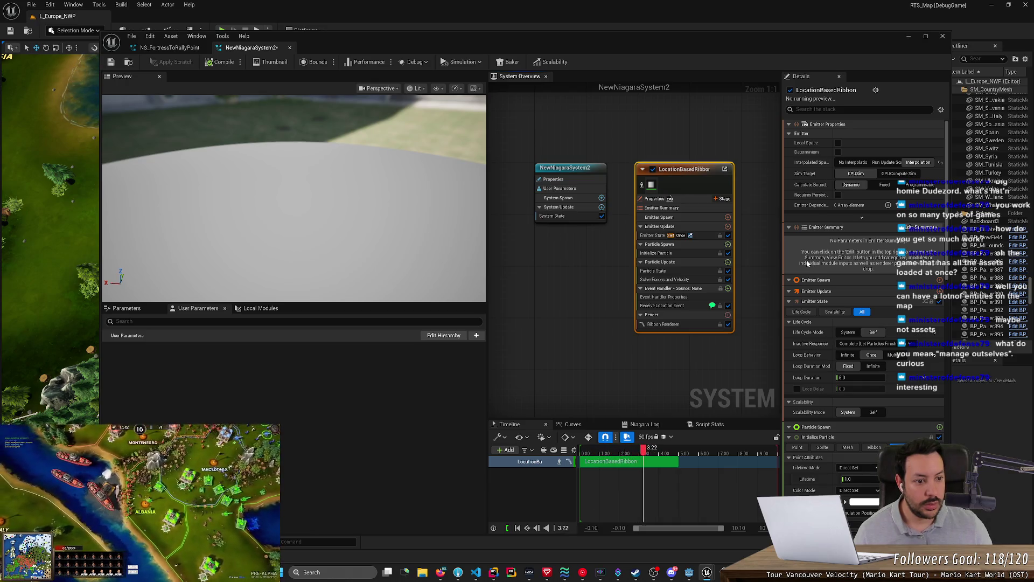
Toggle the Edit Summary View, then inspect Ribbon Renderer, Particle State and Initialize Particle.
left_click(920, 227)
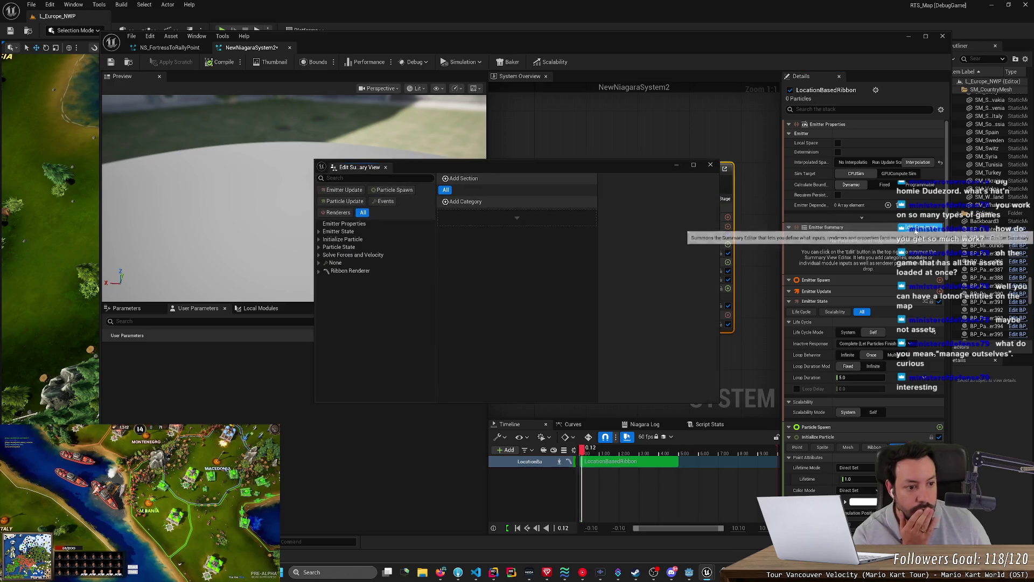
left_click(710, 165)
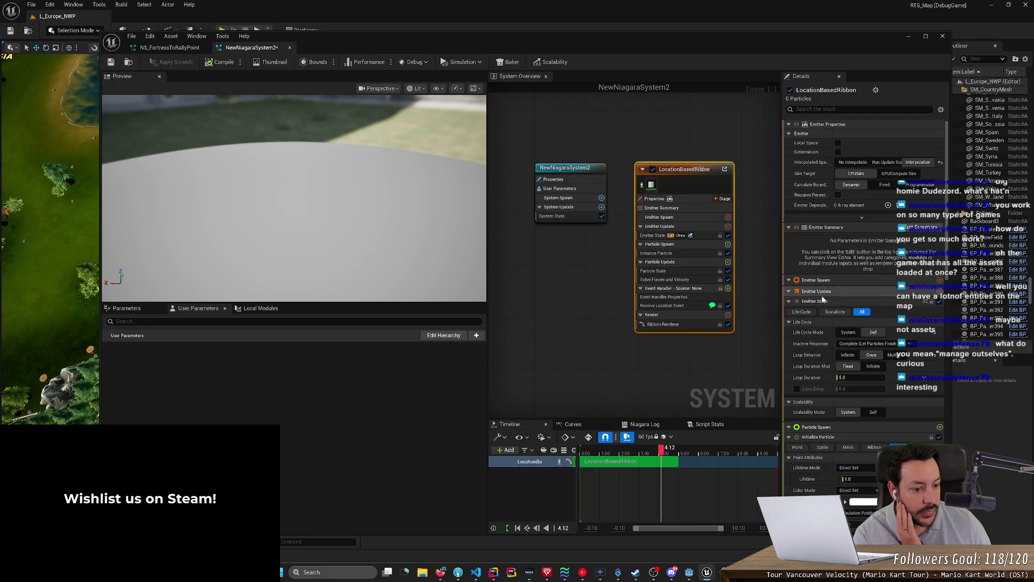
scroll(857, 409, "down", 2)
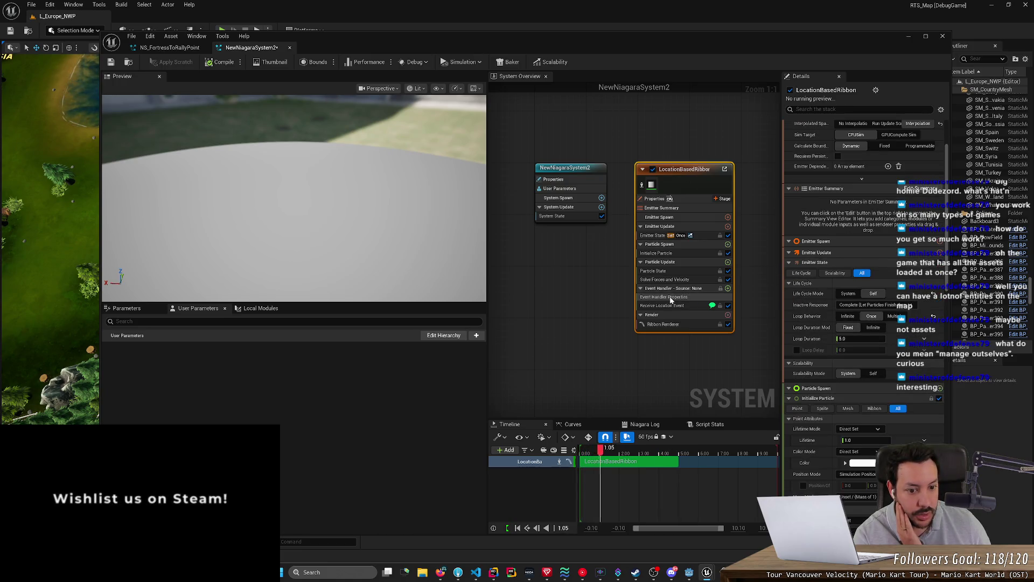
left_click(662, 324)
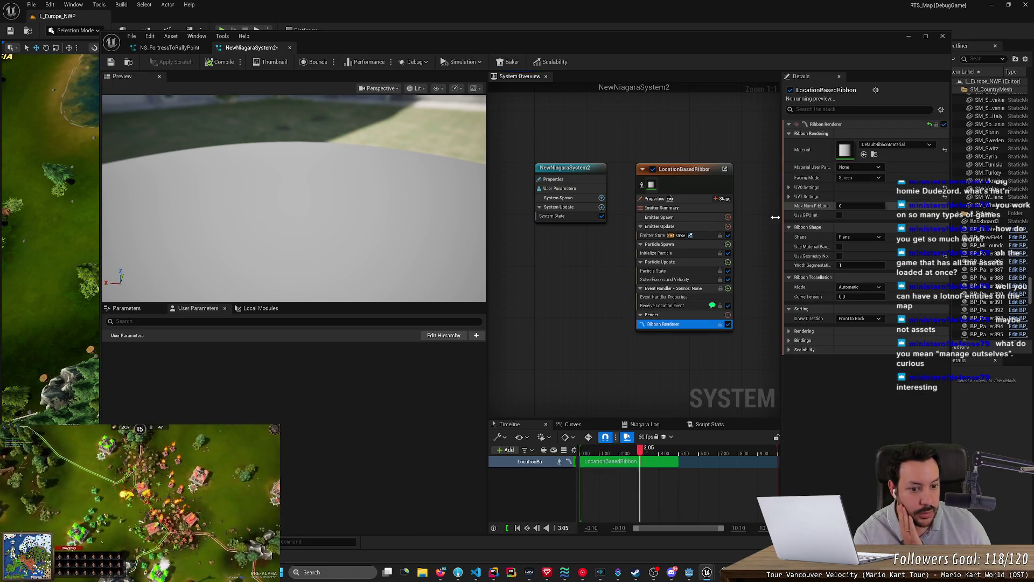
left_click(676, 272)
left_click(676, 253)
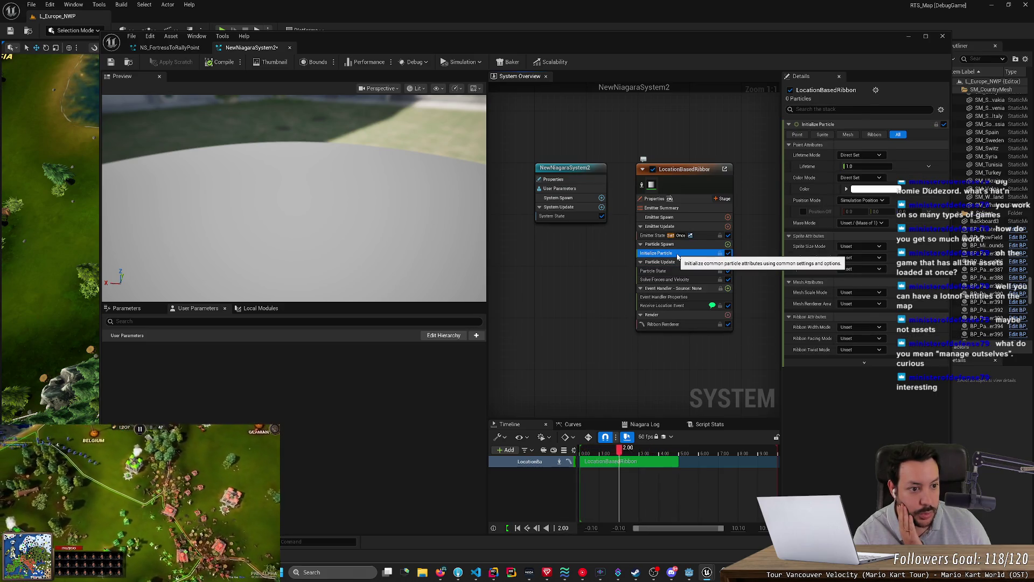
Inspect Emitter State, Event Handler and Receive Location Event, then show the Parameters list.
left_click(654, 236)
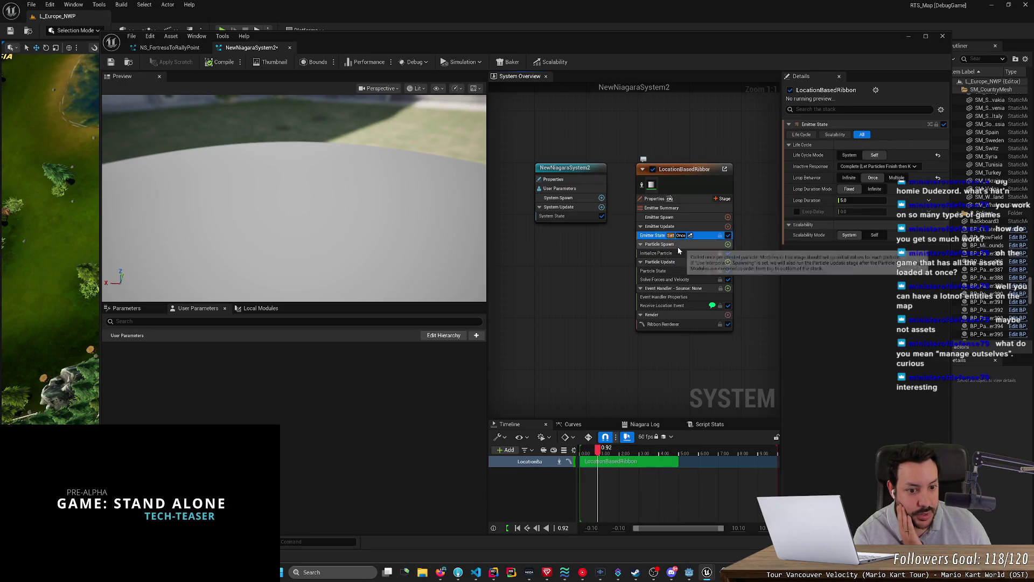
left_click(693, 298)
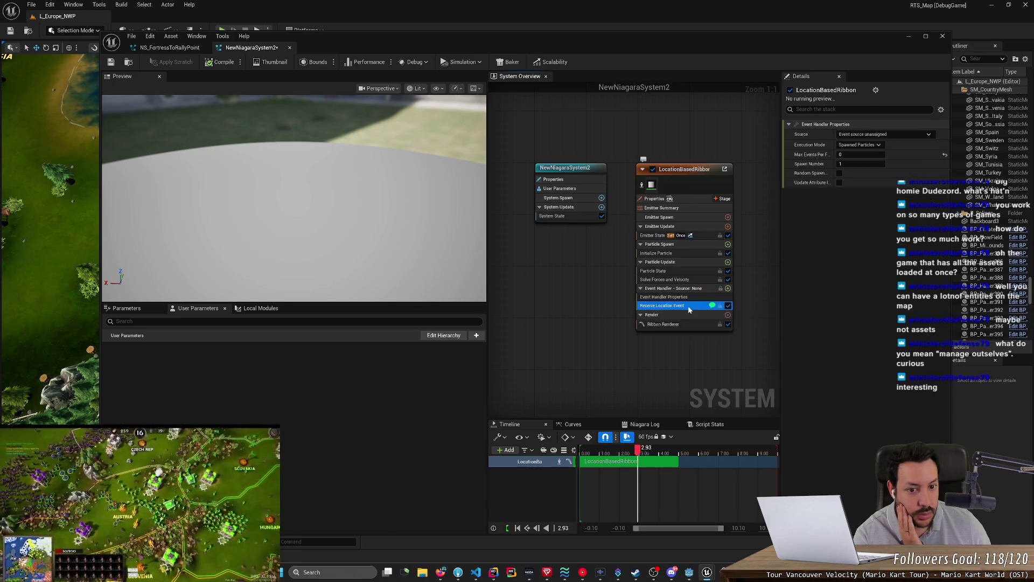
left_click(688, 306)
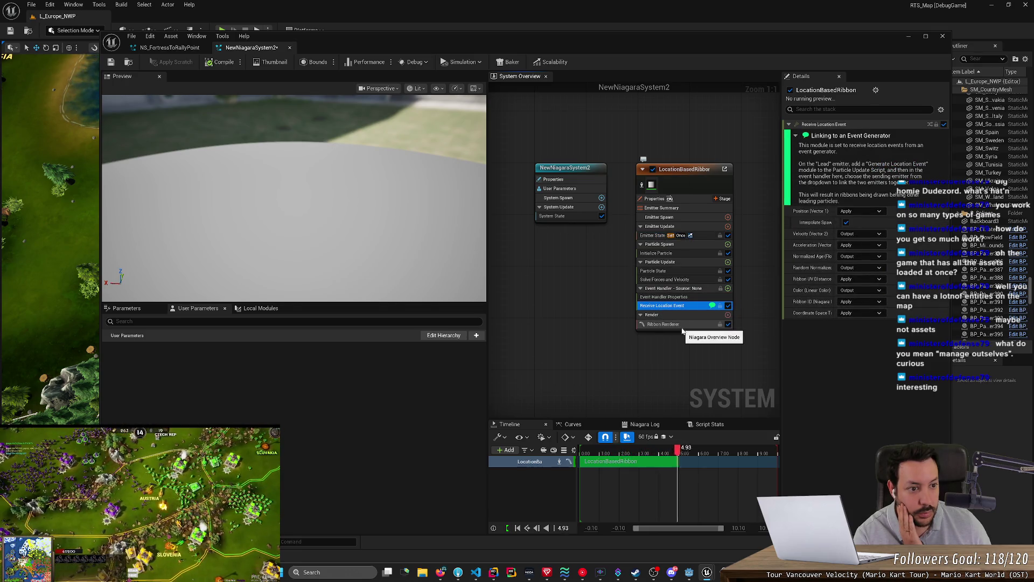
left_click(682, 325)
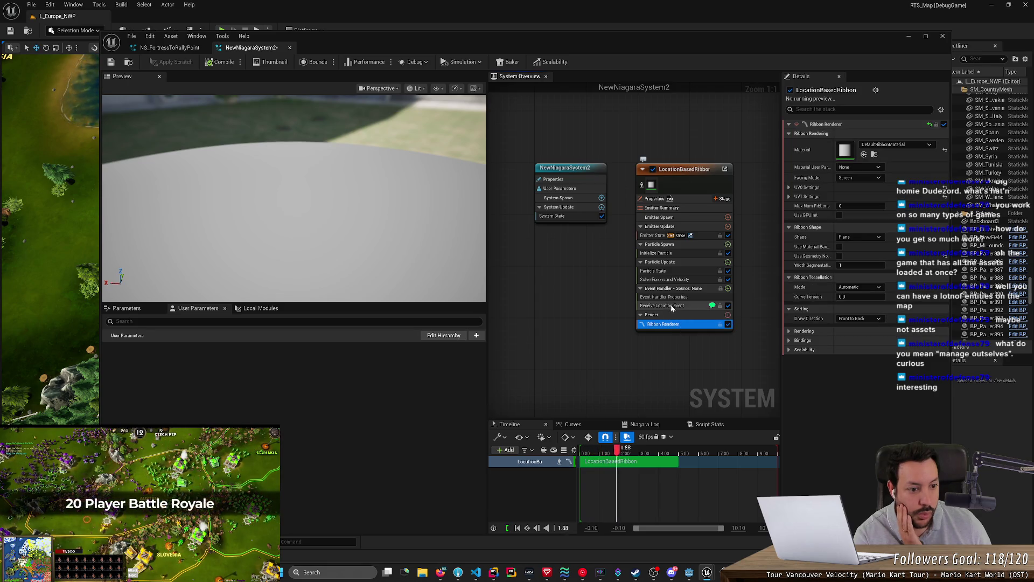
left_click(140, 309)
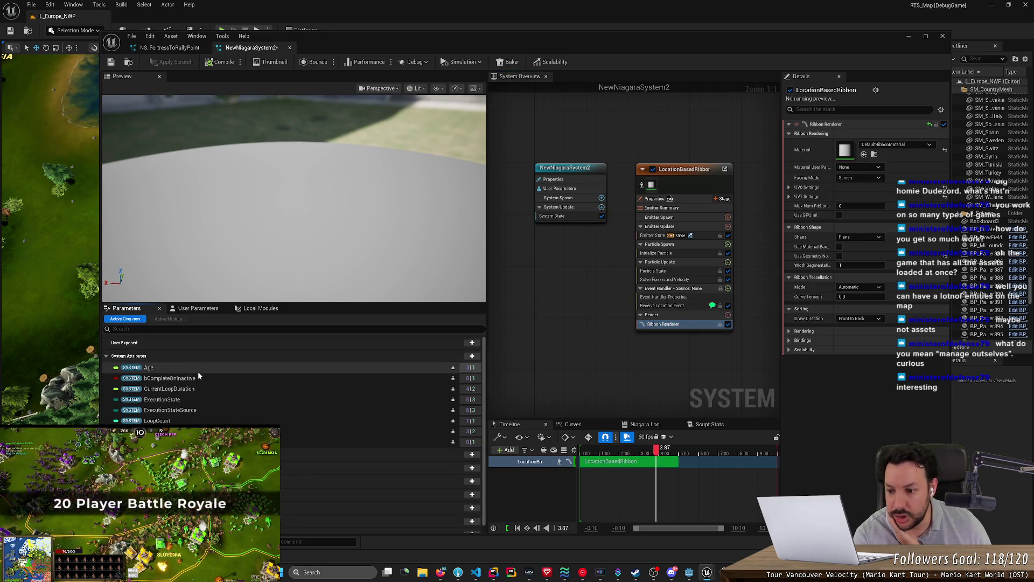
Expand the module outputs, particle and emitter attribute lists, then save the system.
scroll(208, 390, "down", 1)
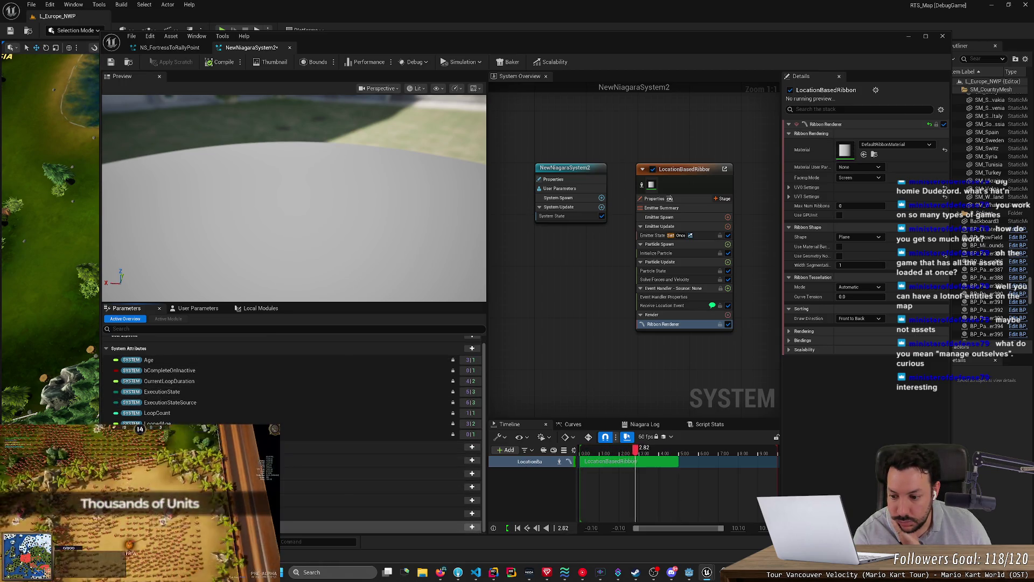
scroll(243, 388, "down", 3)
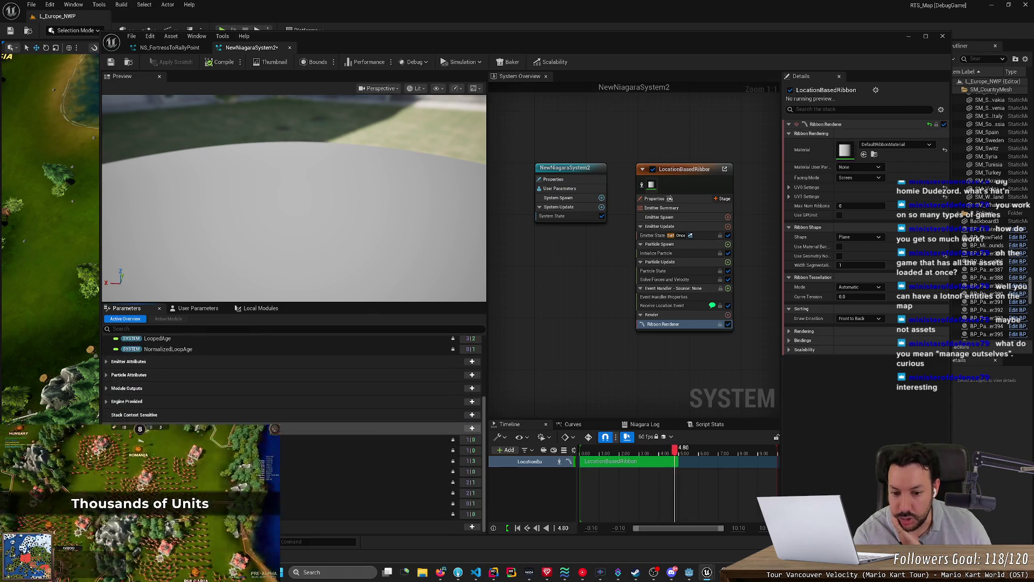
left_click(107, 389)
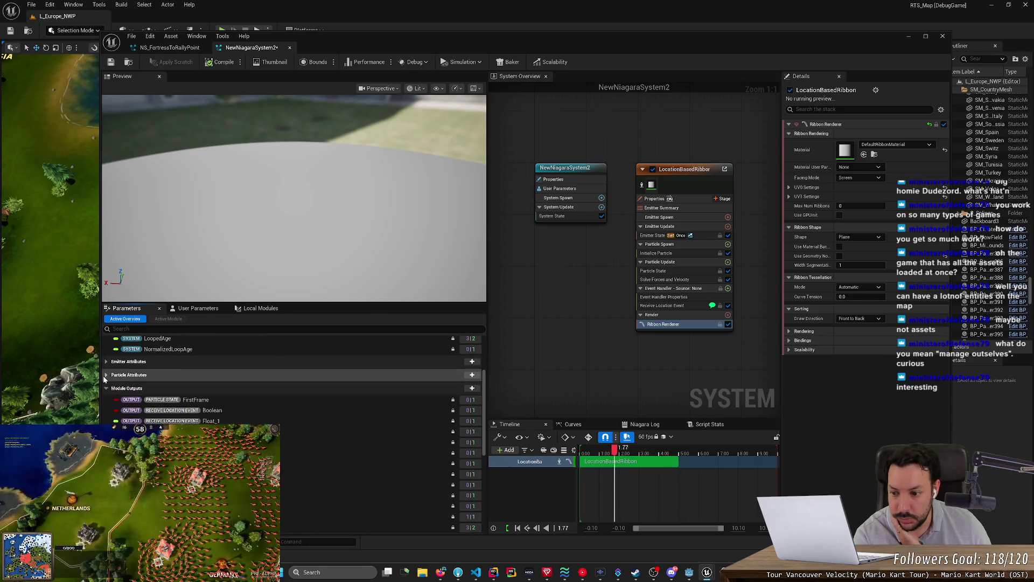
left_click(106, 376)
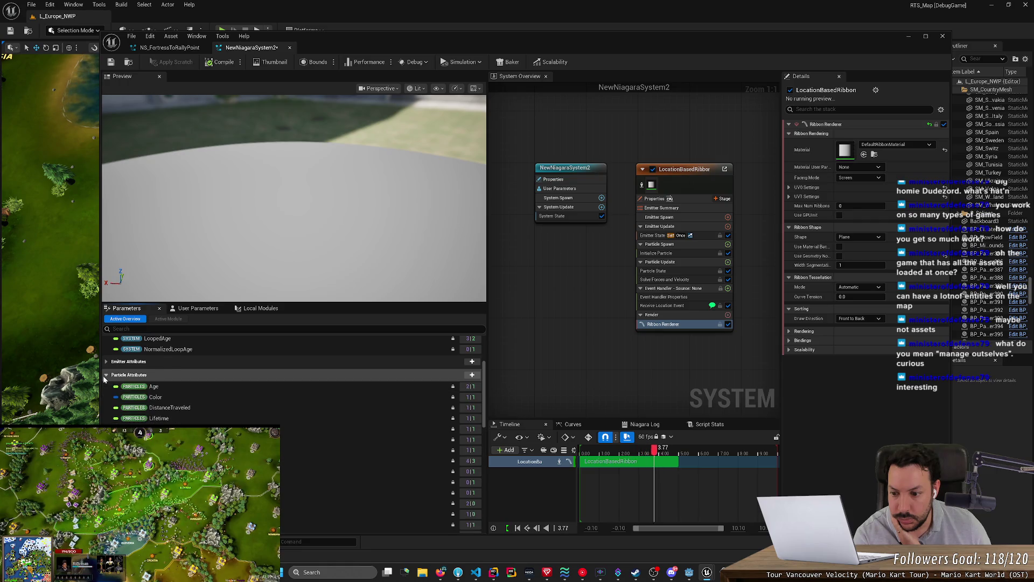
left_click(105, 362)
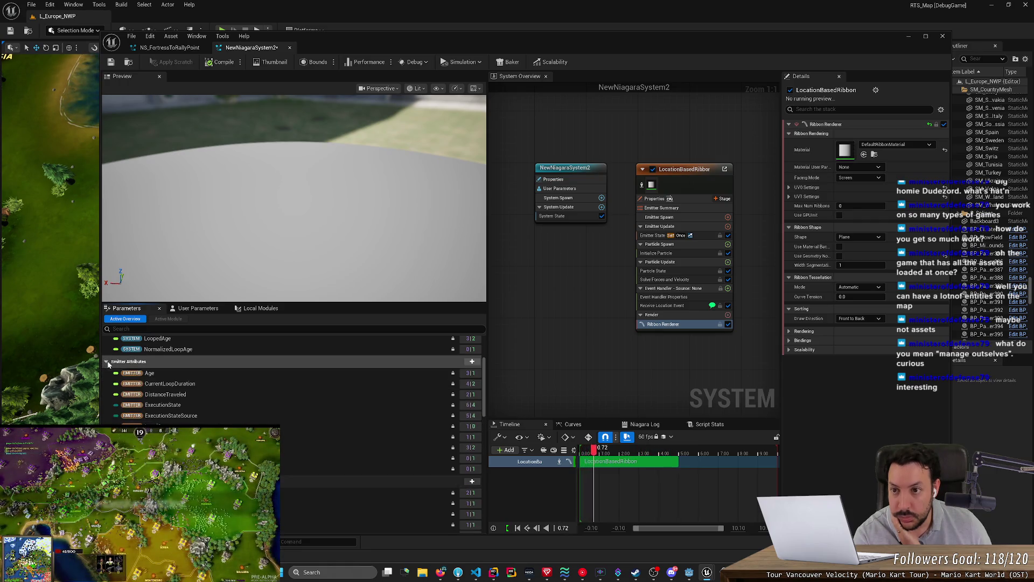
left_click(111, 61)
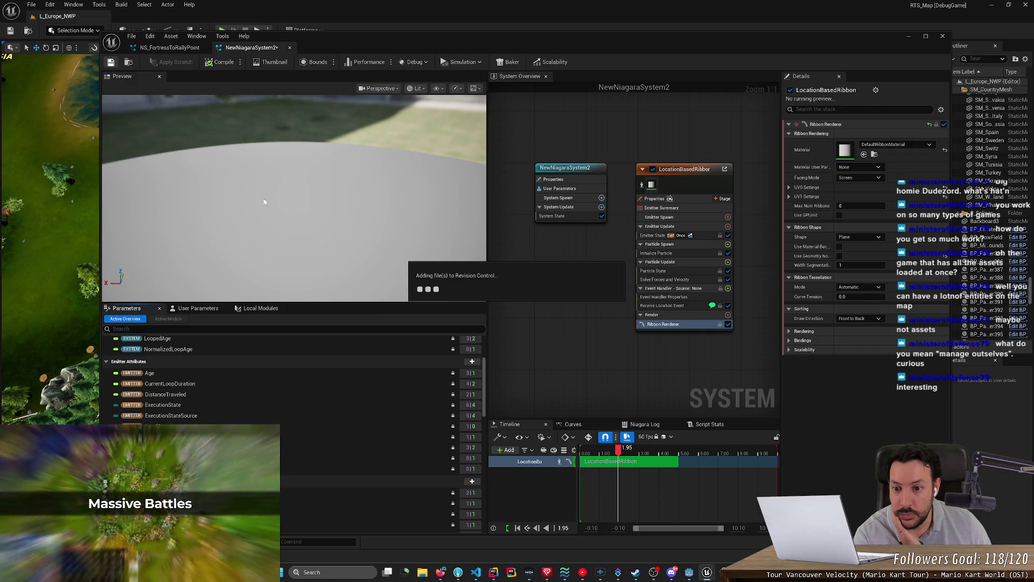
Orbit the preview and select the LocationBasedRibbon emitter to show its full settings stack.
left_click_drag(335, 247, 420, 194)
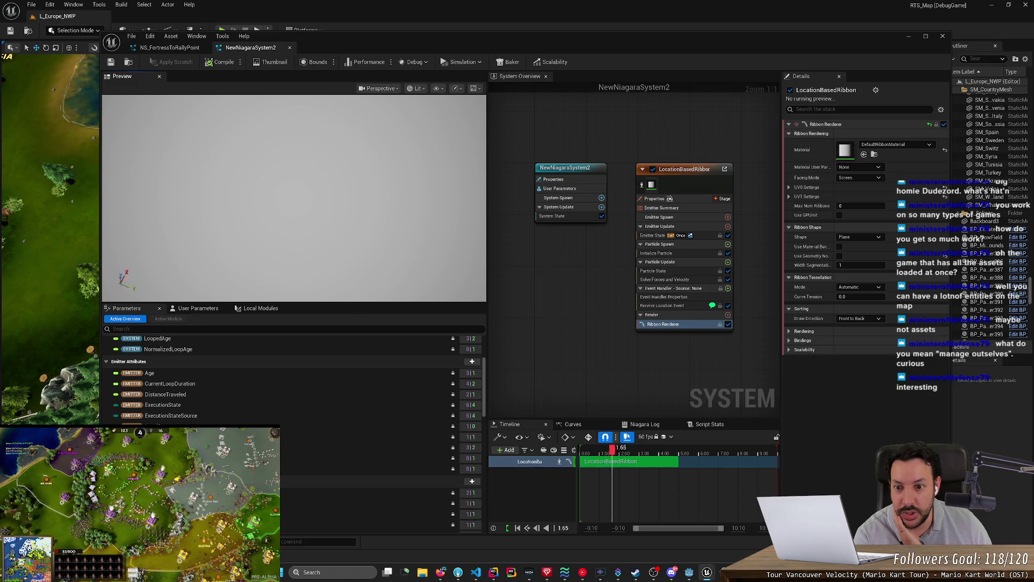
left_click_drag(360, 215, 355, 246)
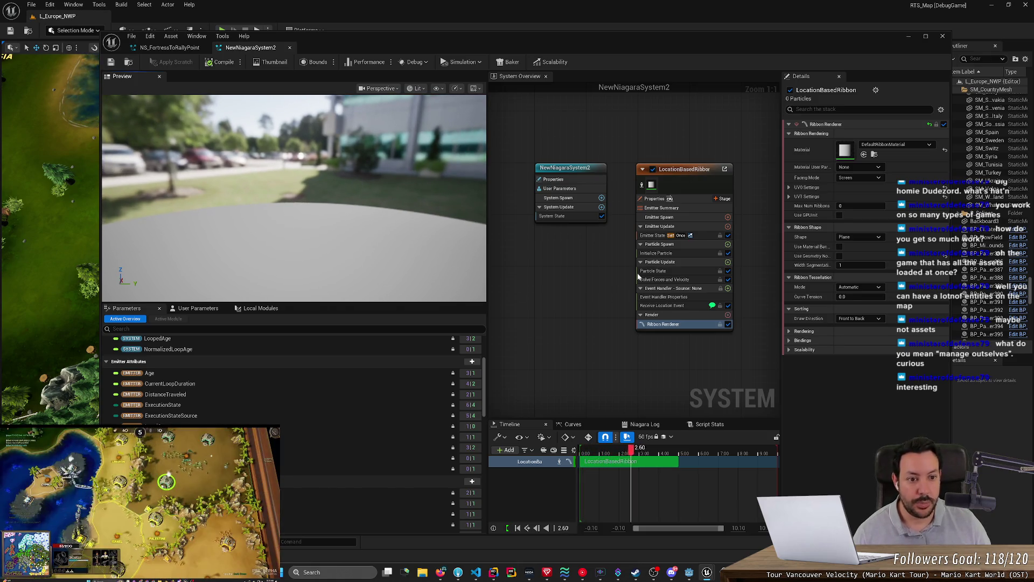
left_click(677, 171)
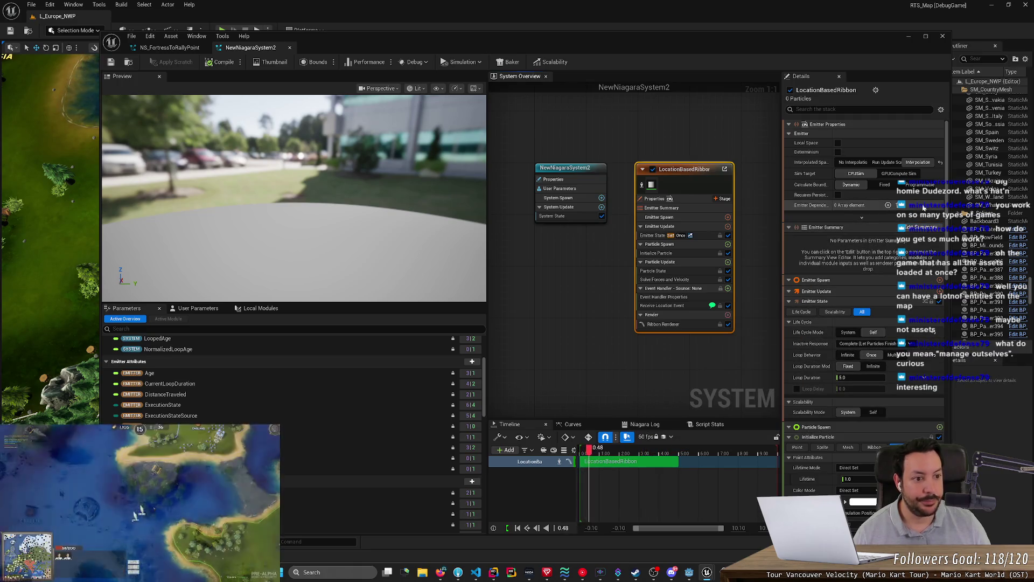
Scroll down through the LocationBasedRibbon emitter's settings stack to review it.
scroll(947, 177, "down", 3)
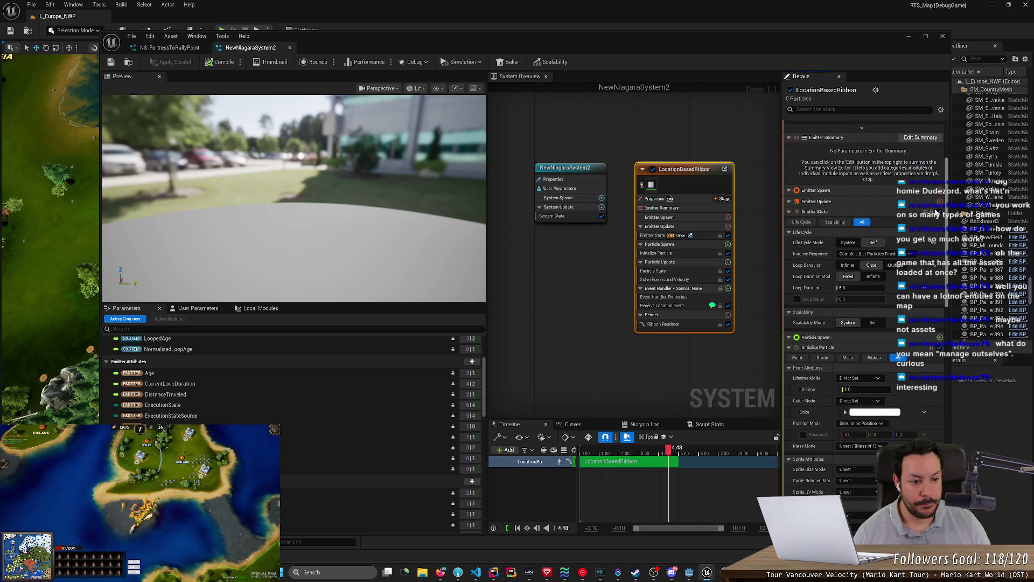
scroll(915, 253, "down", 3)
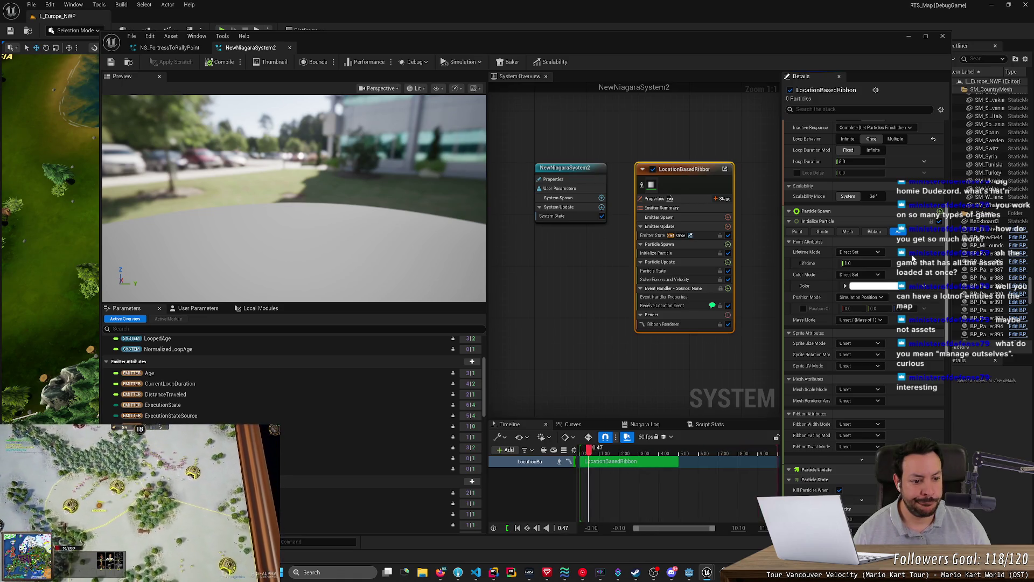
scroll(912, 259, "down", 6)
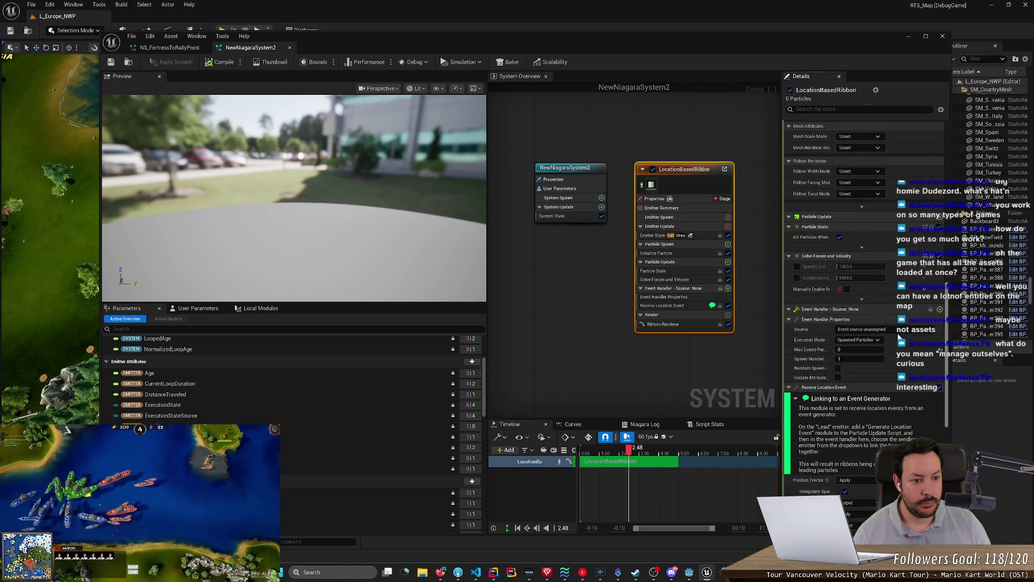
scroll(898, 336, "down", 3)
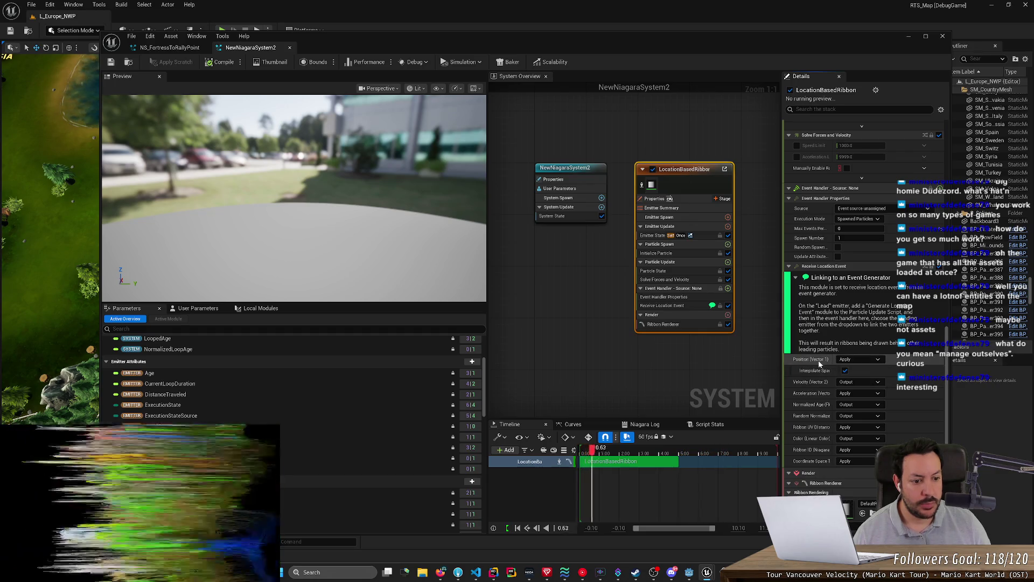
mouse_move(818, 364)
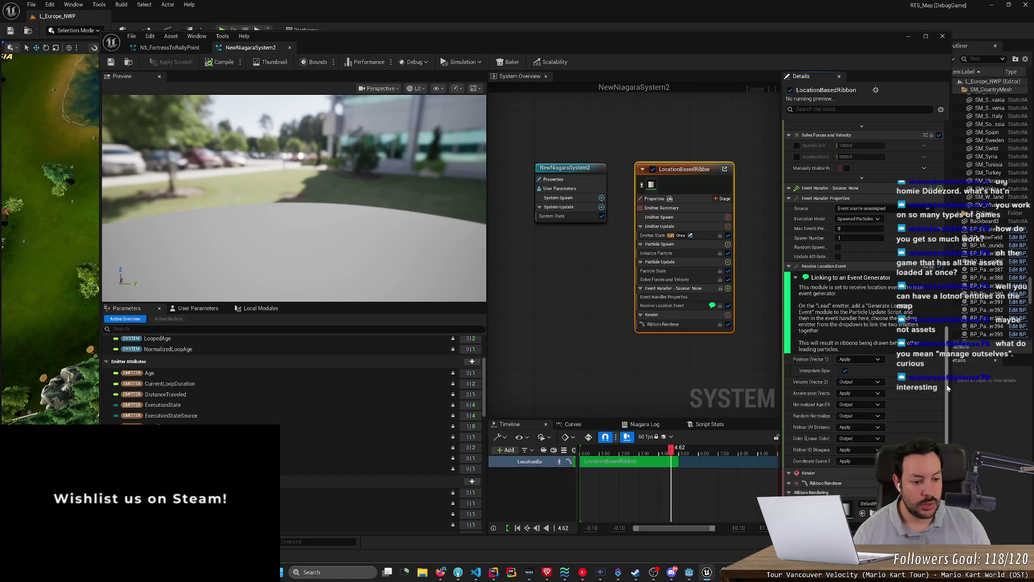
scroll(915, 323, "down", 5)
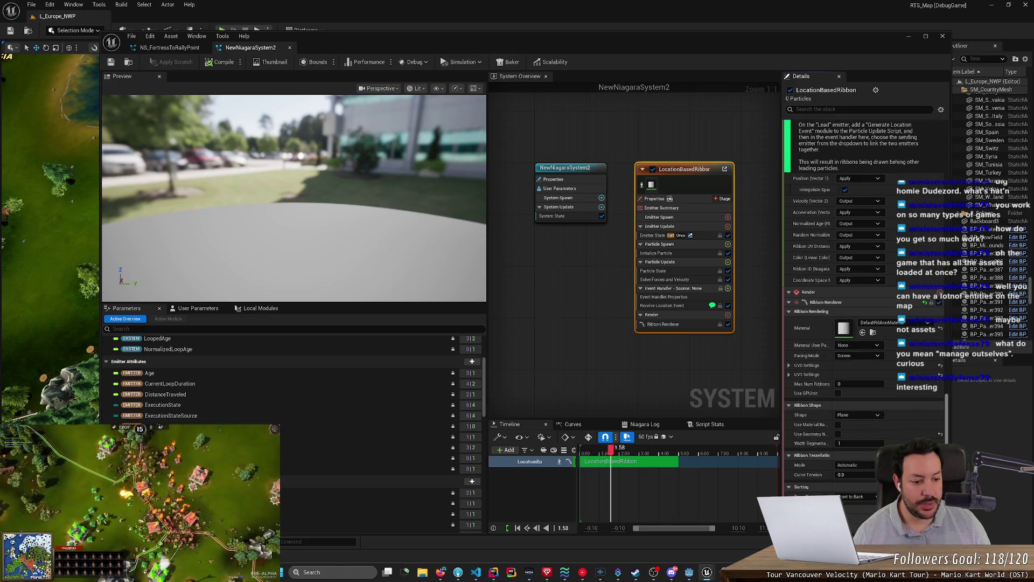
Select the system node and check its User Parameters, then return to the full parameter list.
left_click(565, 179)
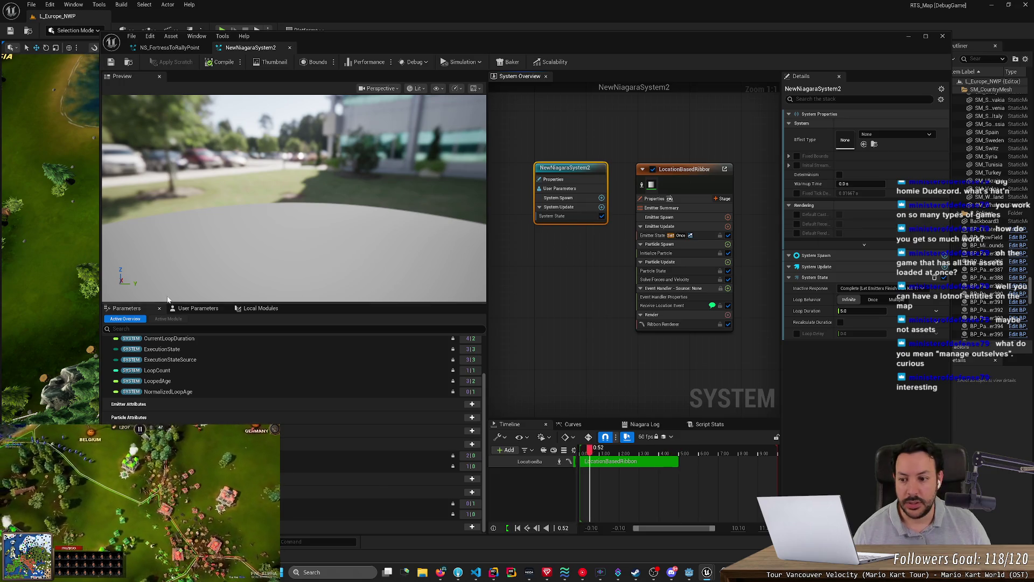
left_click(196, 308)
left_click(261, 308)
left_click(204, 308)
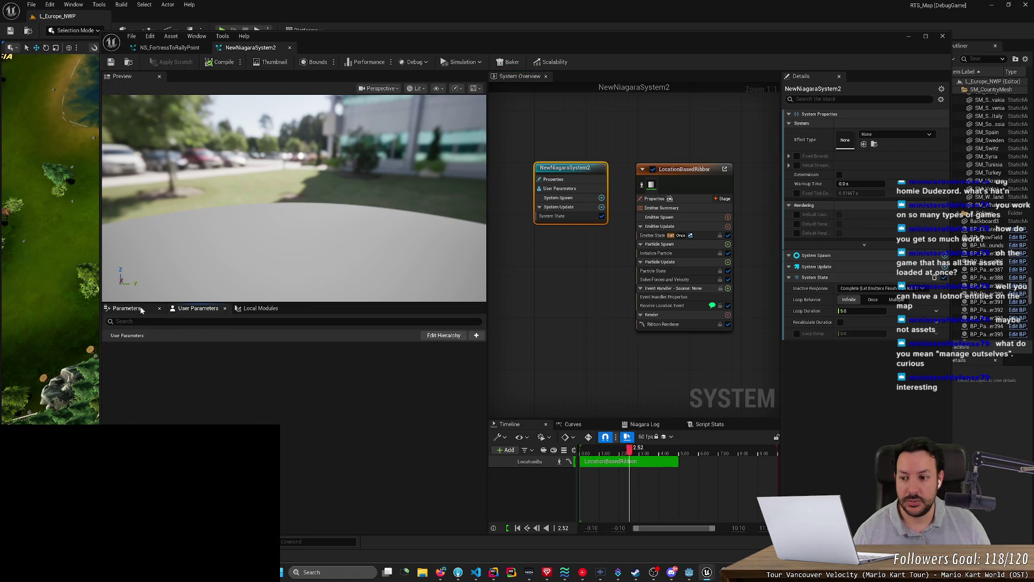
left_click(142, 310)
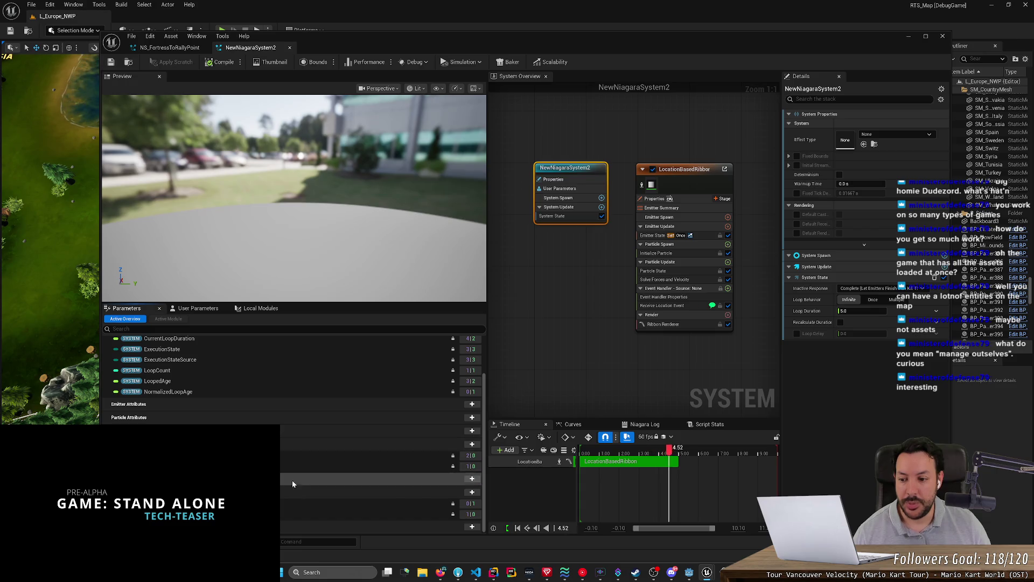
scroll(302, 447, "up", 3)
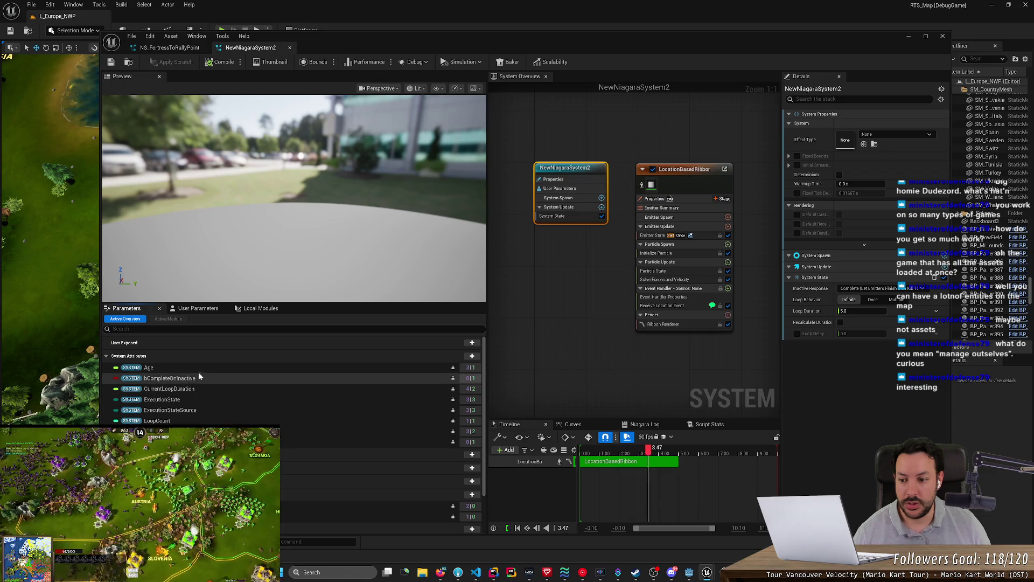
Reselect LocationBasedRibbon, orbit the preview, capture a thumbnail and minimize the Niagara editor.
left_click(671, 170)
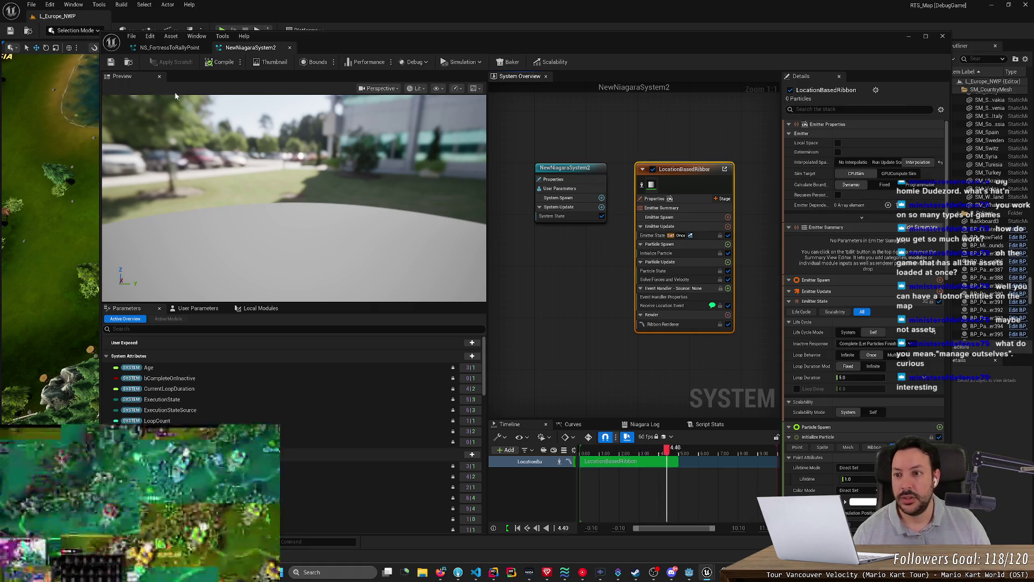
mouse_move(328, 226)
left_mouse_down()
mouse_move(328, 248)
mouse_move(328, 237)
left_mouse_up()
mouse_move(267, 170)
left_mouse_down()
mouse_move(268, 184)
mouse_move(302, 199)
left_mouse_up()
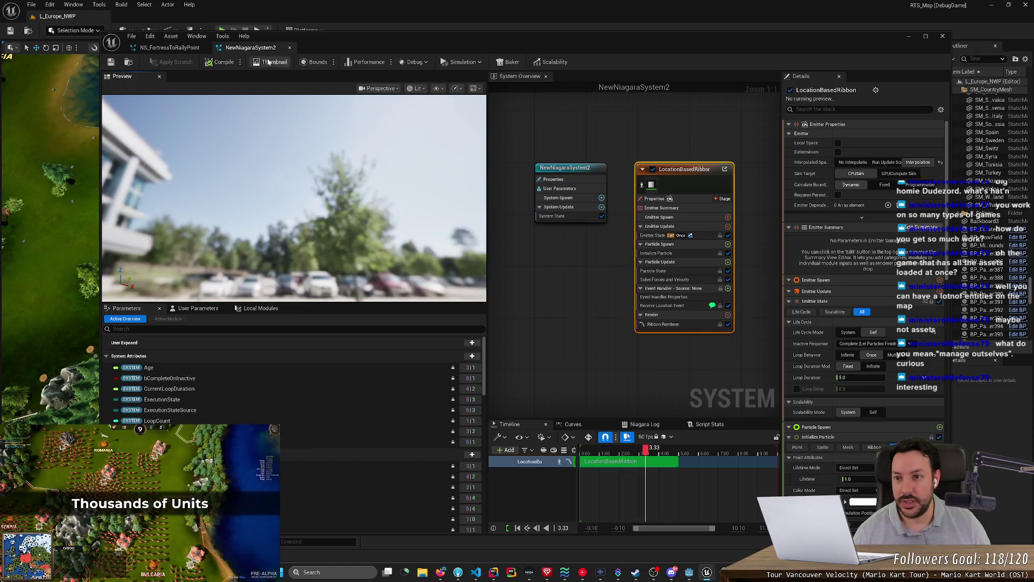
left_click(268, 62)
left_click(908, 37)
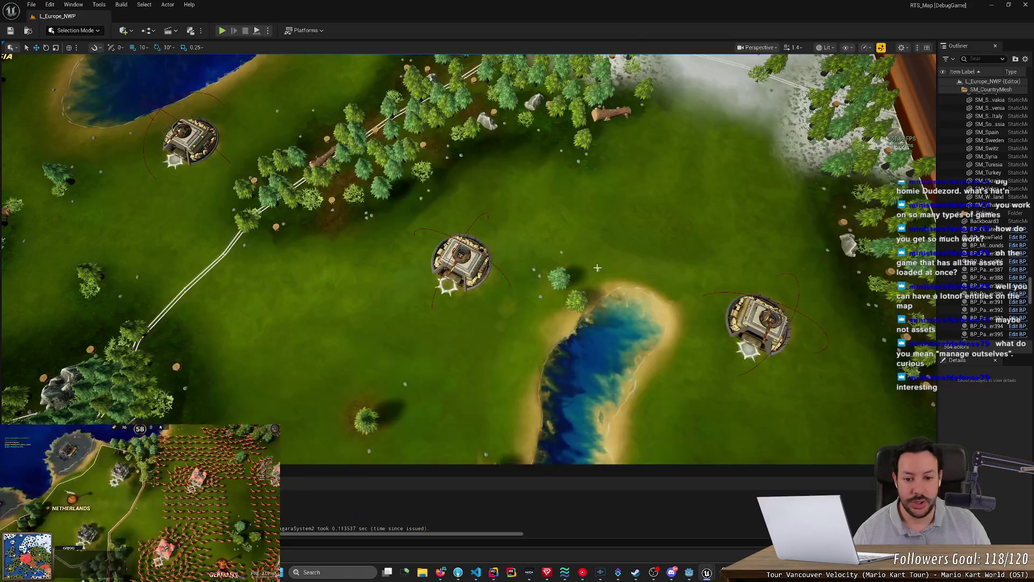
Delete the NewNiagaraSystem2 asset from the Content Drawer.
key("ctrl+space")
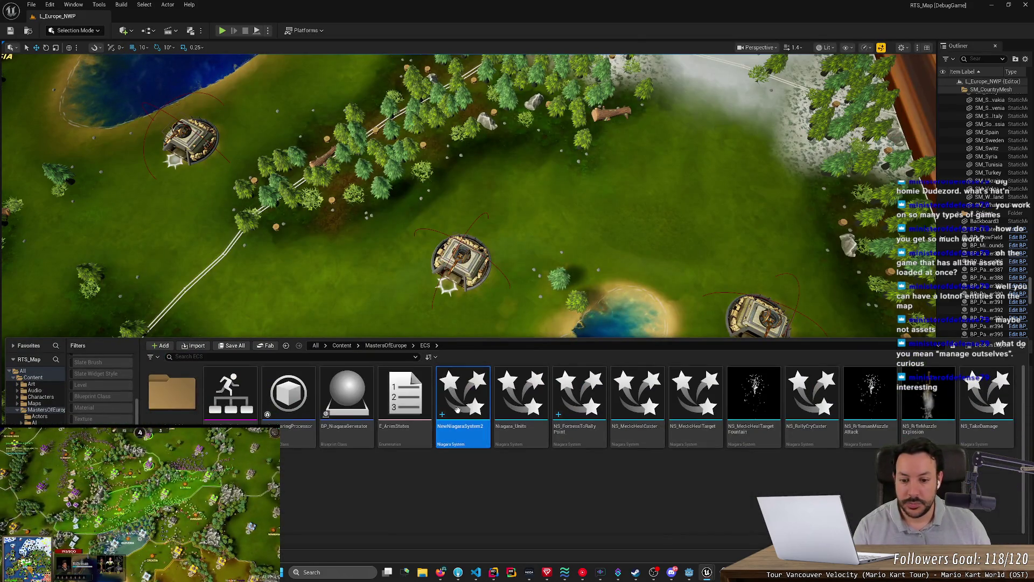
key("Delete")
left_click(456, 418)
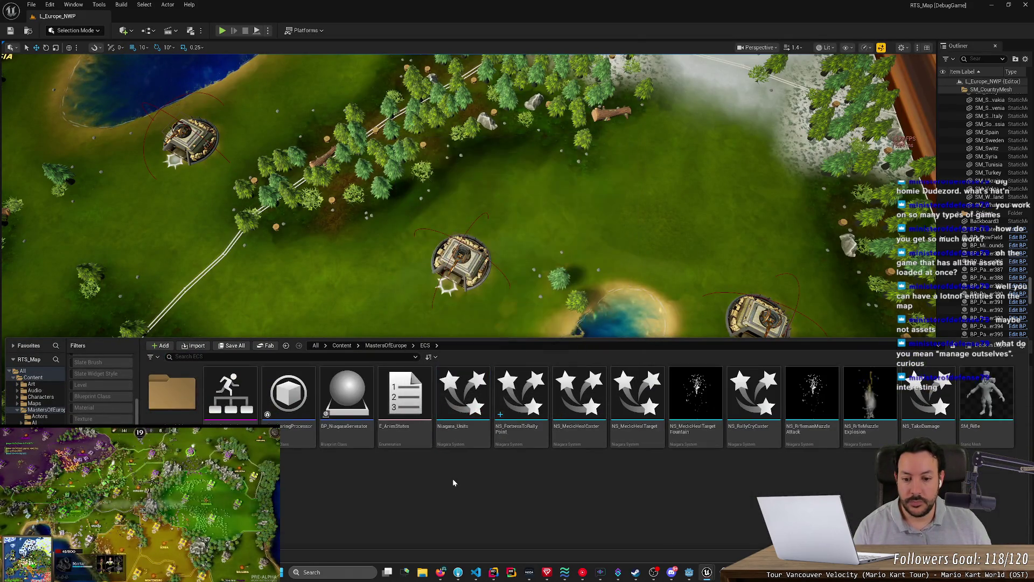
Start a new Niagara System and filter the emitter templates to ribbon ones.
right_click(453, 482)
left_click(516, 261)
type("fib")
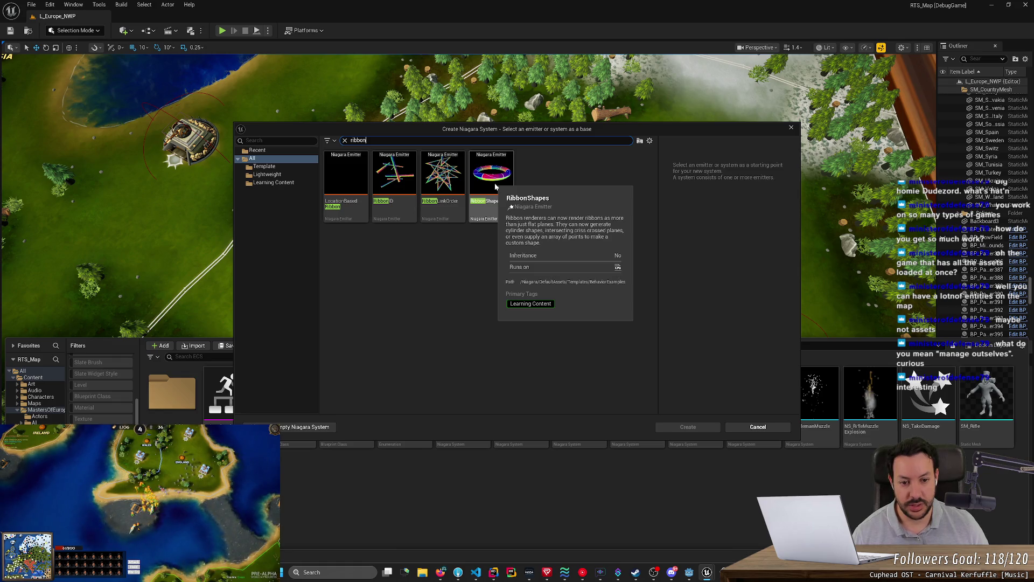
Create NewNiagaraSystem2 from the RibbonShapes template and open it in the Niagara editor.
double_click(495, 186)
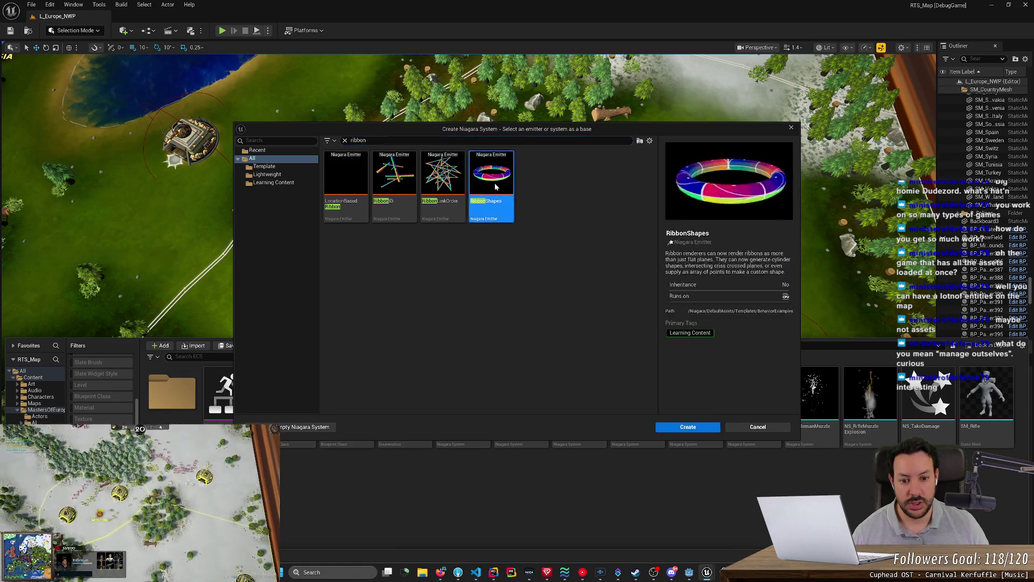
double_click(460, 412)
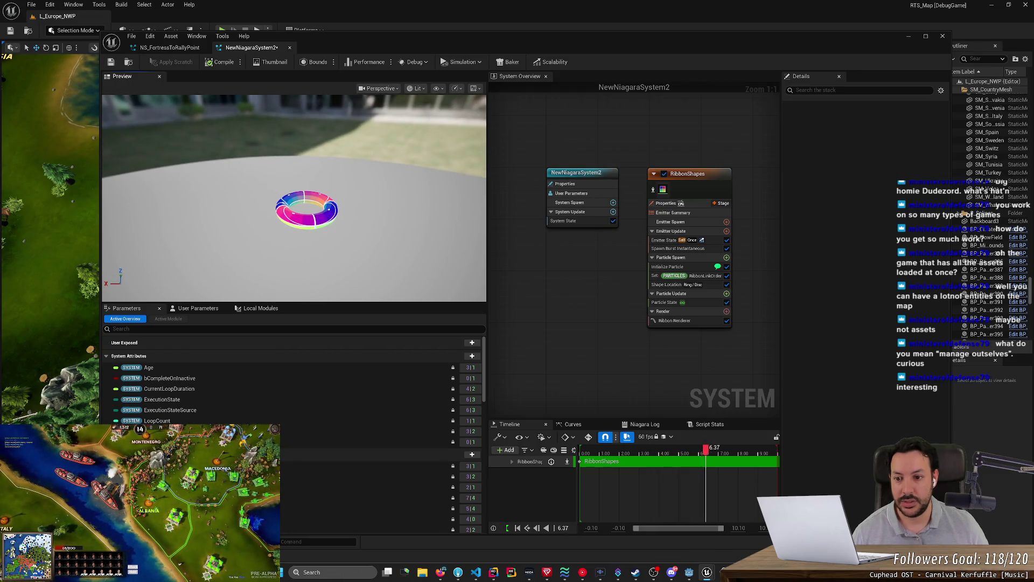
left_click(259, 311)
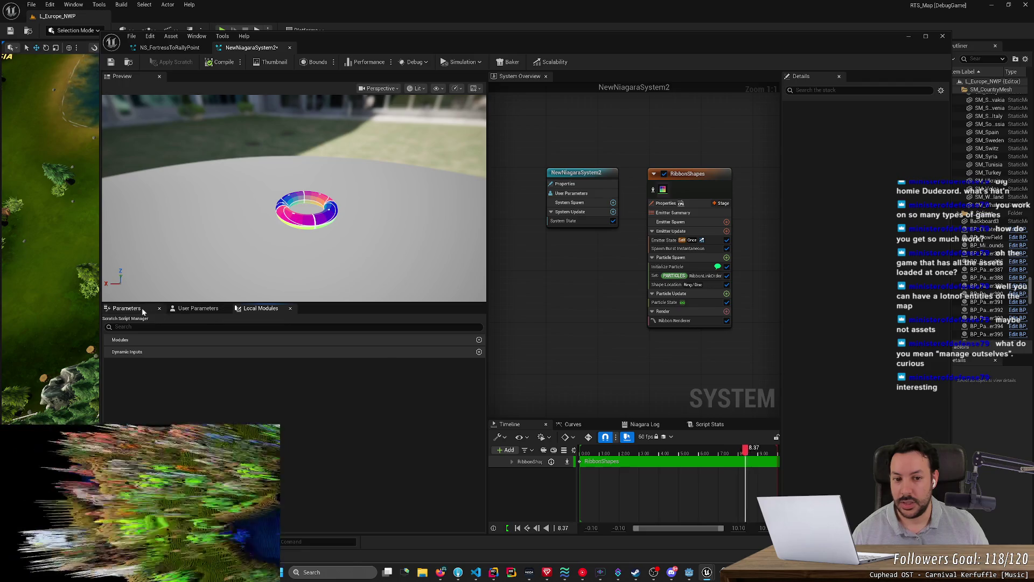
Inspect the RibbonShapes ribbon renderer's material choices, leaving the material unchanged.
left_click(689, 188)
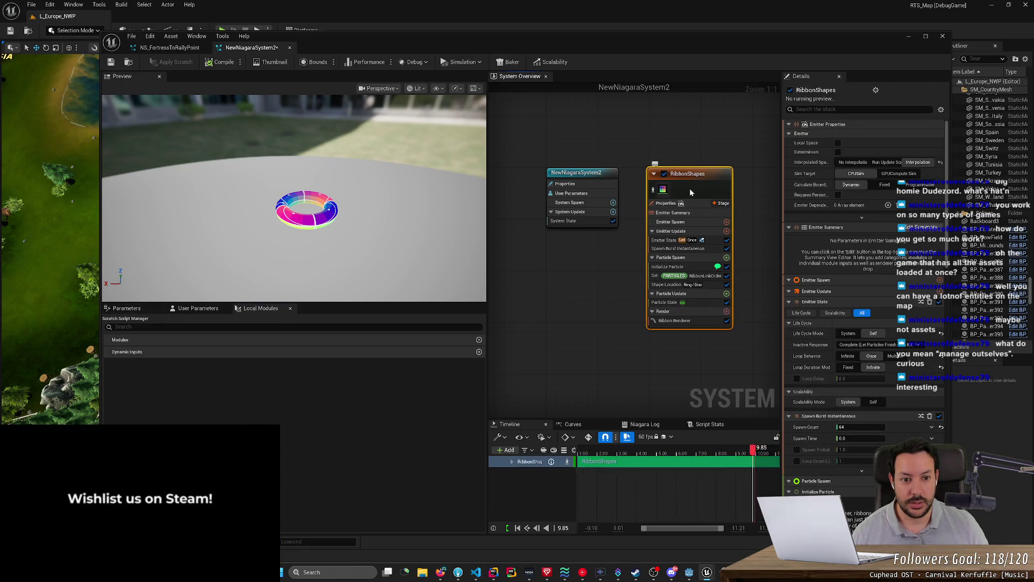
left_click(663, 190)
left_click(908, 145)
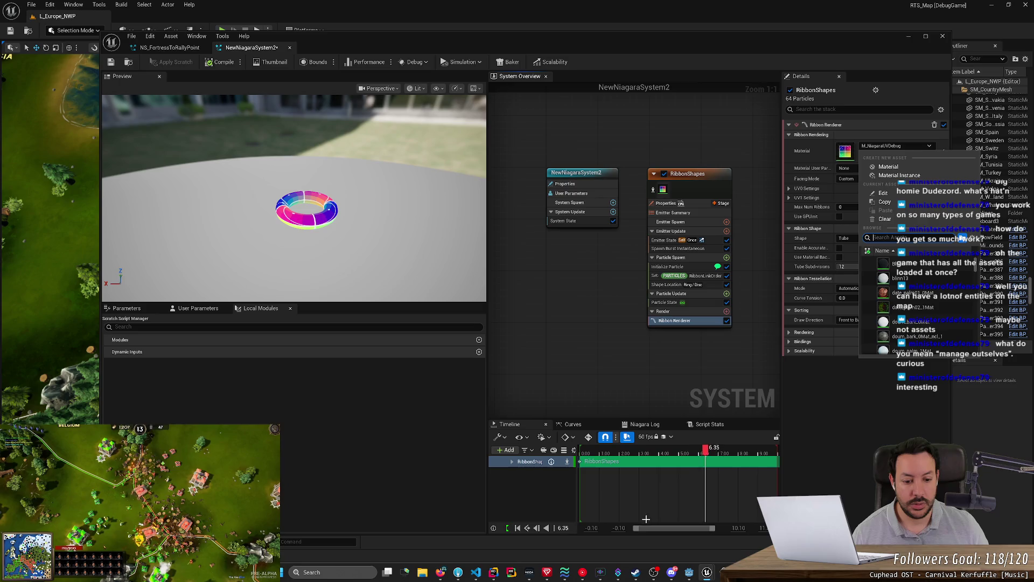
left_click(738, 380)
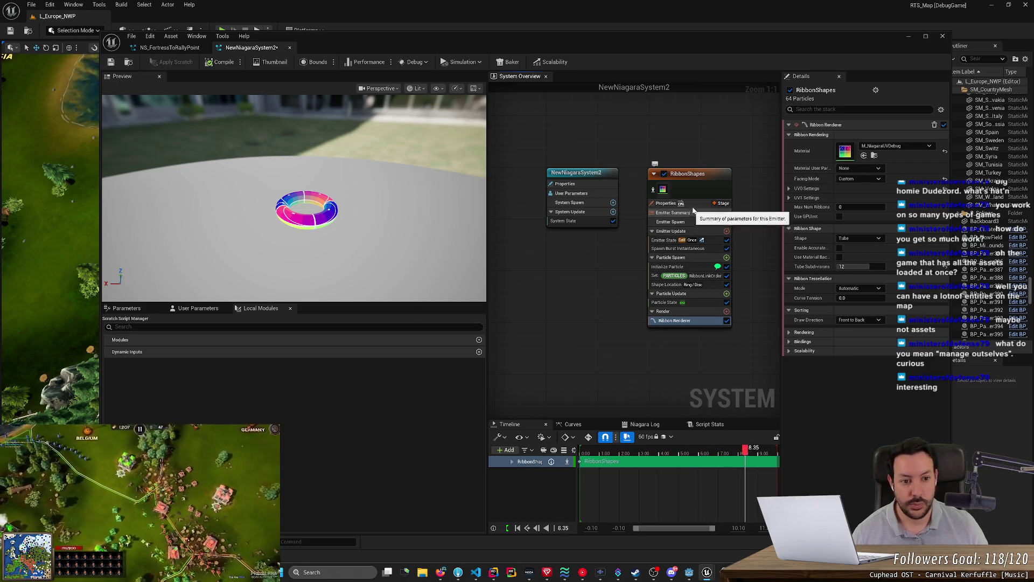
Make the RibbonShapes emitter loop infinitely with a loop duration of 1.
left_click(718, 170)
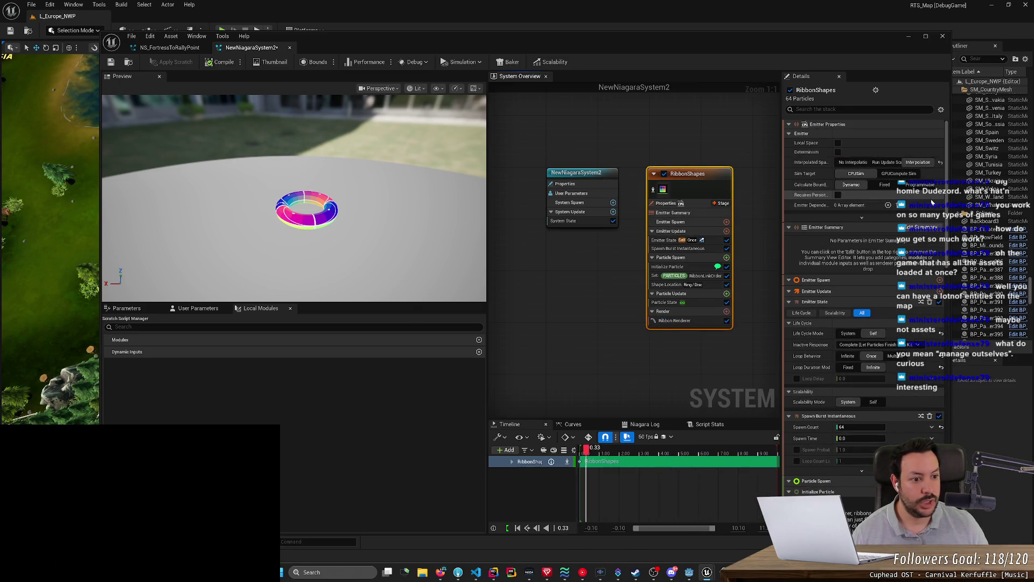
left_click(844, 356)
left_click(859, 367)
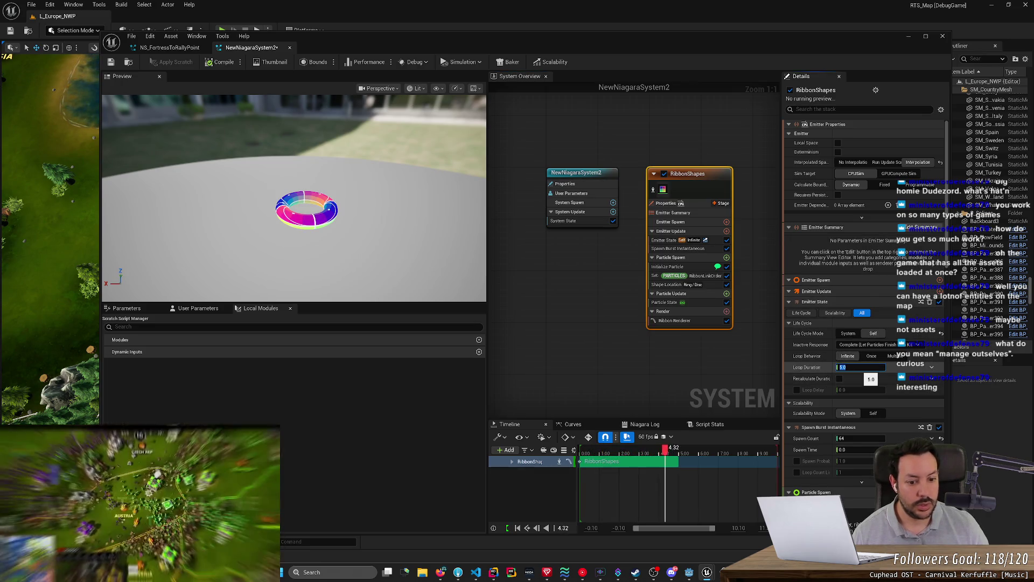
type("1")
key("Return")
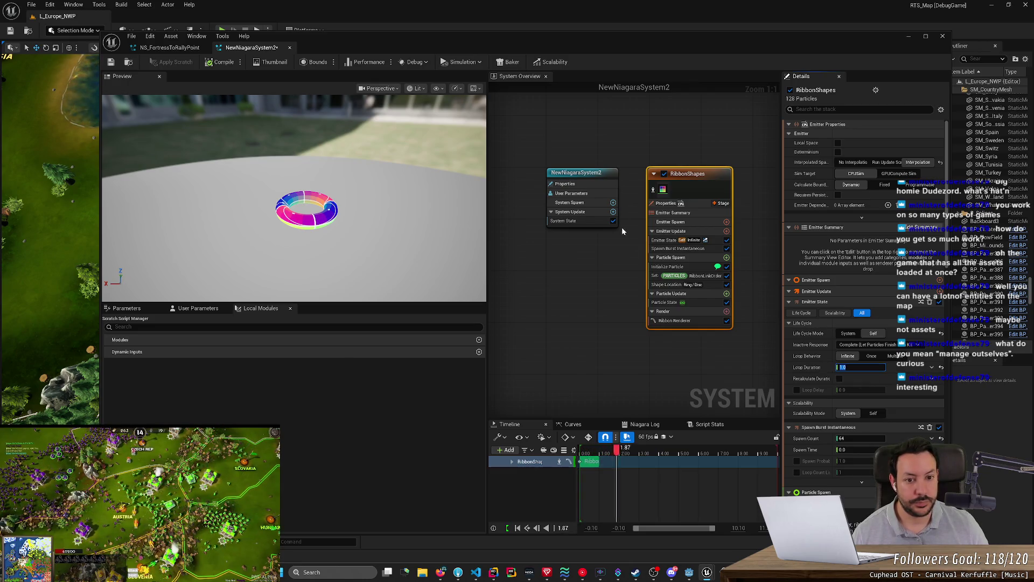
Set the system's Inactive Response to Kill.
left_click(595, 174)
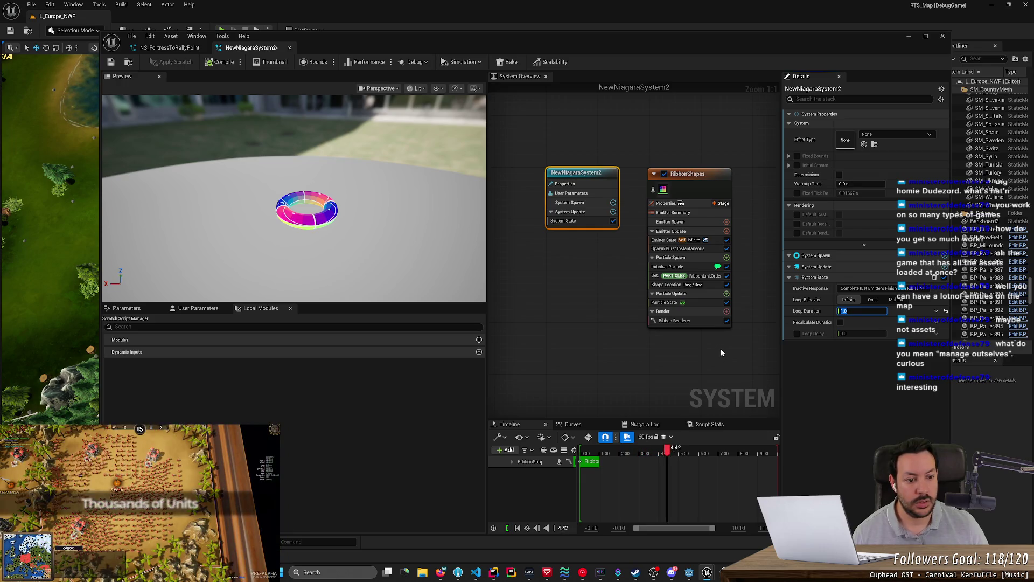
left_click(857, 290)
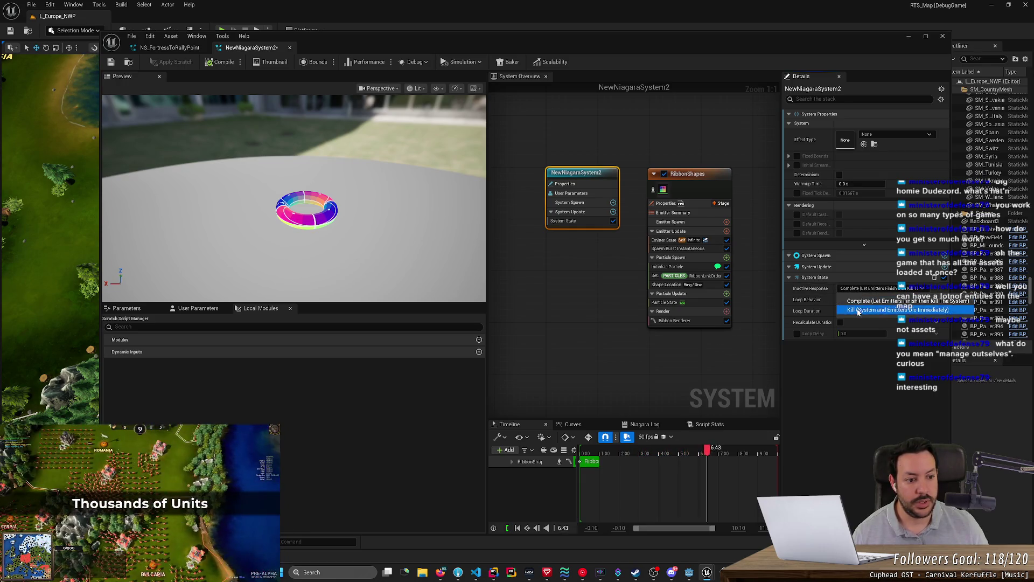
left_click(862, 305)
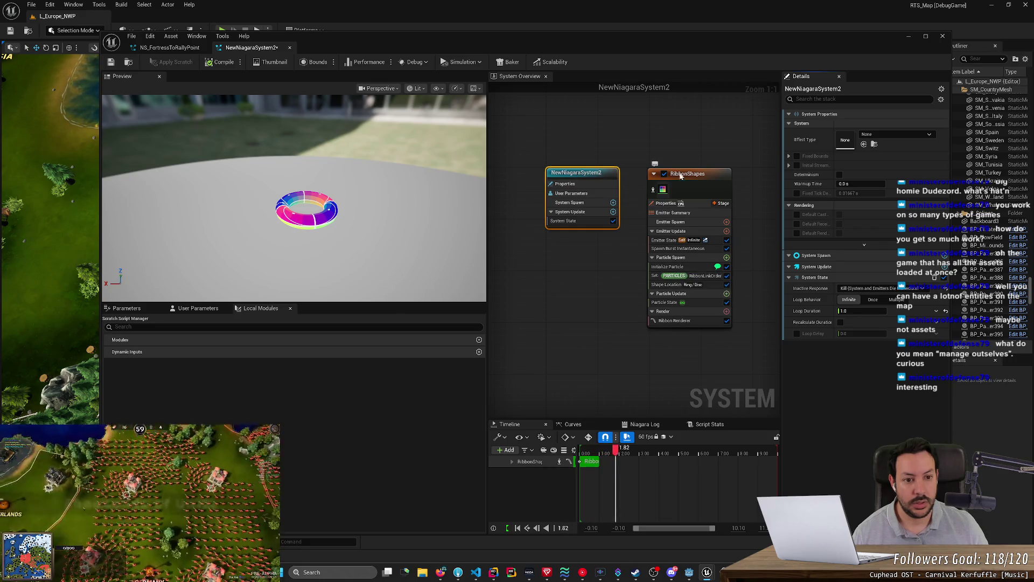
Check the emitter's Inactive Response without changing it, then reselect RibbonShapes to show its stack.
left_click(689, 173)
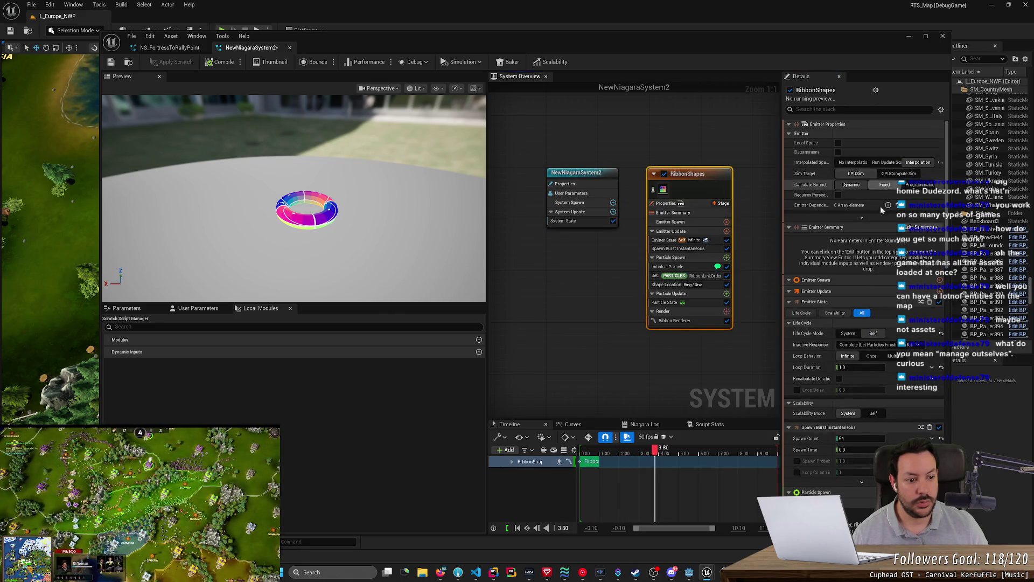
left_click(867, 344)
left_click(861, 370)
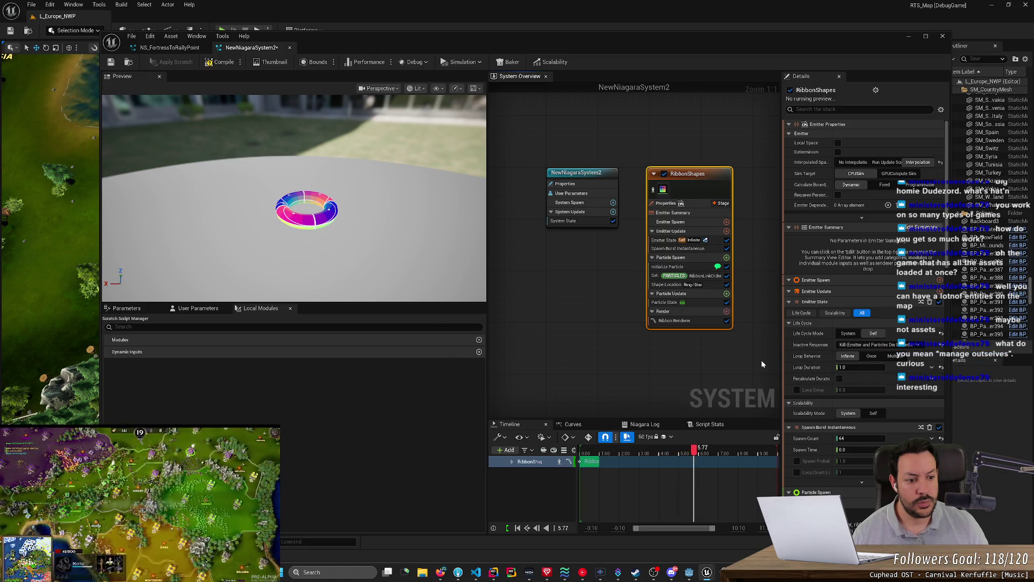
left_click(715, 374)
left_click(693, 183)
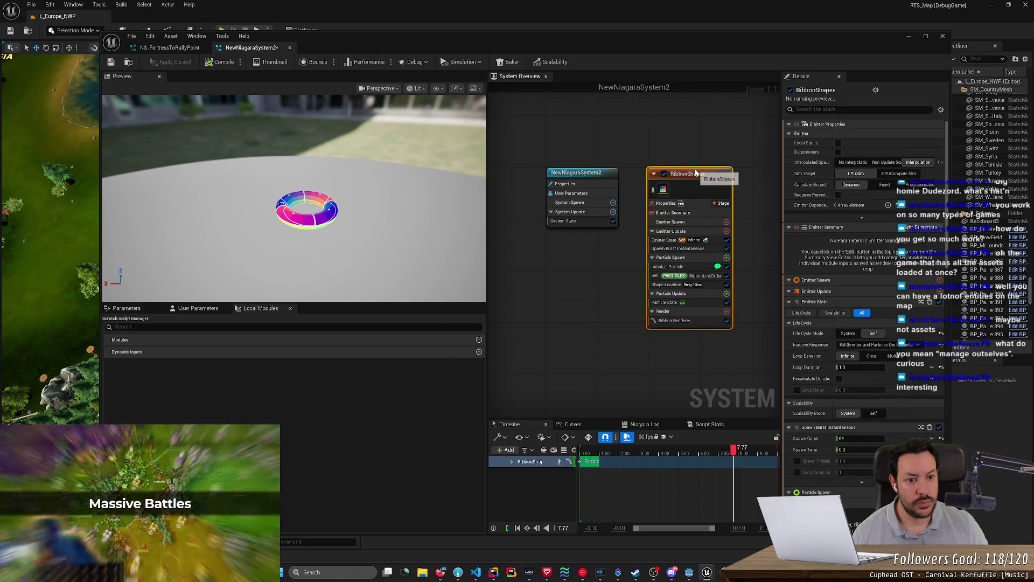
scroll(947, 260, "down", 1)
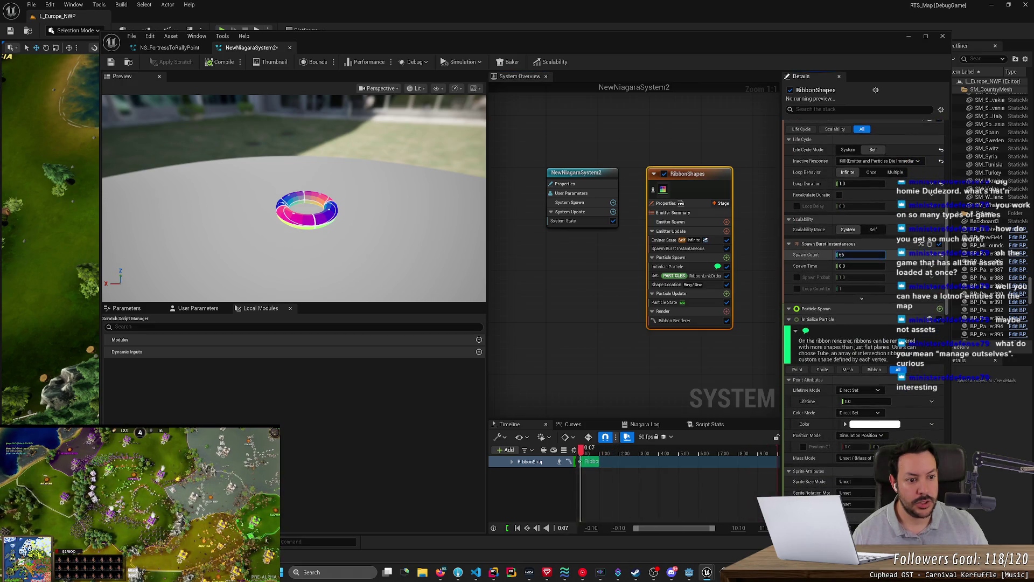
Set the Spawn Burst Instantaneous Spawn Count to 64.
left_click_drag(840, 254, 865, 255)
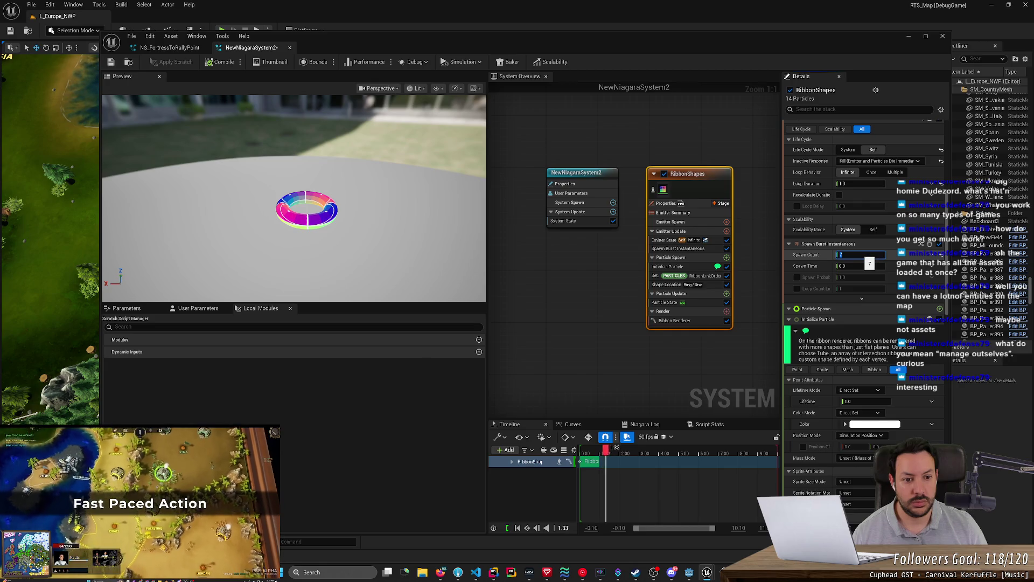
type("64")
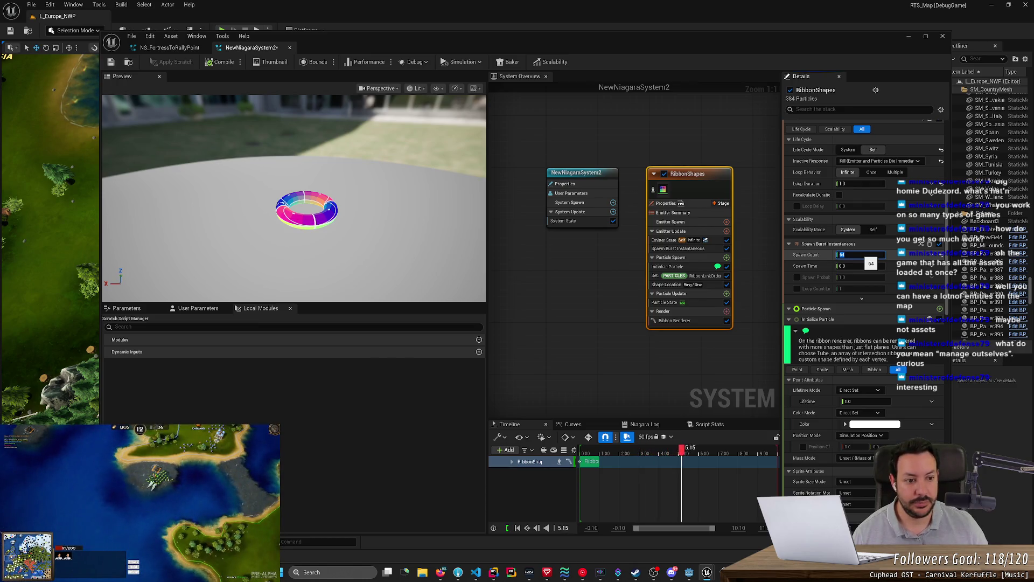
scroll(847, 348, "down", 1)
scroll(846, 347, "down", 4)
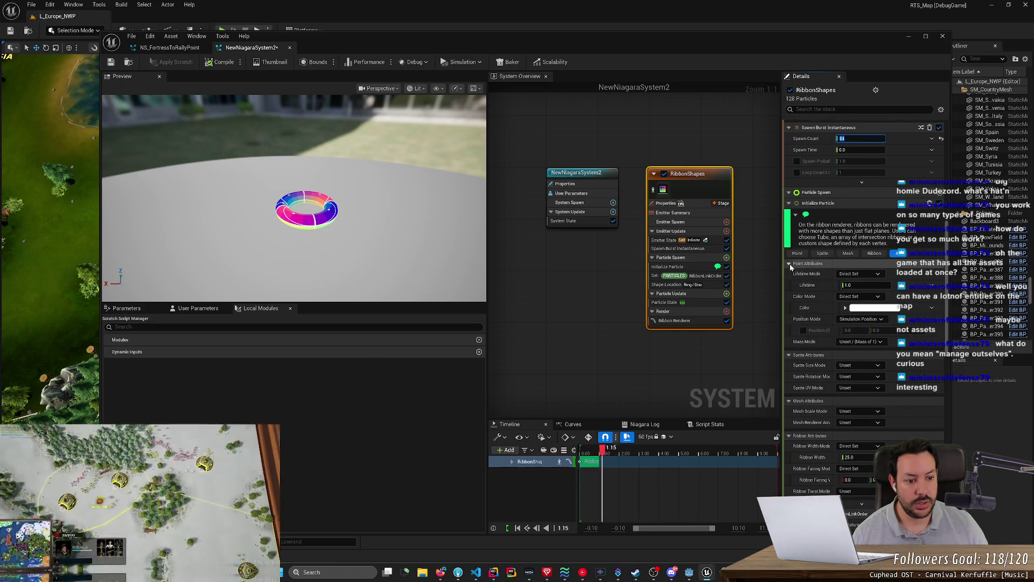
type("64")
key("Return")
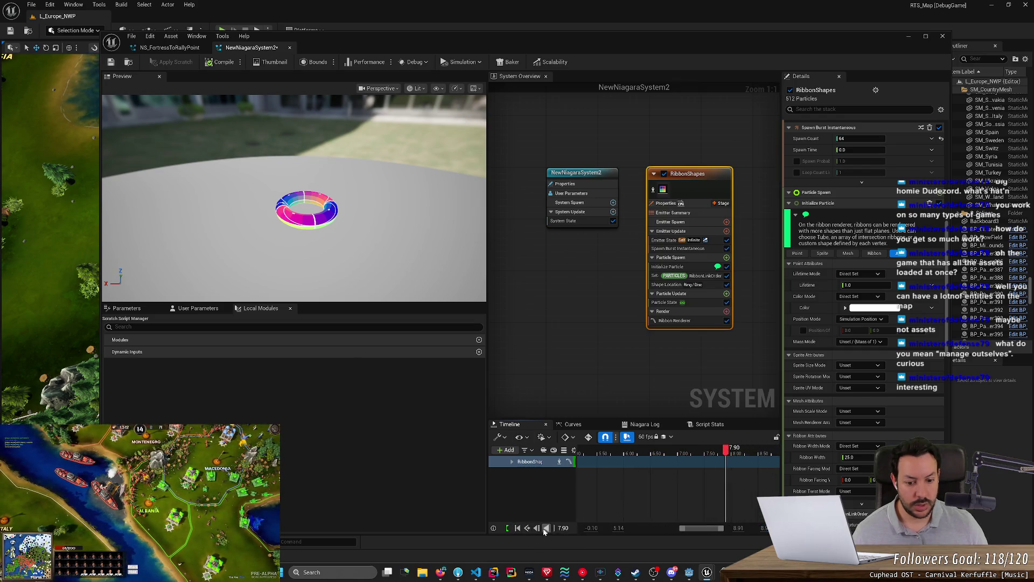
Rewind the timeline, set the view range end to 5 and play the simulation.
left_click(518, 528)
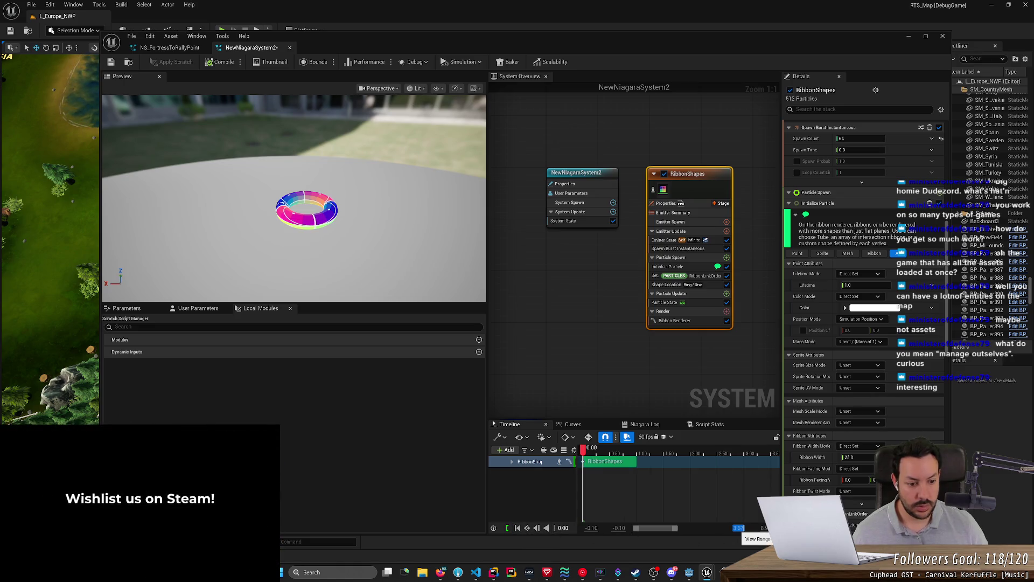
left_click(738, 528)
type("5")
key("Return")
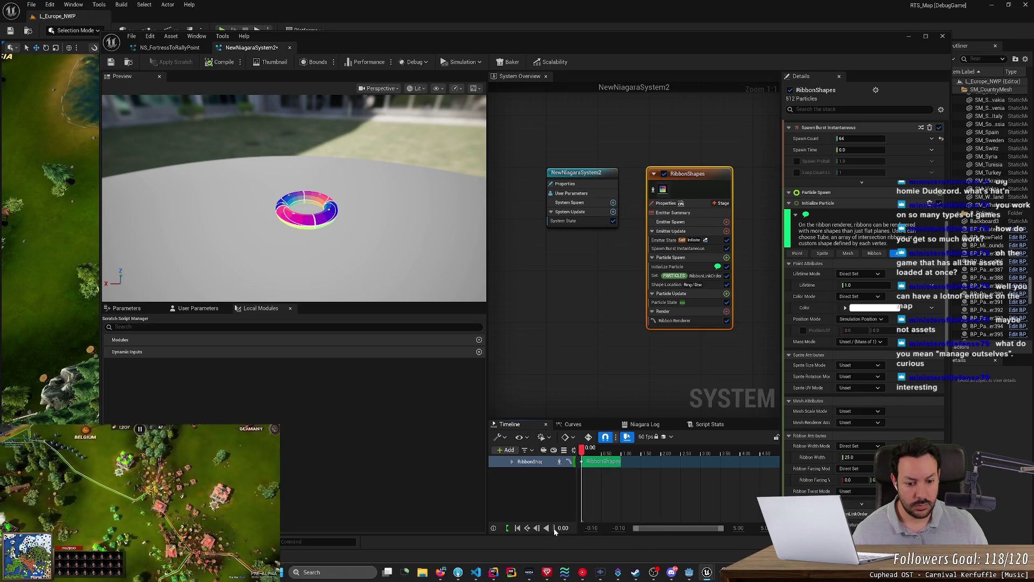
left_click(555, 530)
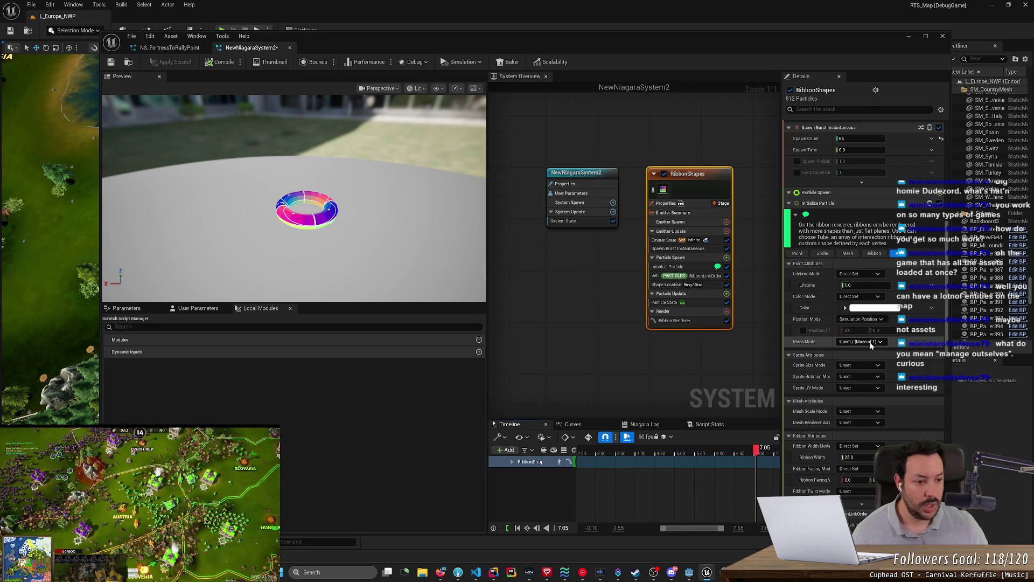
Try different Ribbon Width and facing vector values, then enter a Ribbon Width of 1.
scroll(859, 366, "down", 3)
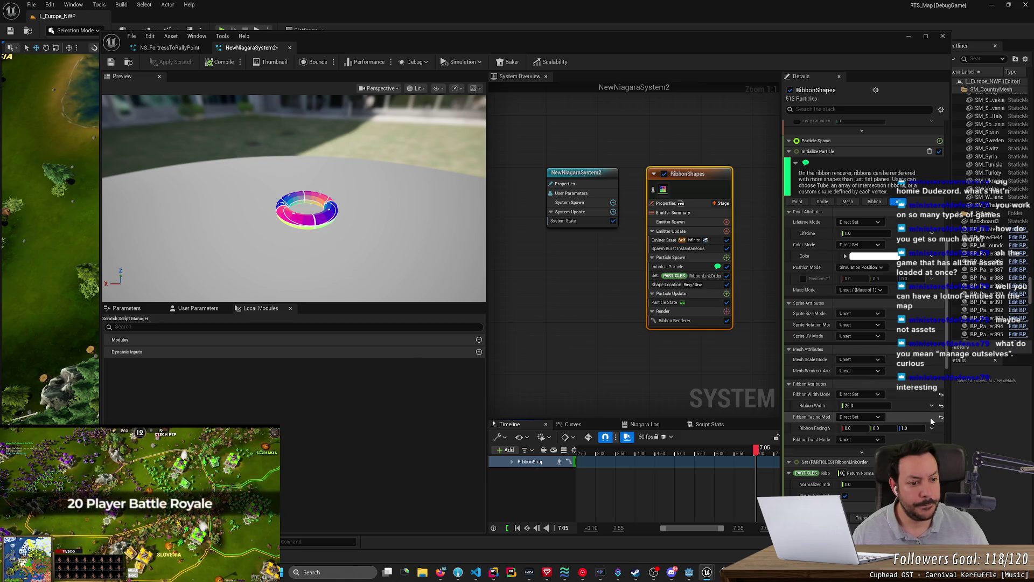
scroll(859, 365, "down", 3)
scroll(860, 365, "down", 2)
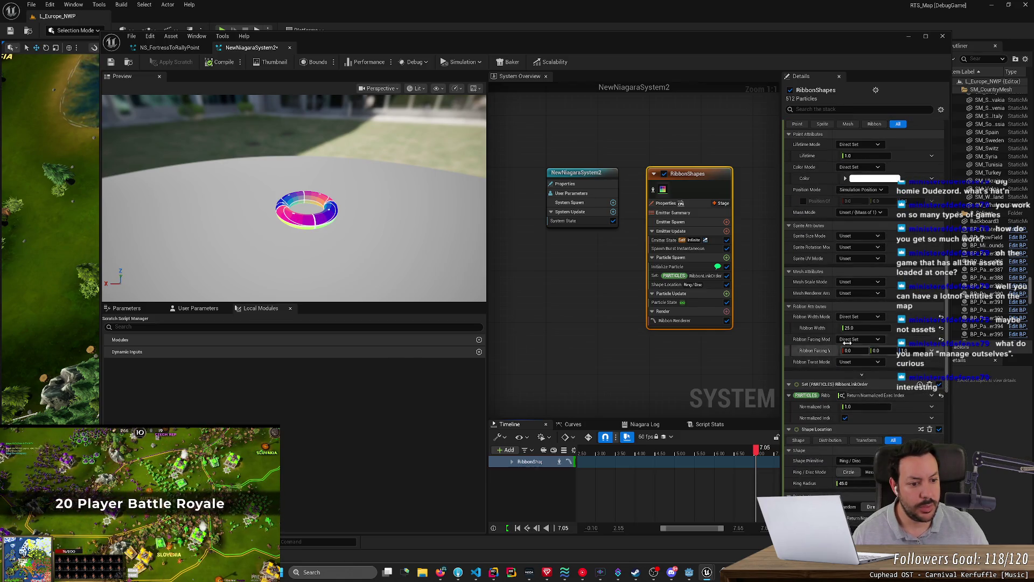
mouse_move(849, 328)
left_mouse_down()
mouse_move(835, 328)
mouse_move(916, 328)
mouse_move(847, 328)
left_mouse_up()
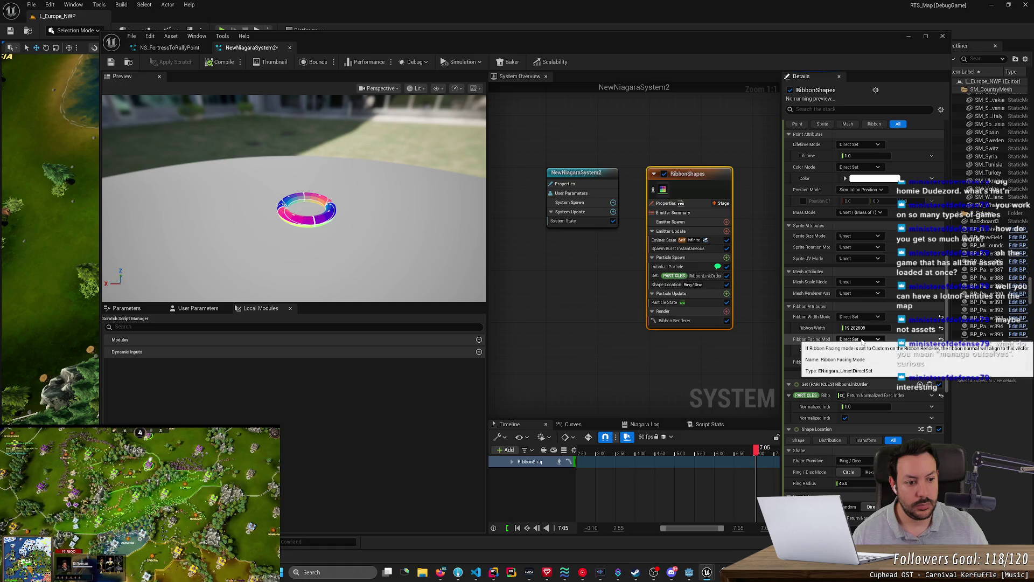
left_click_drag(911, 350, 907, 350)
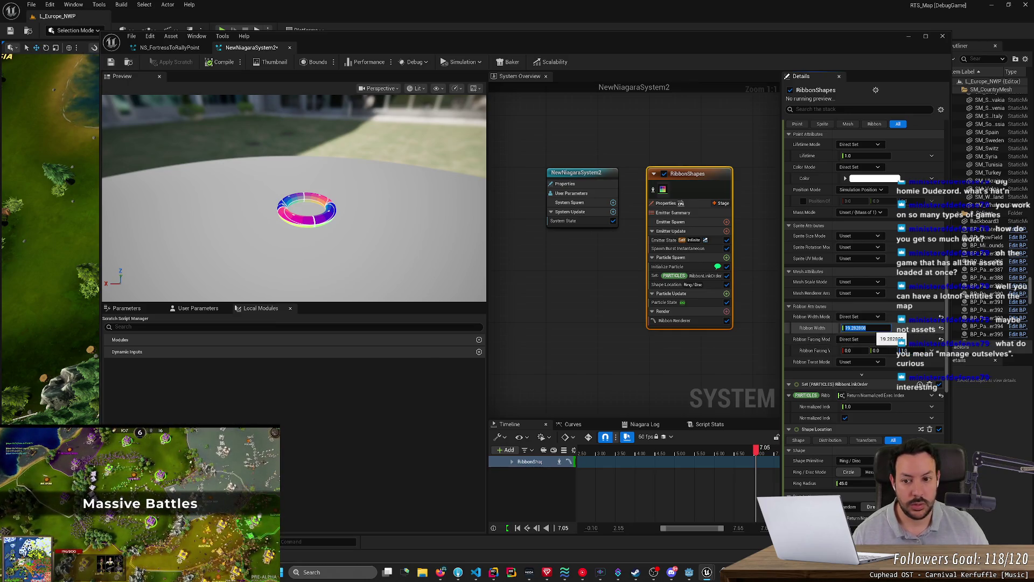
type("1")
key("Return")
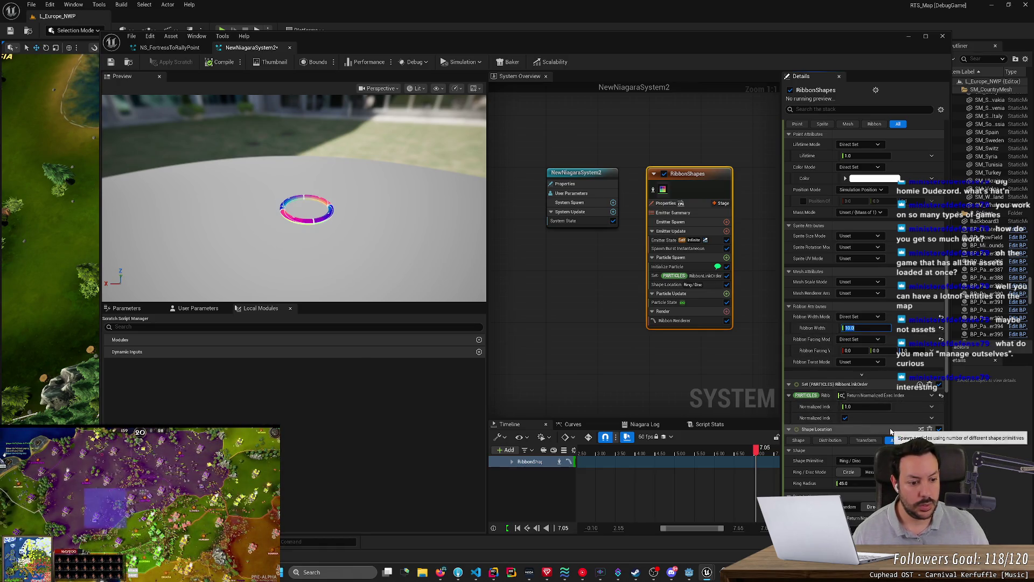
Switch the Shape Location module's Shape Primitive to Box / Plane.
scroll(872, 404, "down", 2)
left_click(874, 422)
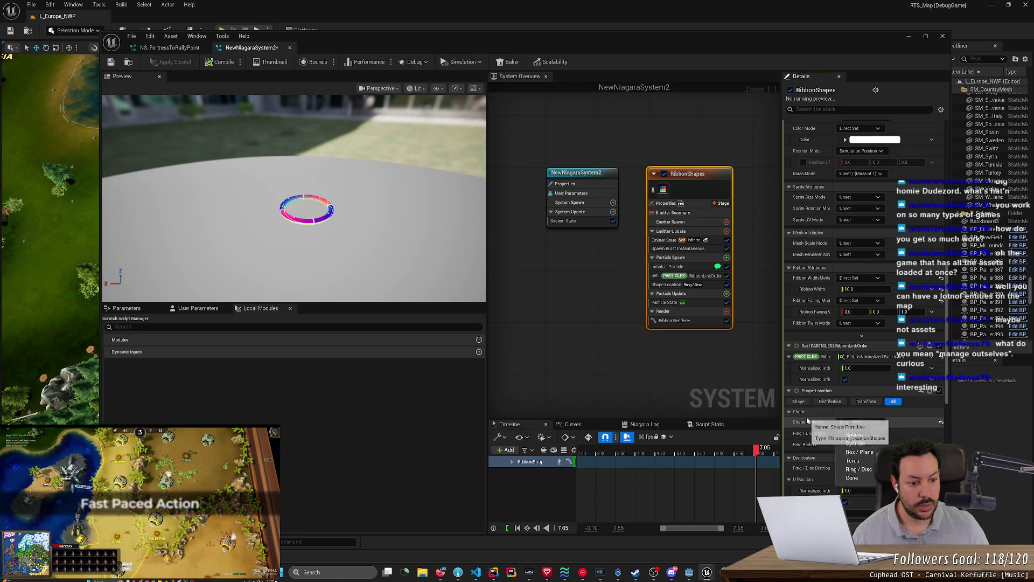
left_click(910, 412)
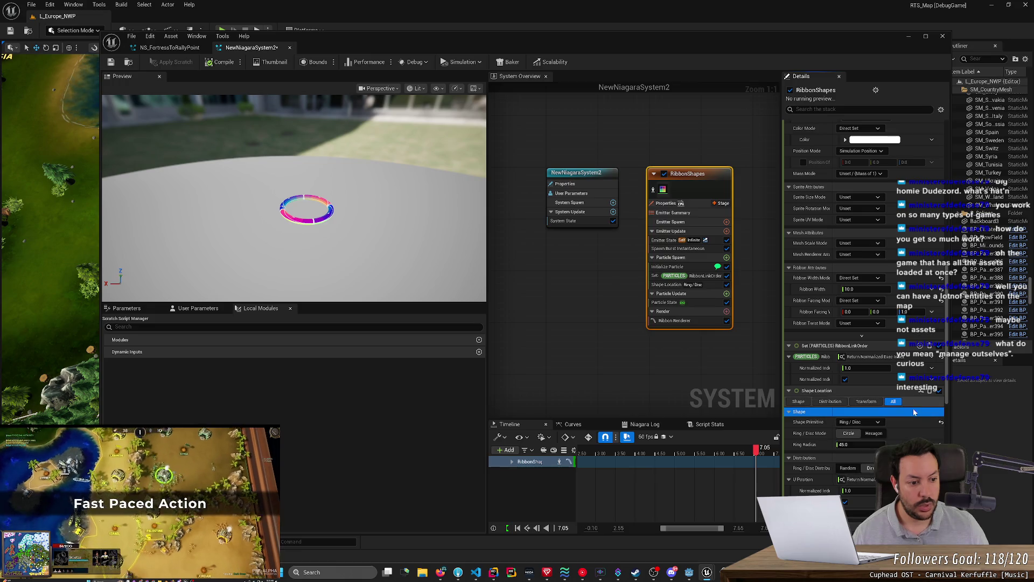
scroll(914, 412, "down", 2)
left_click(939, 351)
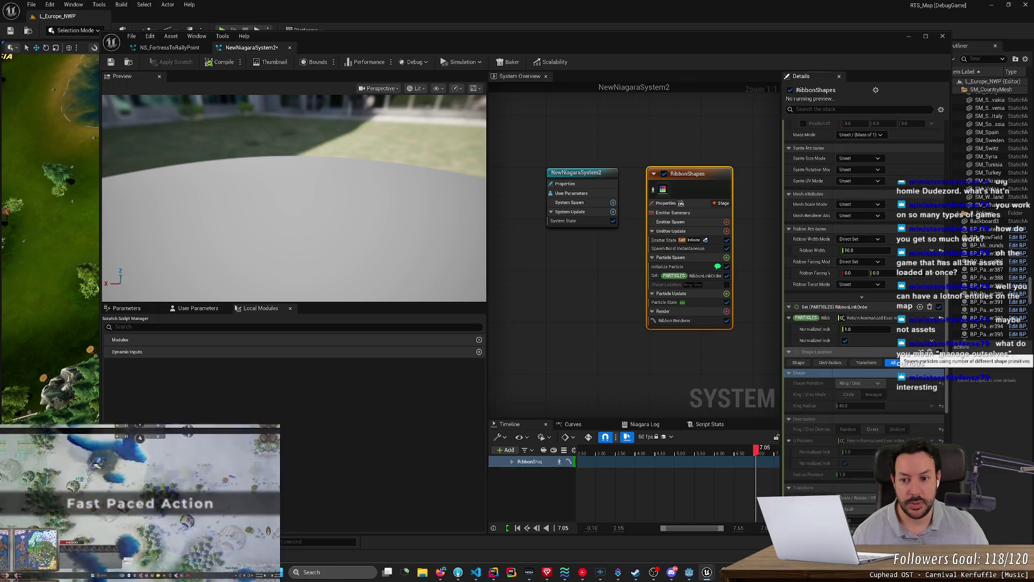
left_click(939, 352)
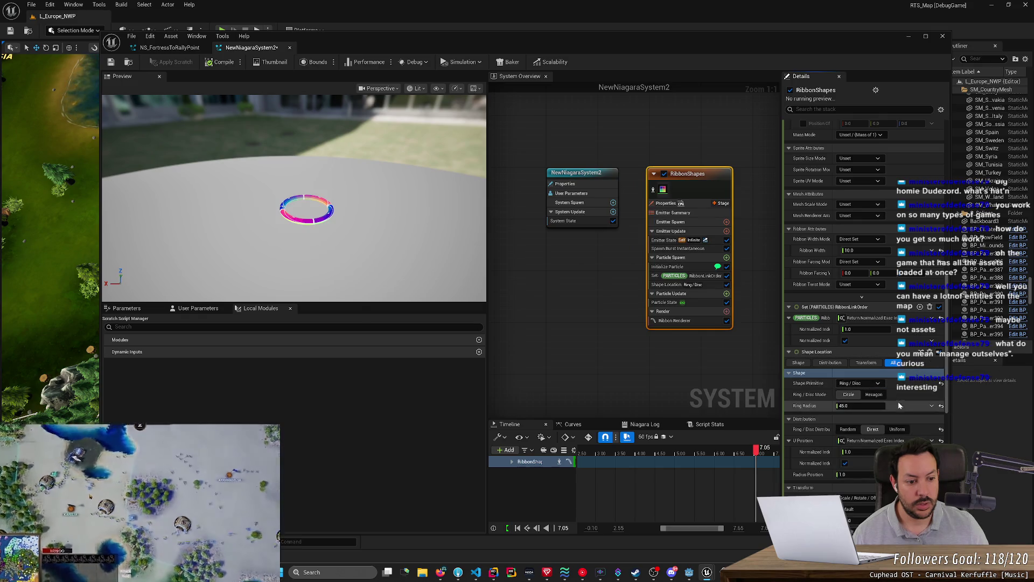
left_click(863, 383)
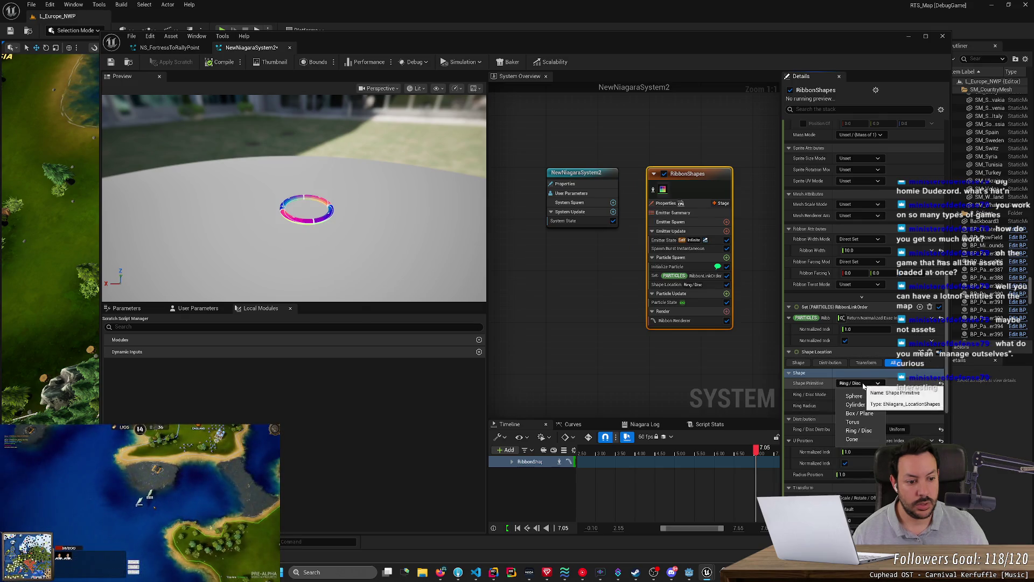
left_click(871, 417)
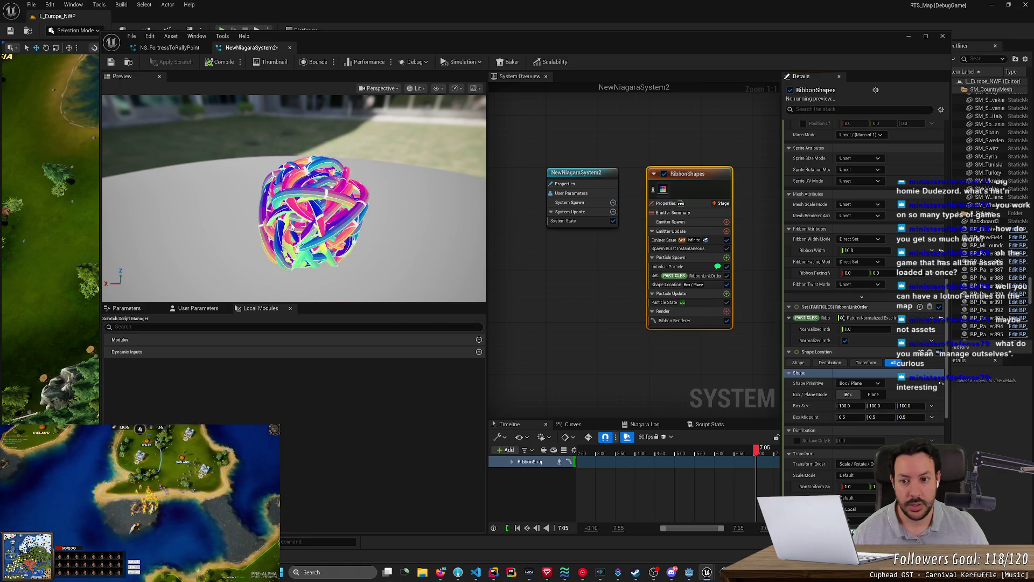
Re-enter the burst Spawn Count of 64 and set Box/Plane Mode to Plane.
scroll(859, 270, "up", 5)
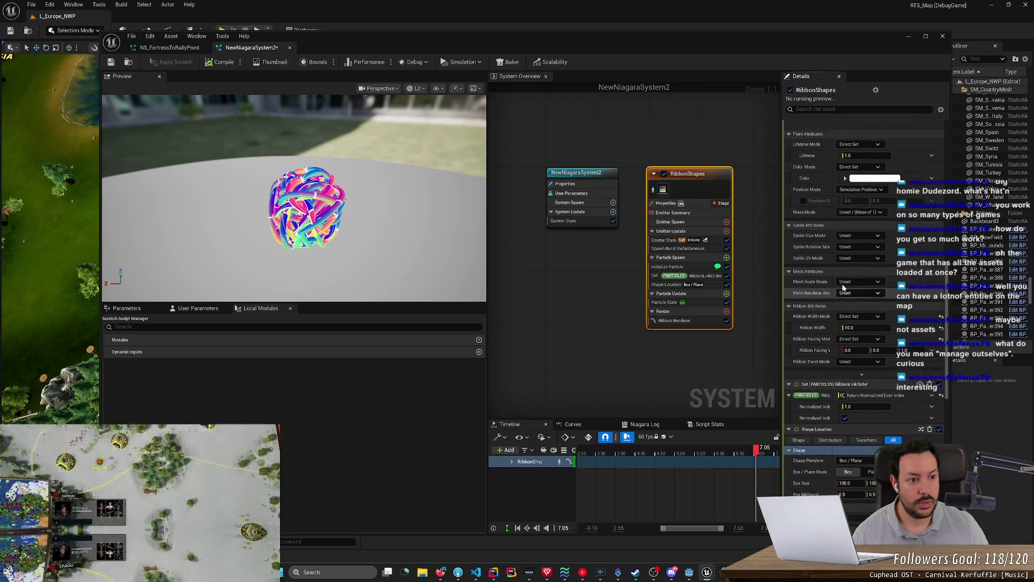
scroll(898, 366, "down", 3)
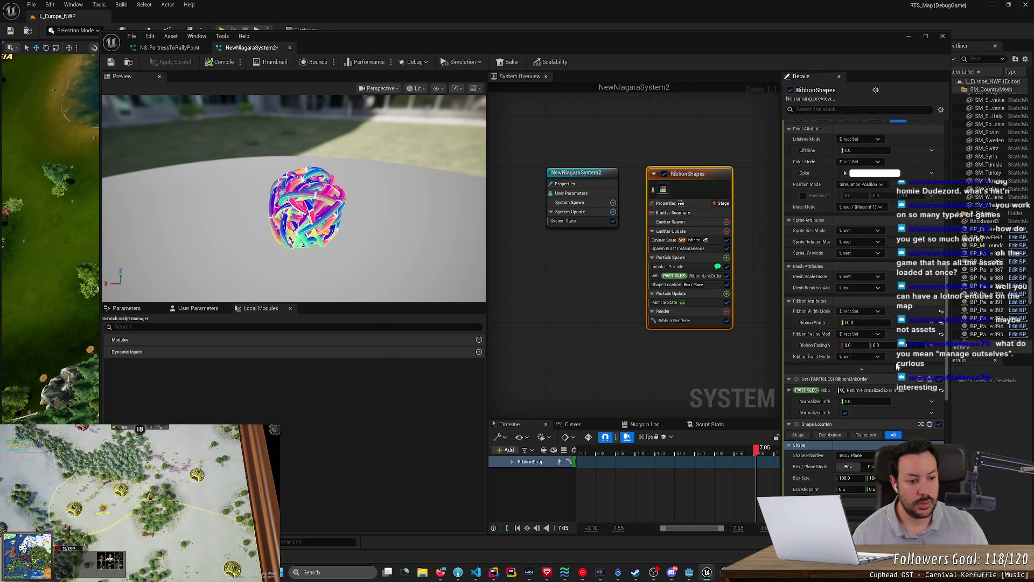
scroll(886, 364, "up", 8)
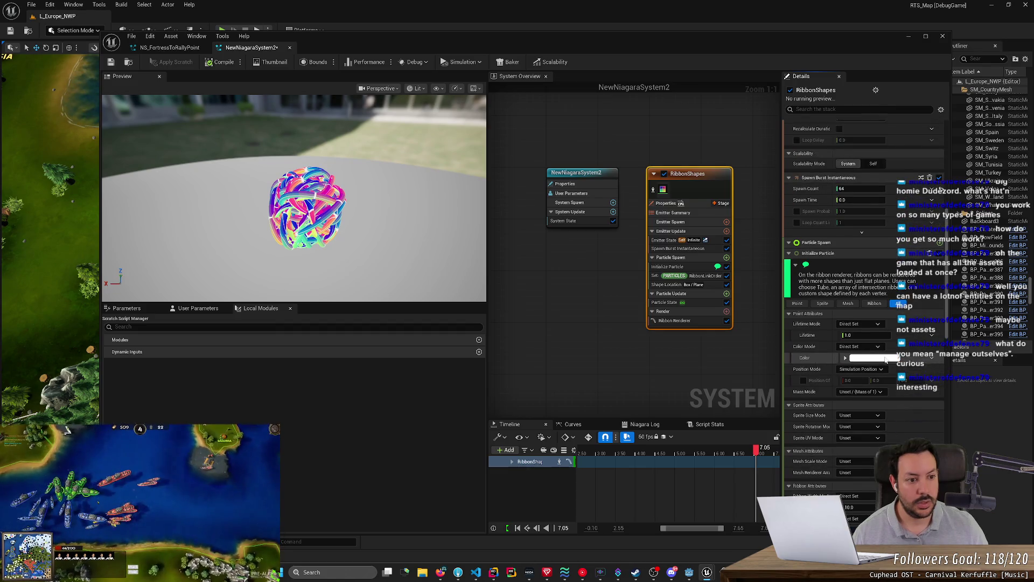
type("1")
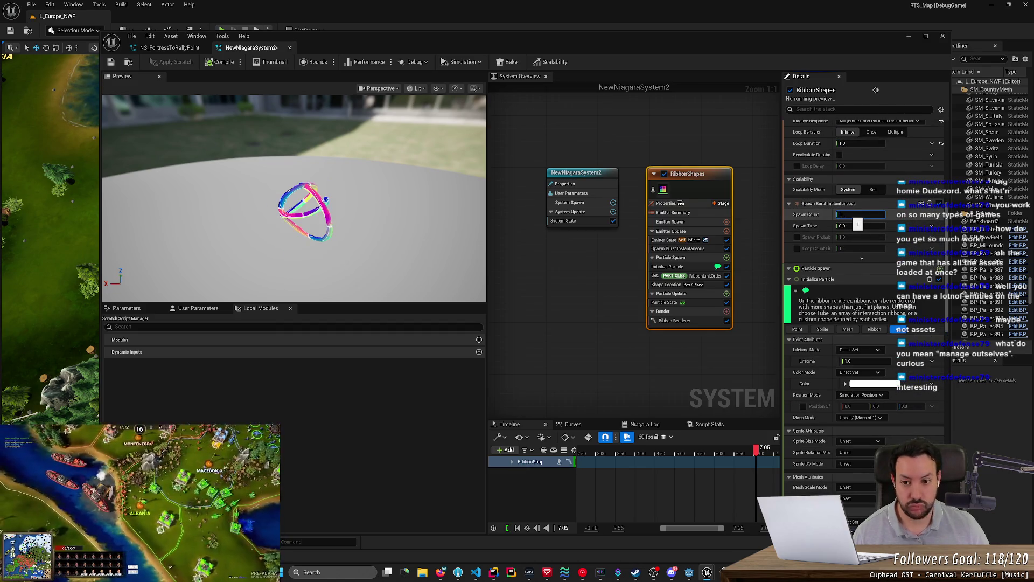
type("2")
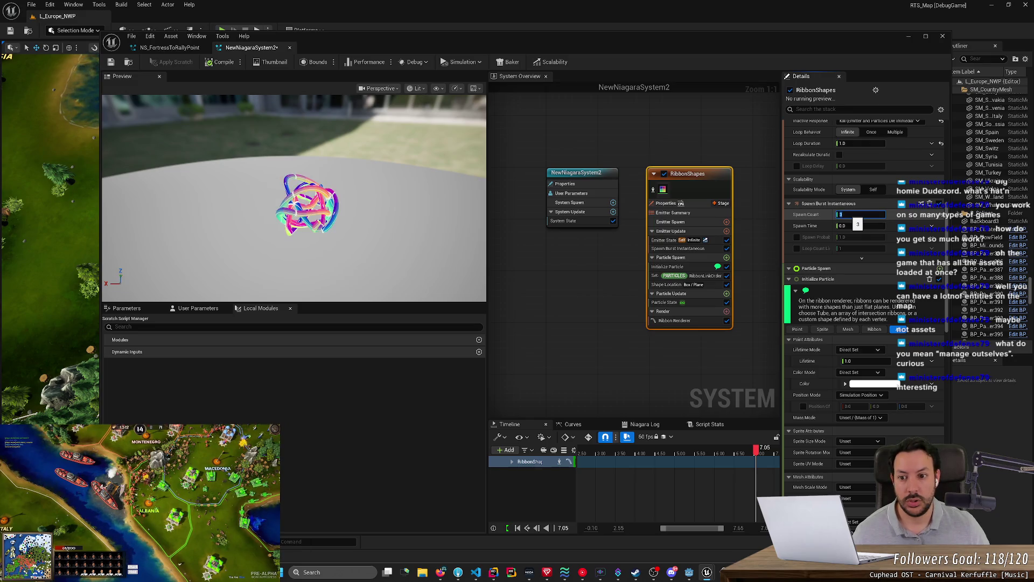
type("10")
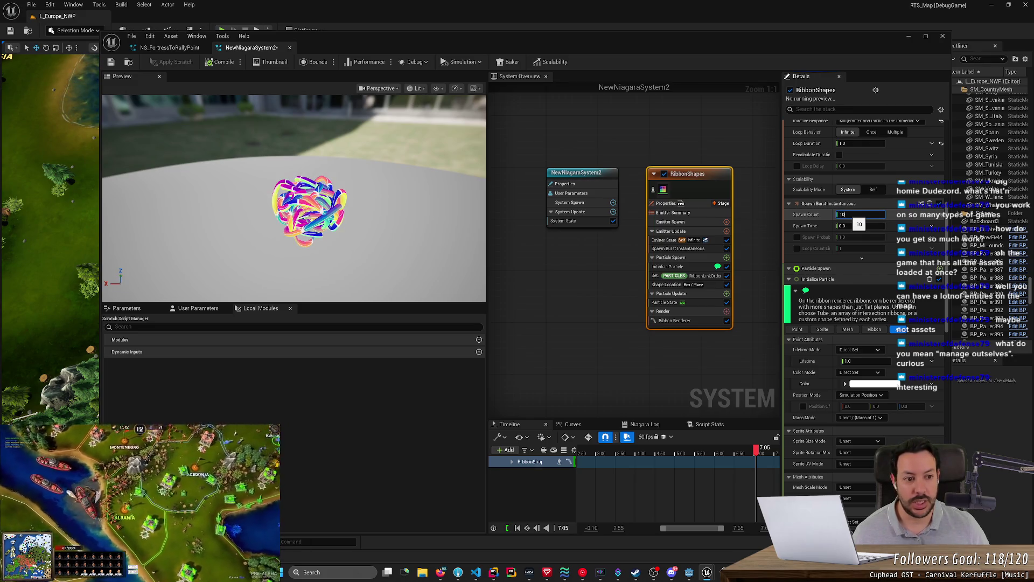
type("64")
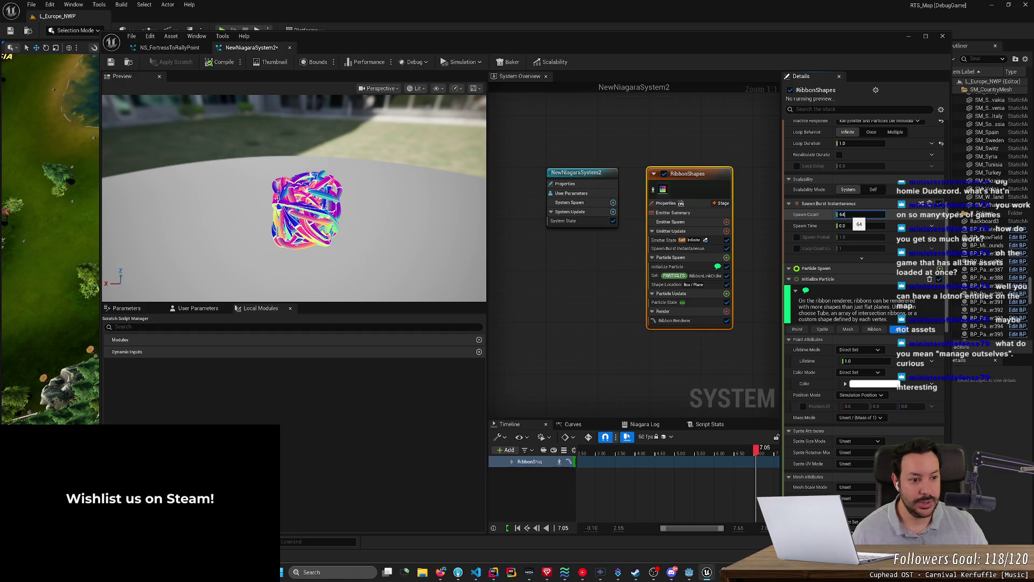
scroll(948, 244, "down", 10)
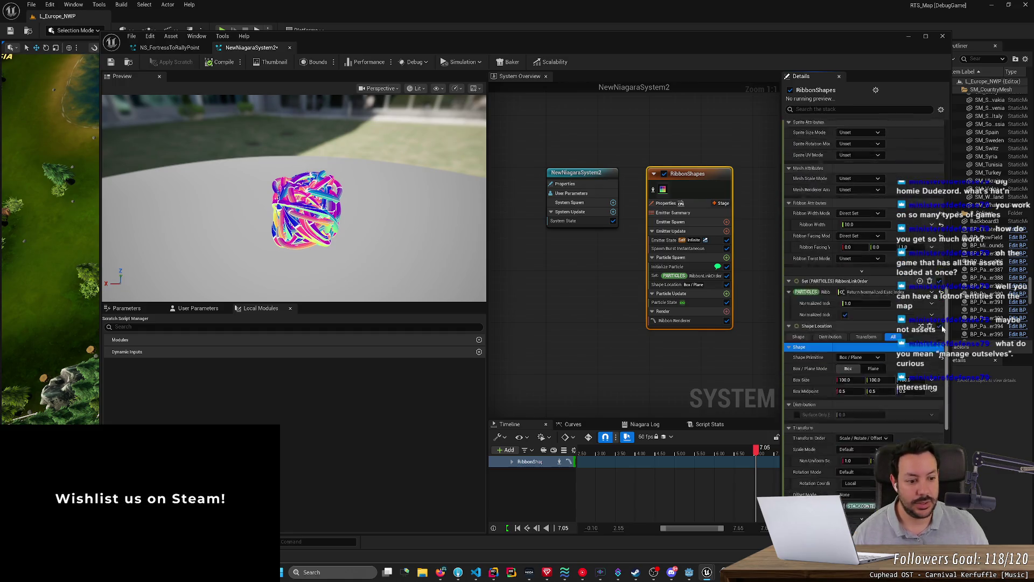
left_click(869, 324)
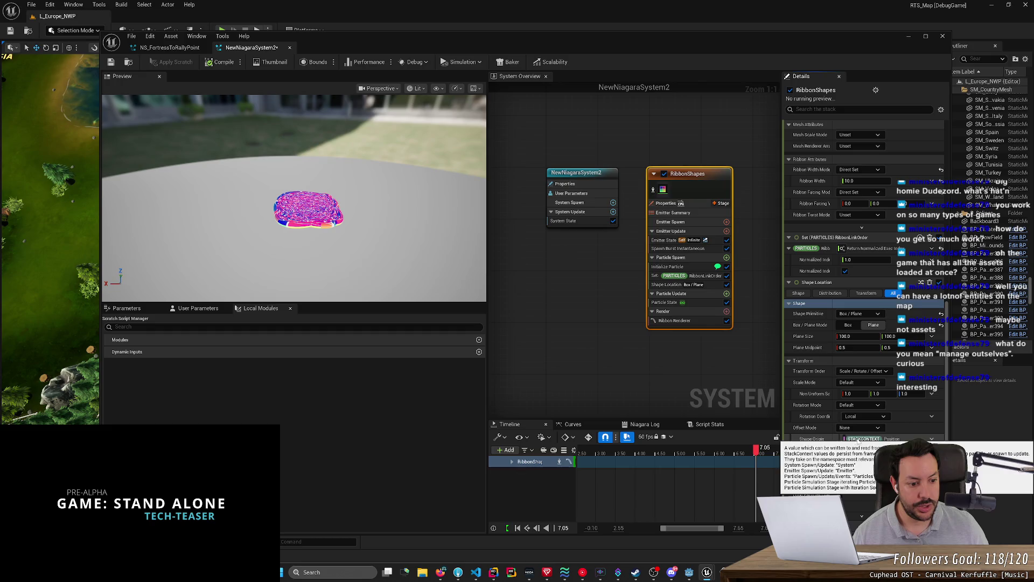
left_click(948, 434)
scroll(948, 435, "down", 5)
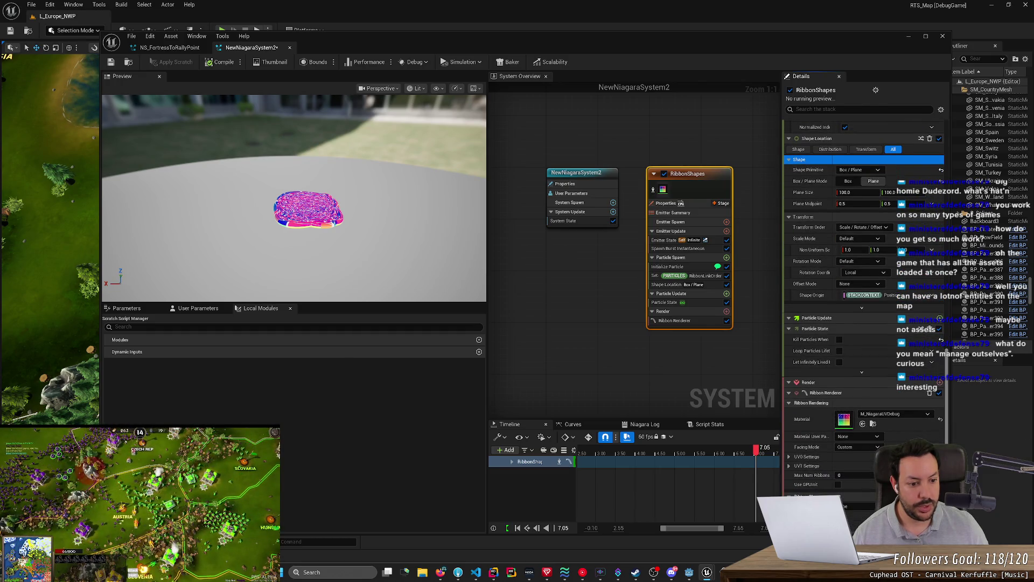
Set ribbon Facing Mode to Custom and raise UV0 Tiling Length to about 177.
scroll(862, 323, "down", 3)
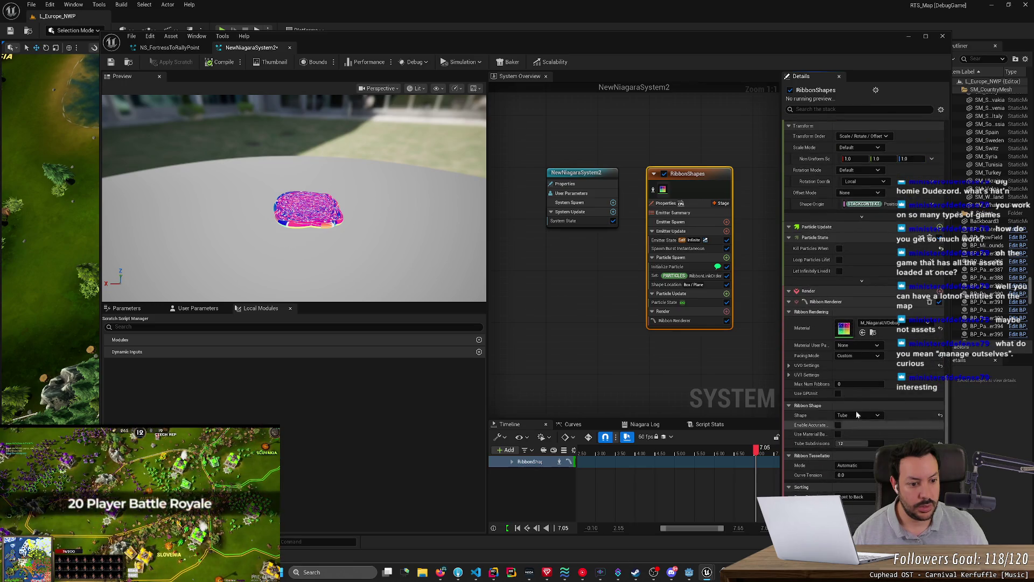
left_click(858, 355)
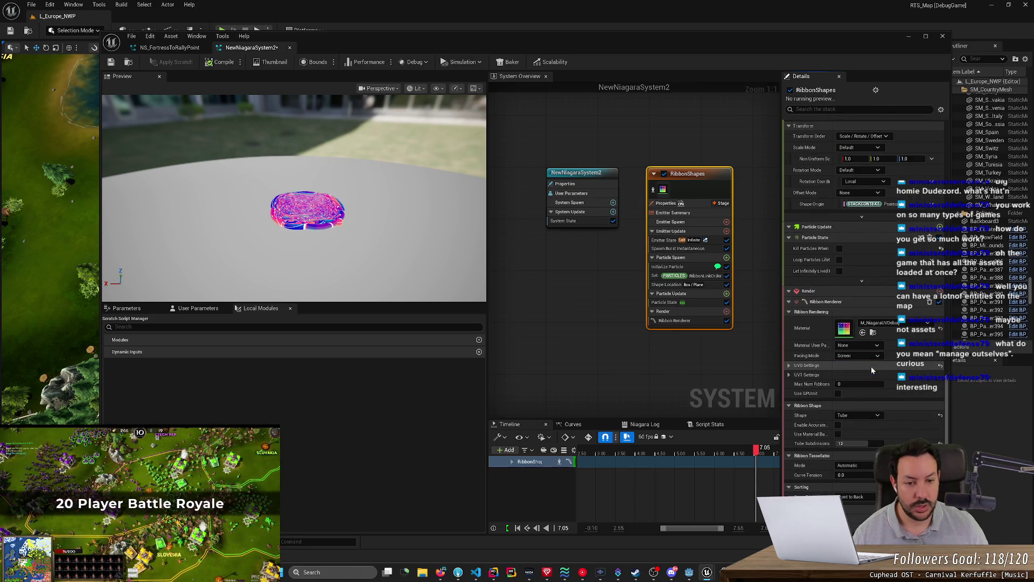
left_click(862, 379)
left_click(859, 355)
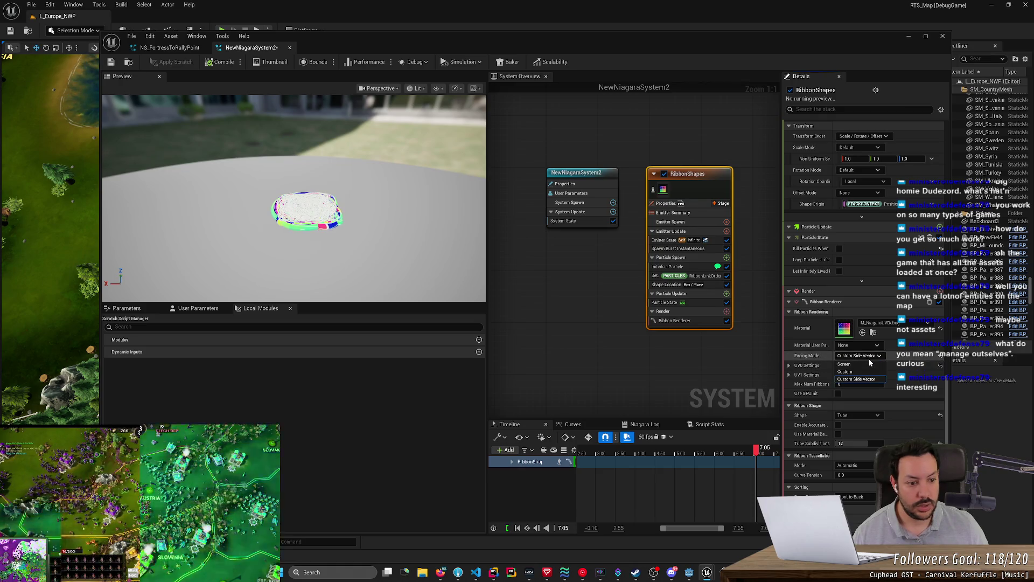
left_click(854, 371)
left_click(789, 366)
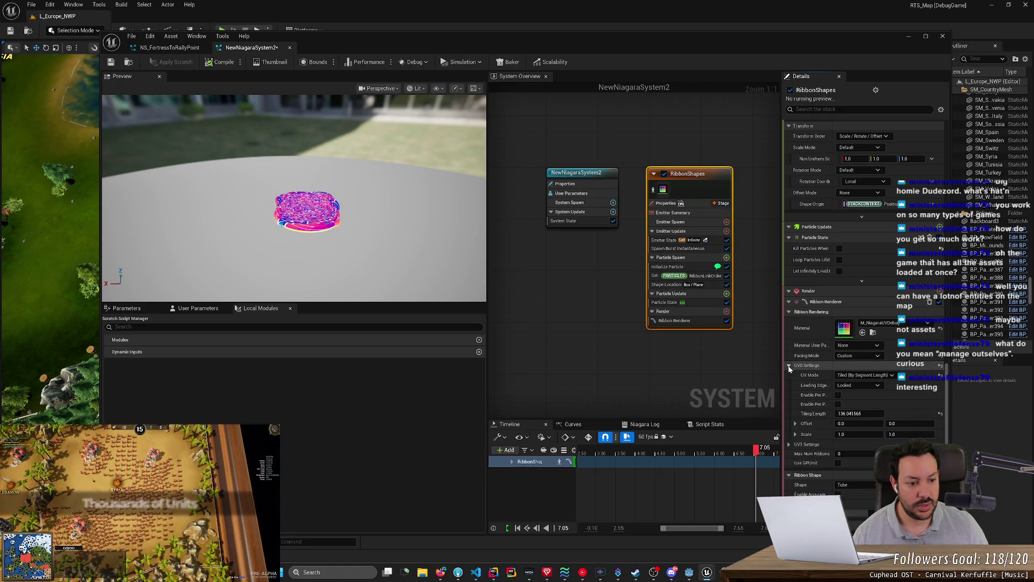
left_click_drag(837, 414, 889, 413)
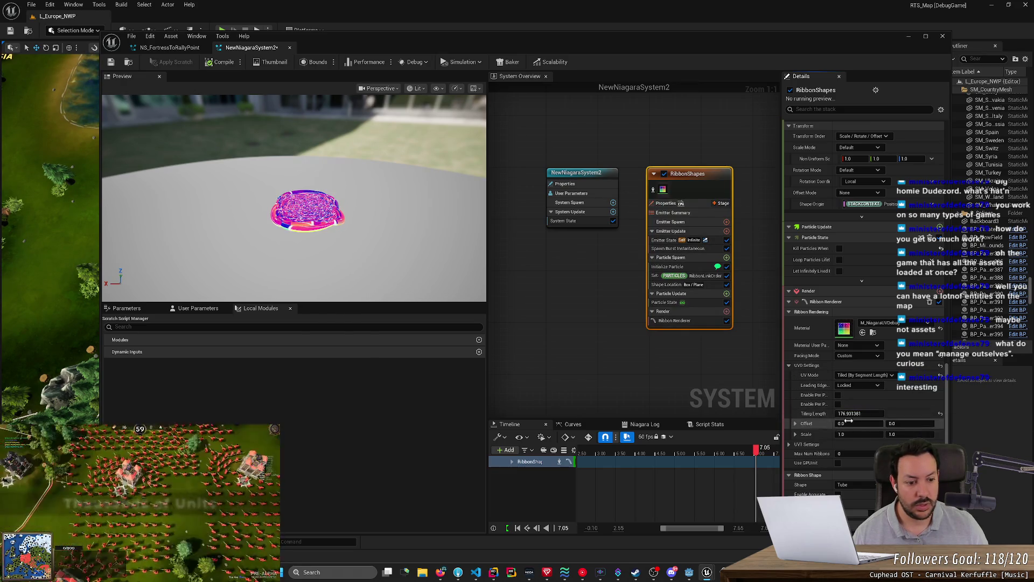
left_click(790, 445)
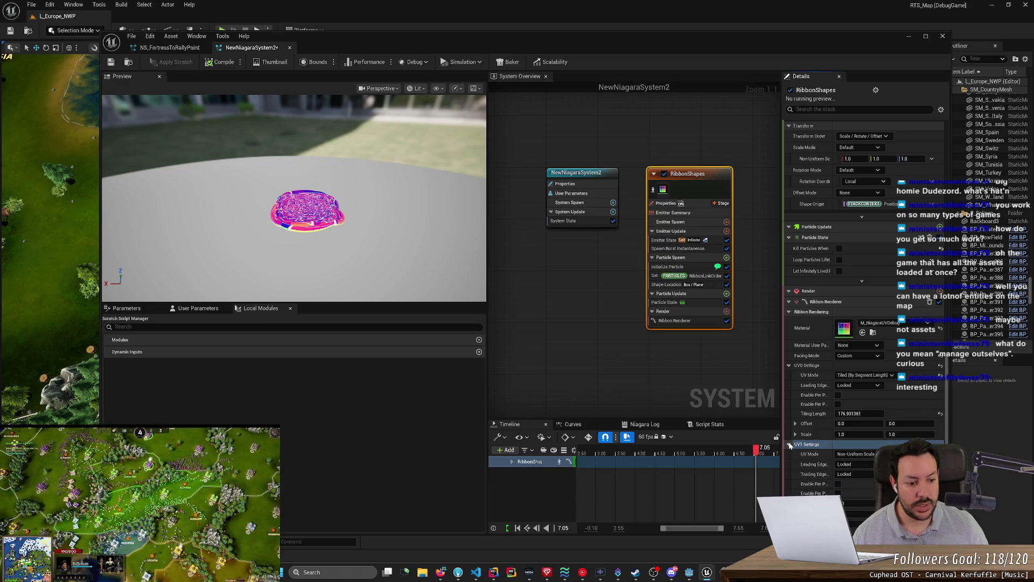
scroll(825, 445, "down", 3)
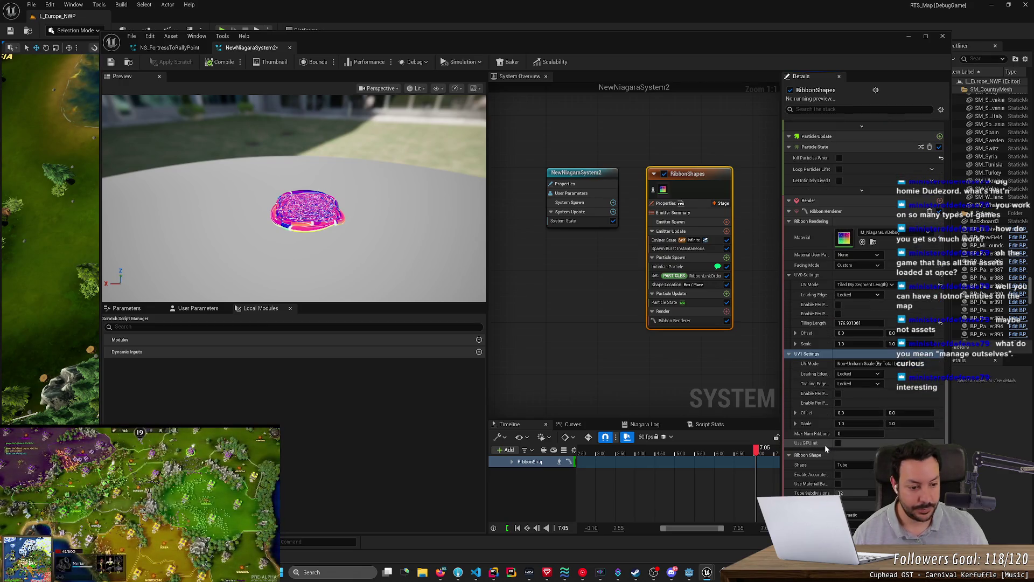
scroll(825, 445, "down", 1)
Change the ribbon Shape to Tube with 16 tube subdivisions.
left_click(855, 425)
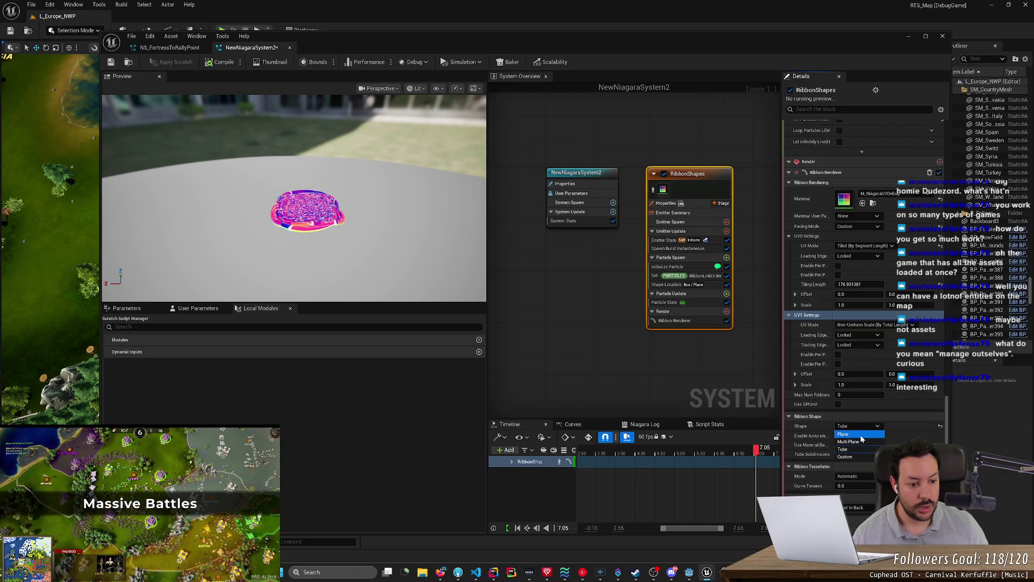
left_click(861, 434)
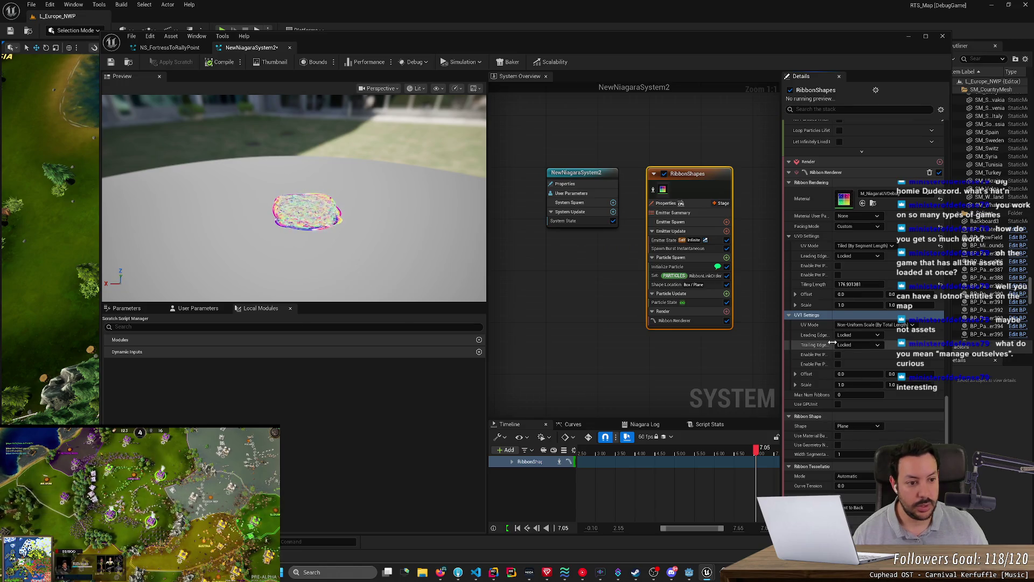
scroll(865, 301, "up", 5)
scroll(865, 296, "down", 5)
left_click(858, 426)
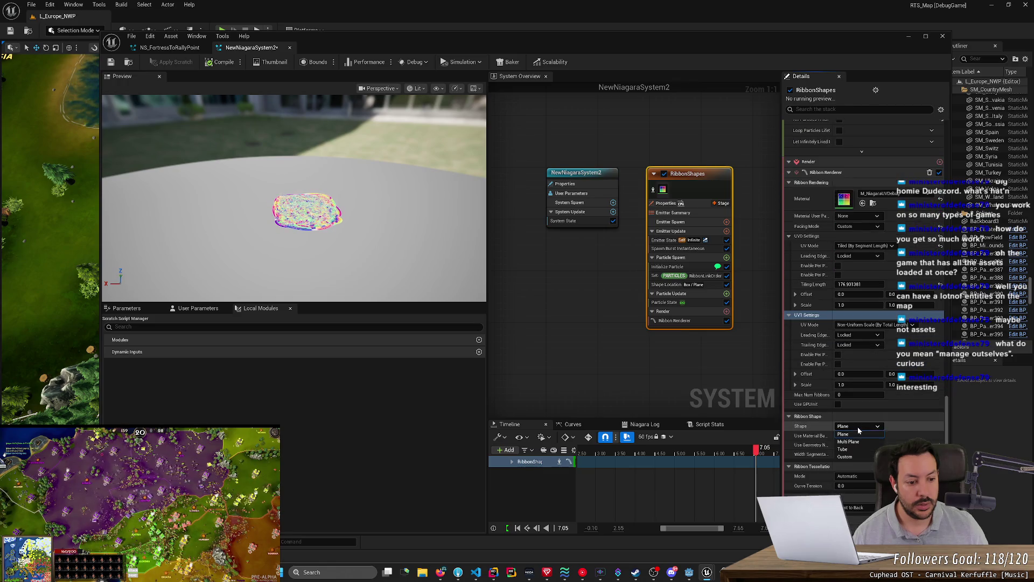
left_click(848, 456)
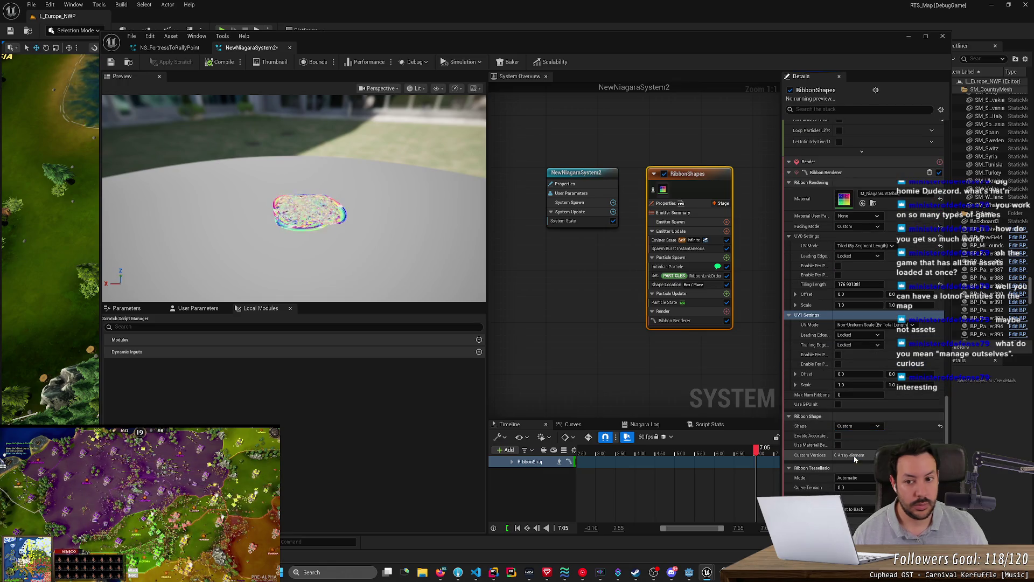
left_click(859, 425)
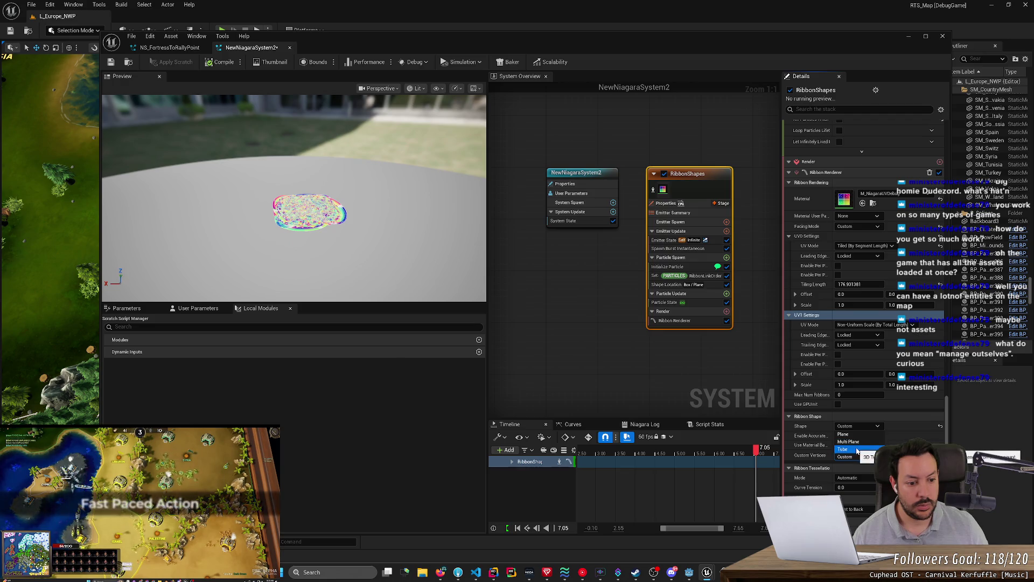
left_click(856, 449)
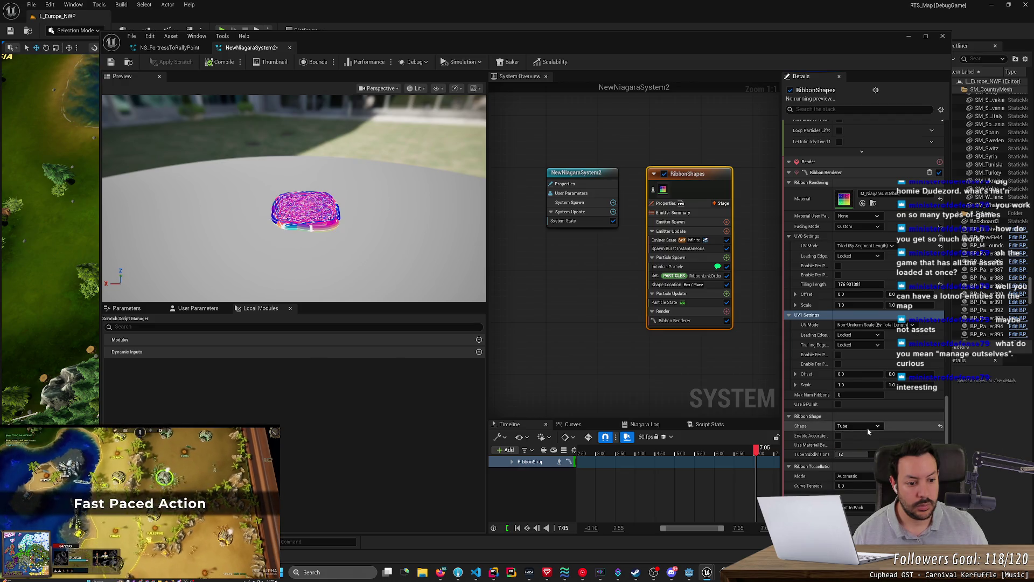
mouse_move(859, 454)
left_mouse_down()
mouse_move(846, 455)
mouse_move(862, 454)
left_mouse_up()
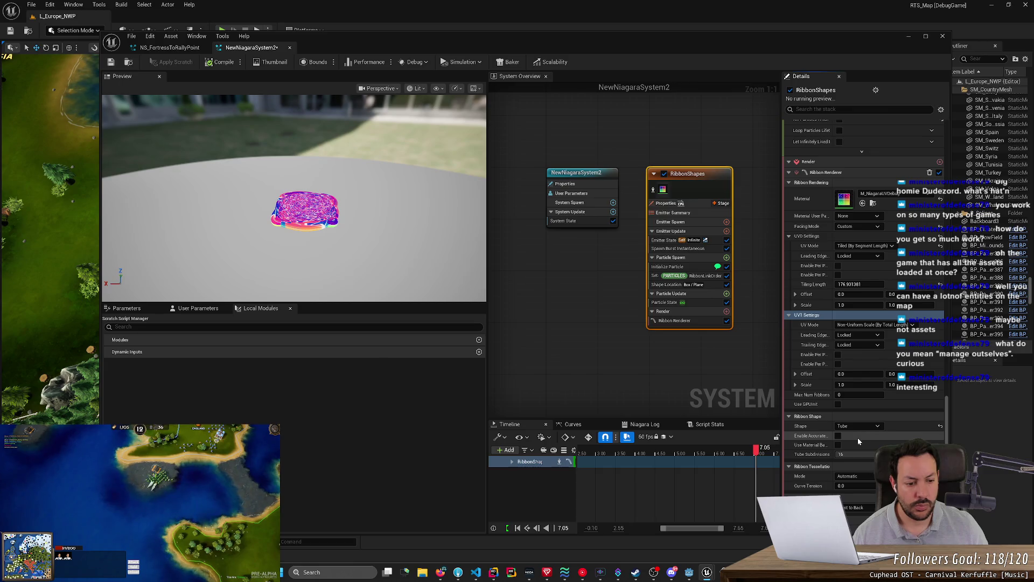
Keep automatic tessellation and raise the ribbon Curve Tension to about 0.22.
scroll(871, 473, "down", 1)
left_click_drag(871, 472, 864, 475)
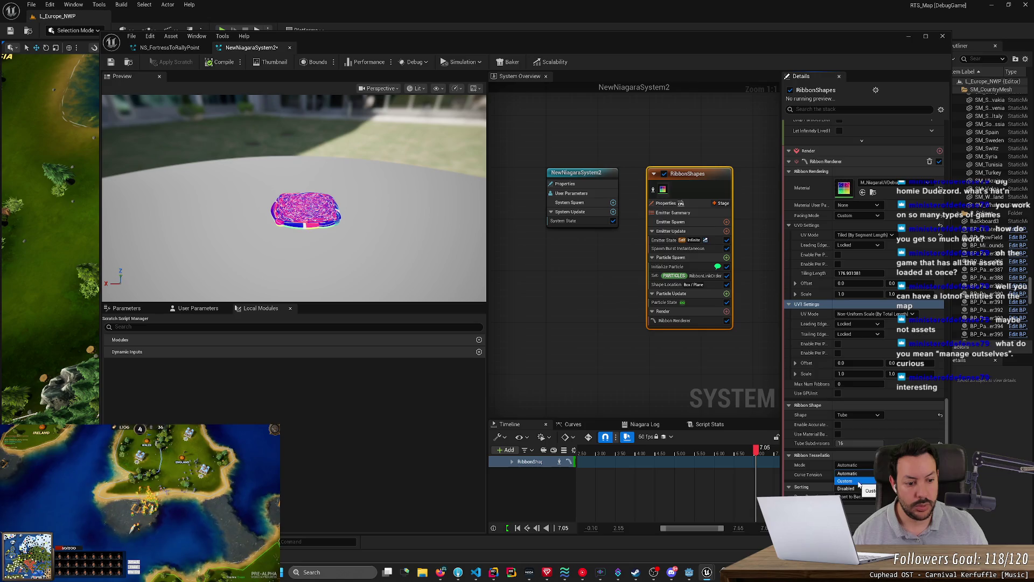
left_click(857, 489)
left_click(853, 475)
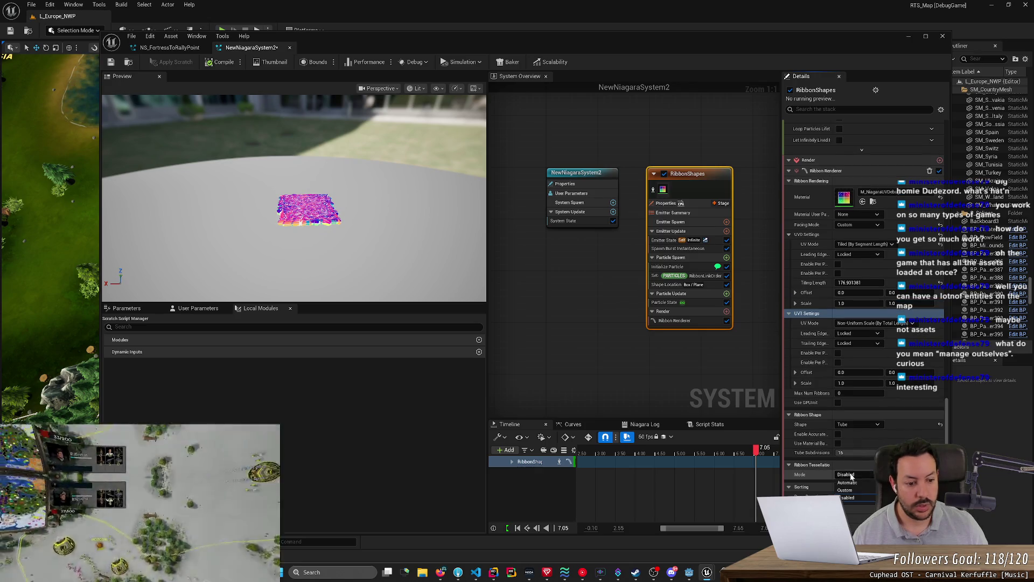
left_click(847, 483)
left_click_drag(862, 484, 873, 482)
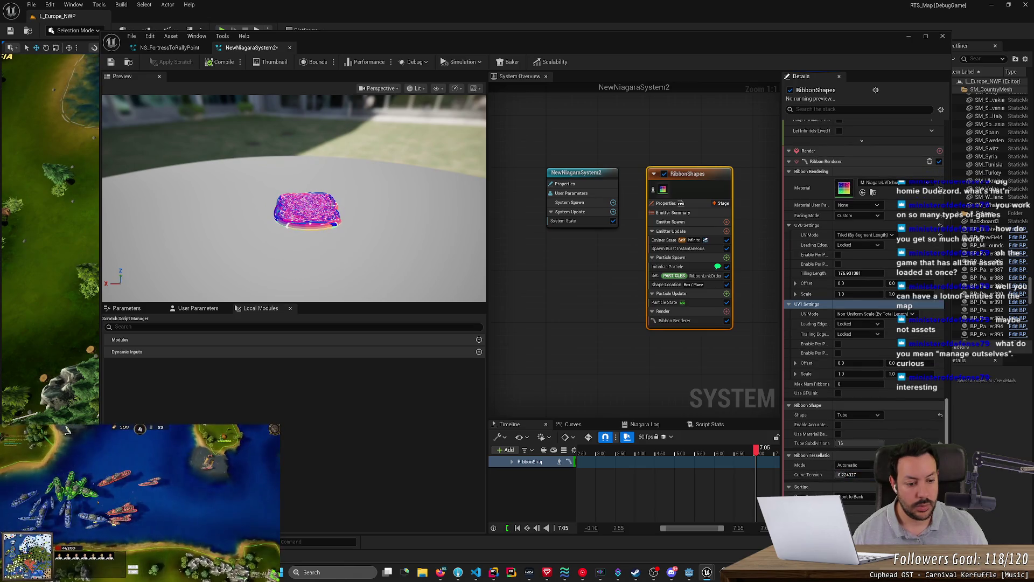
scroll(937, 429, "up", 12)
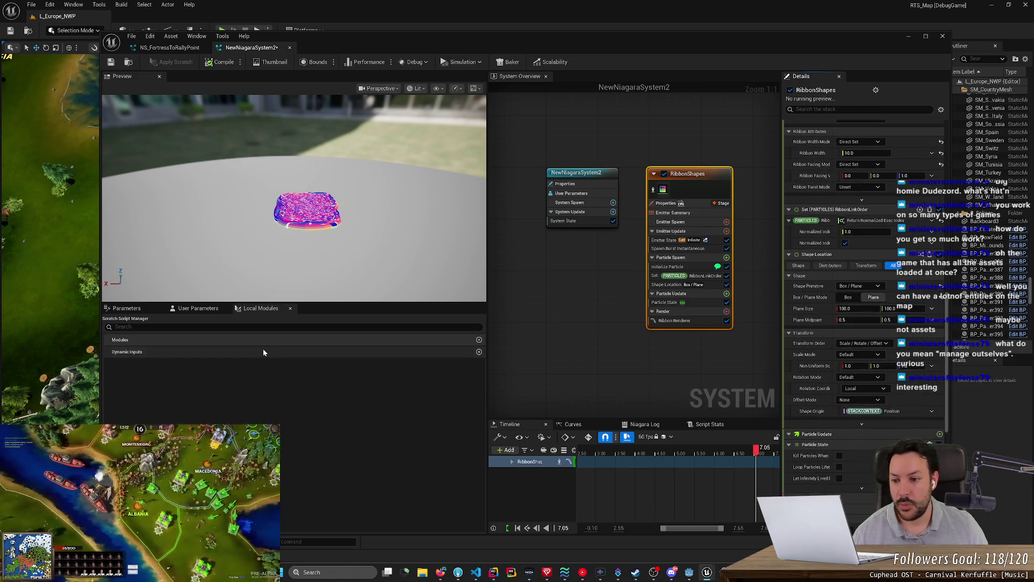
Open the Parameters list and change Shape Location's Shape Primitive to Sphere.
left_click(126, 308)
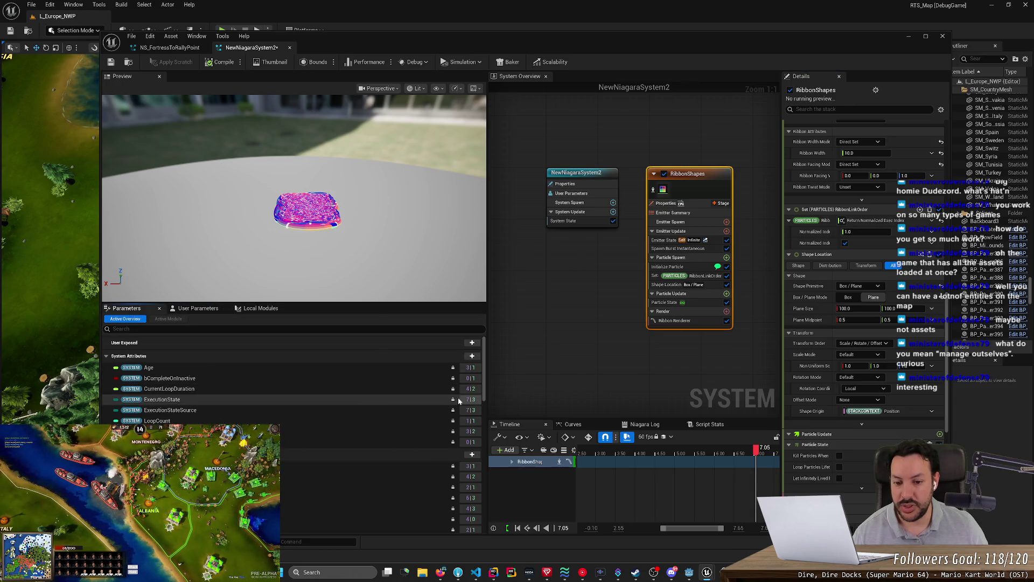
scroll(450, 411, "down", 3)
mouse_move(334, 270)
left_mouse_down()
mouse_move(355, 264)
mouse_move(356, 221)
left_mouse_up()
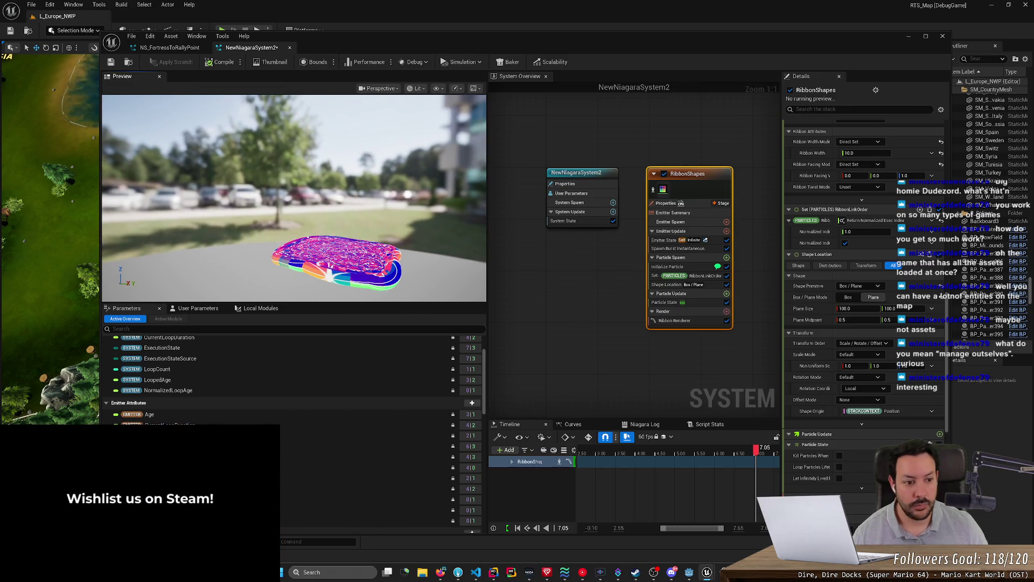
scroll(948, 327, "up", 5)
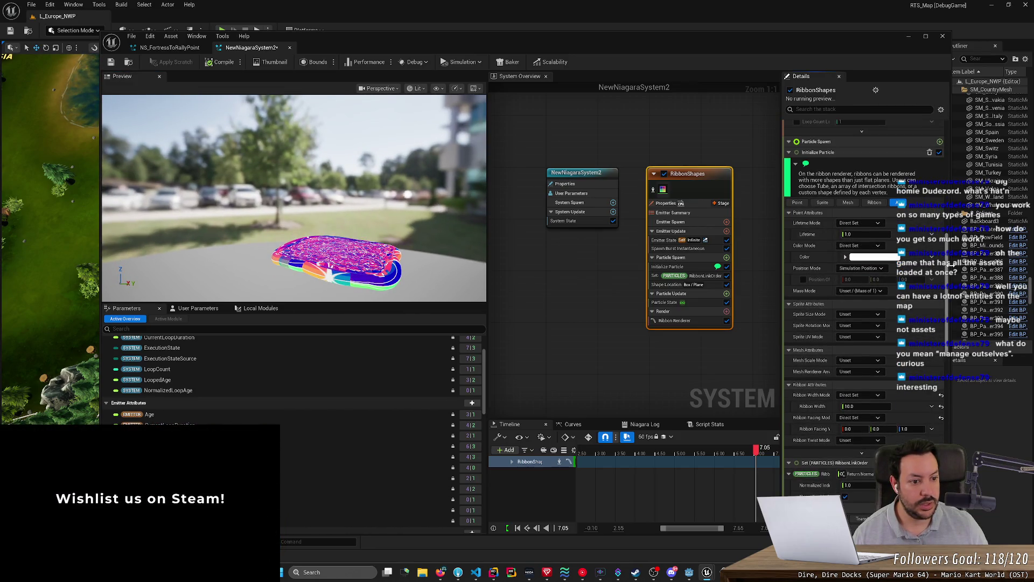
scroll(862, 296, "down", 4)
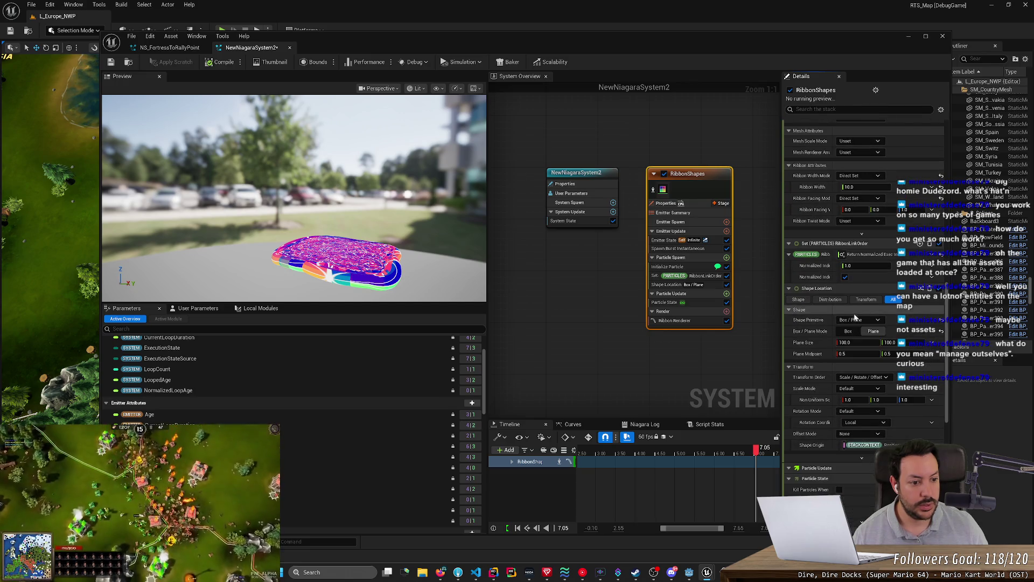
left_click(857, 320)
left_click(856, 333)
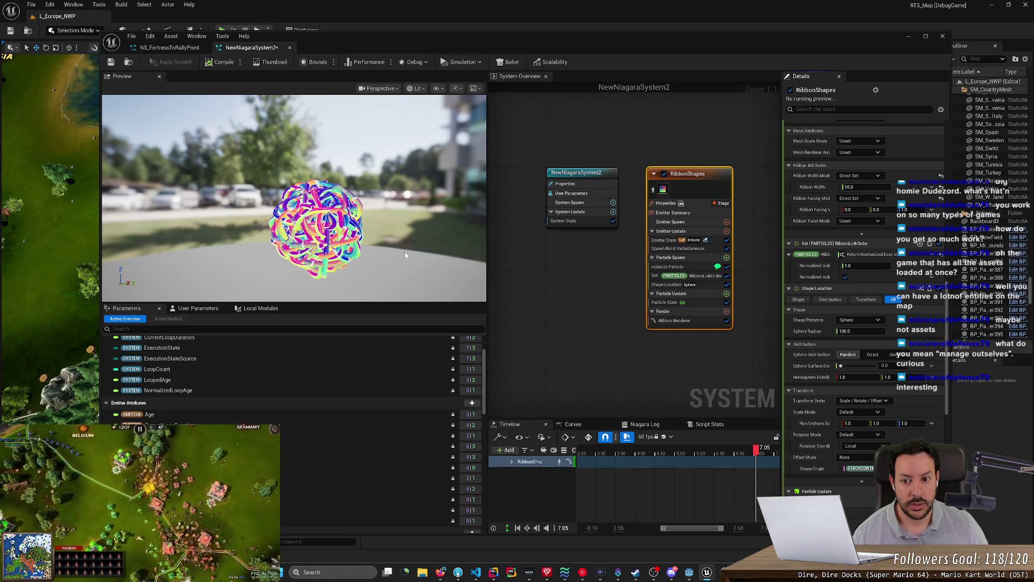
left_click(865, 320)
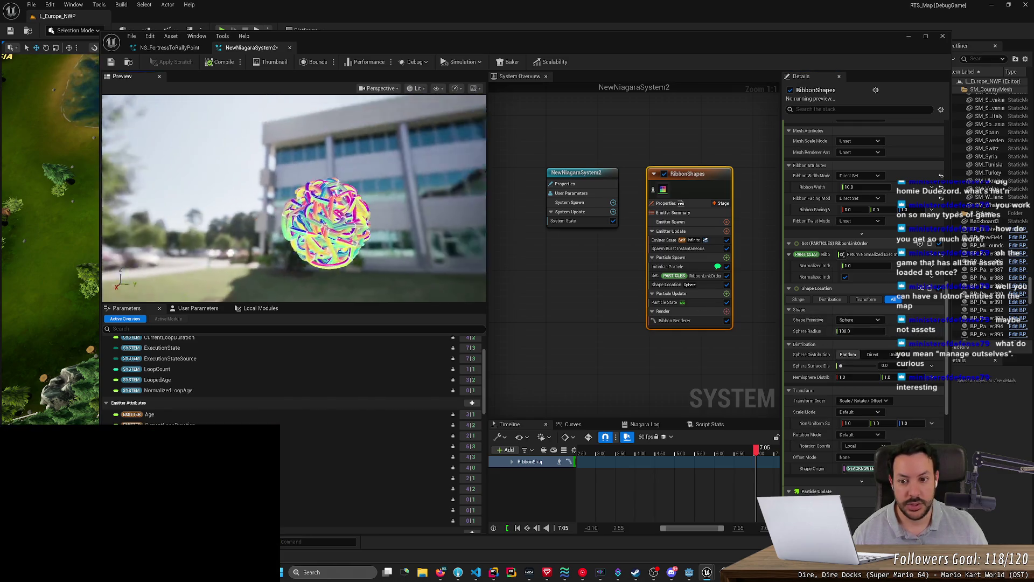
scroll(864, 251, "up", 5)
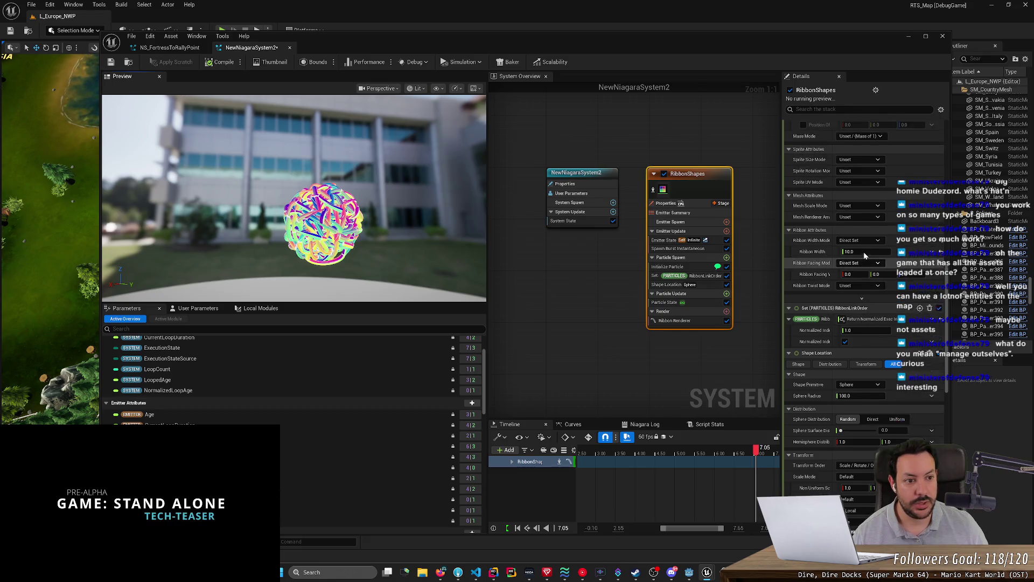
scroll(898, 237, "up", 10)
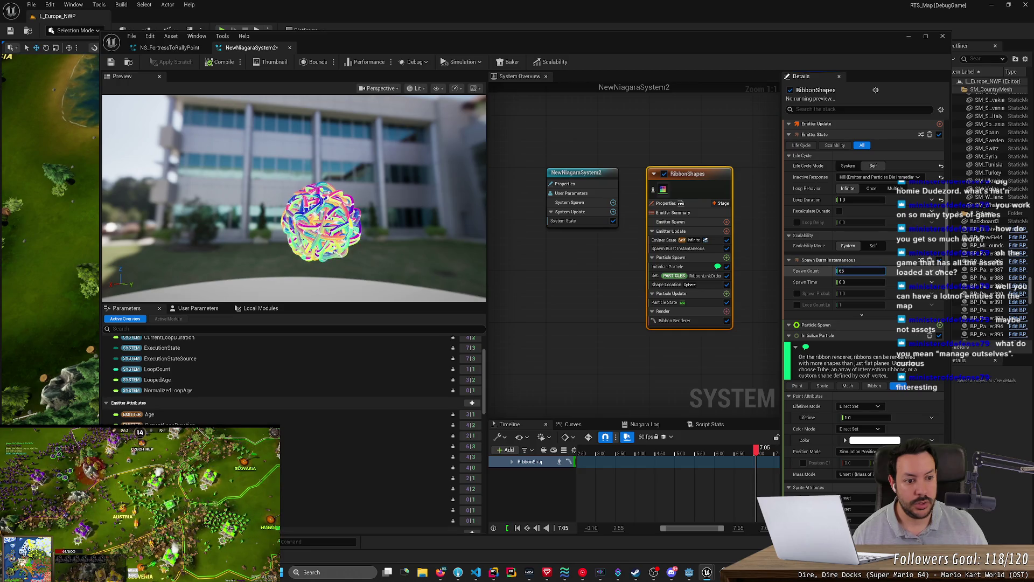
Try a burst Spawn Count of 106, then set it to 5 and orbit the preview.
left_click_drag(845, 270, 847, 269)
left_click(830, 272)
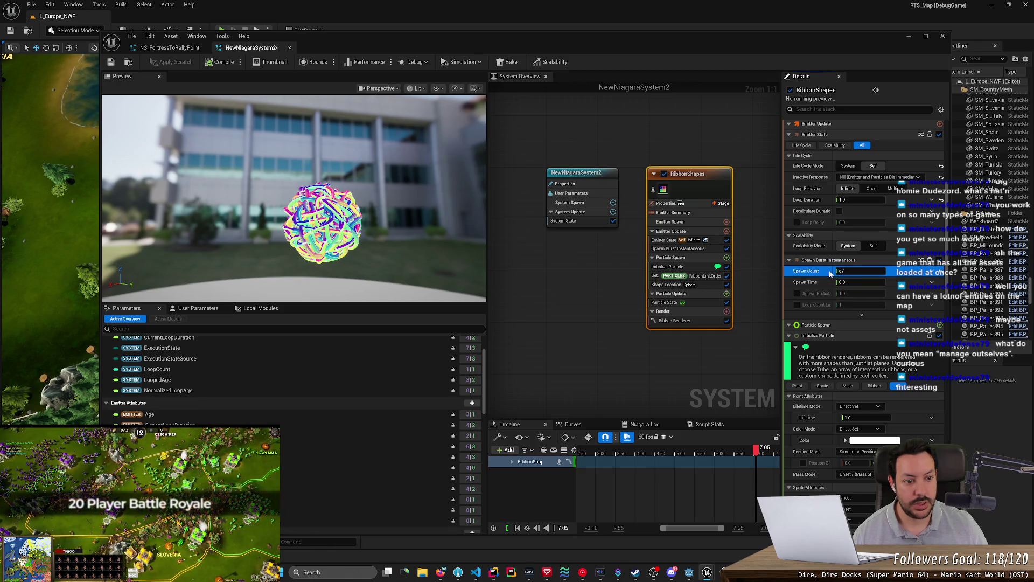
type("106")
key("Return")
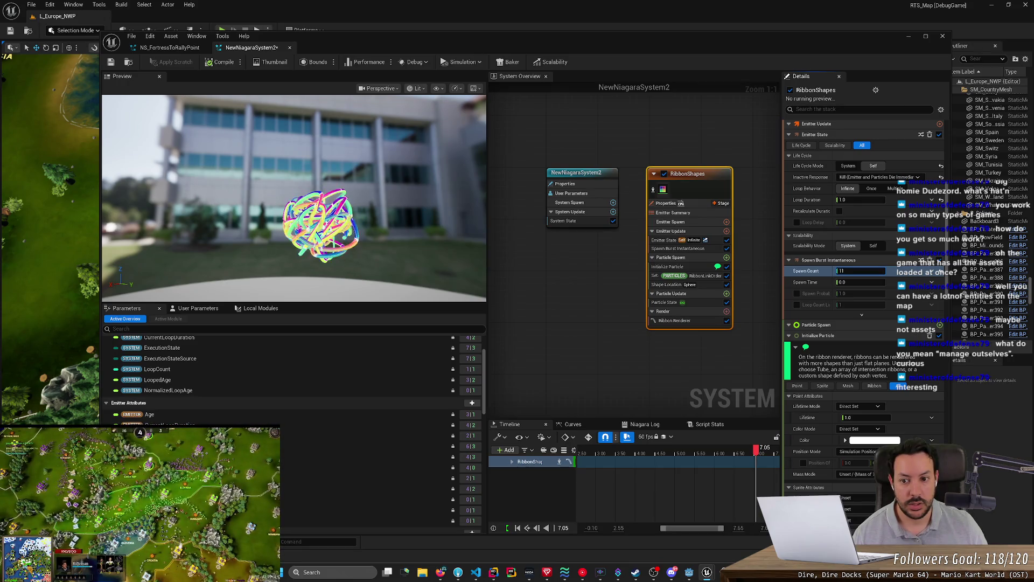
type("5")
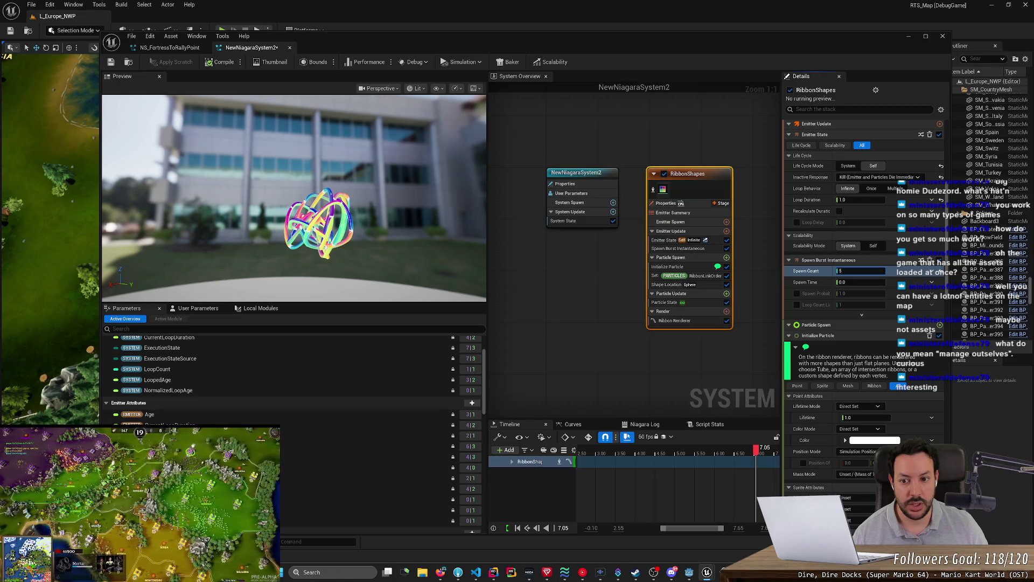
left_click_drag(384, 180, 307, 182)
scroll(816, 373, "up", 1)
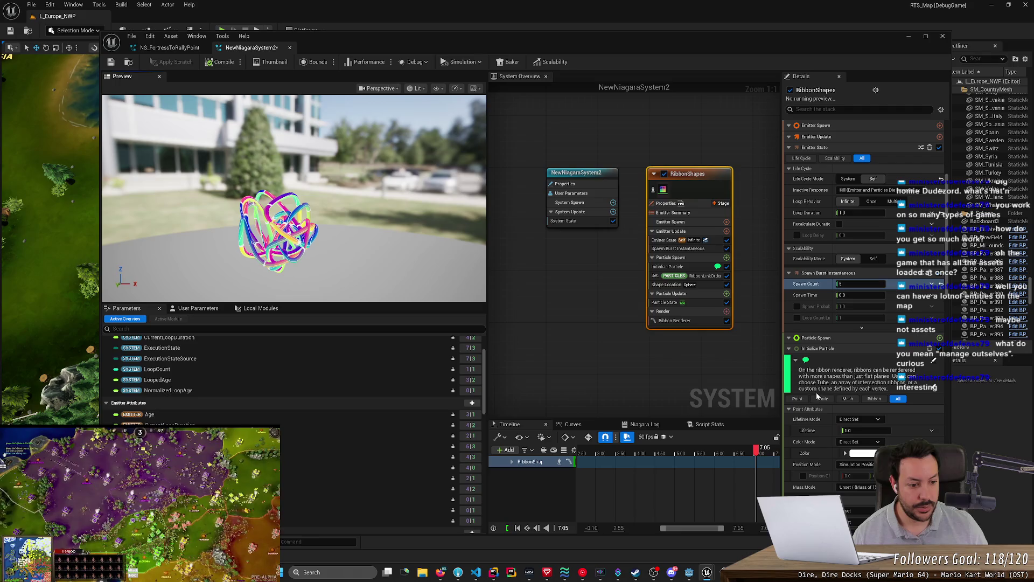
Cycle the Shape Primitive through Ring / Disc and Cylinder, settling on Box / Plane.
scroll(822, 388, "down", 5)
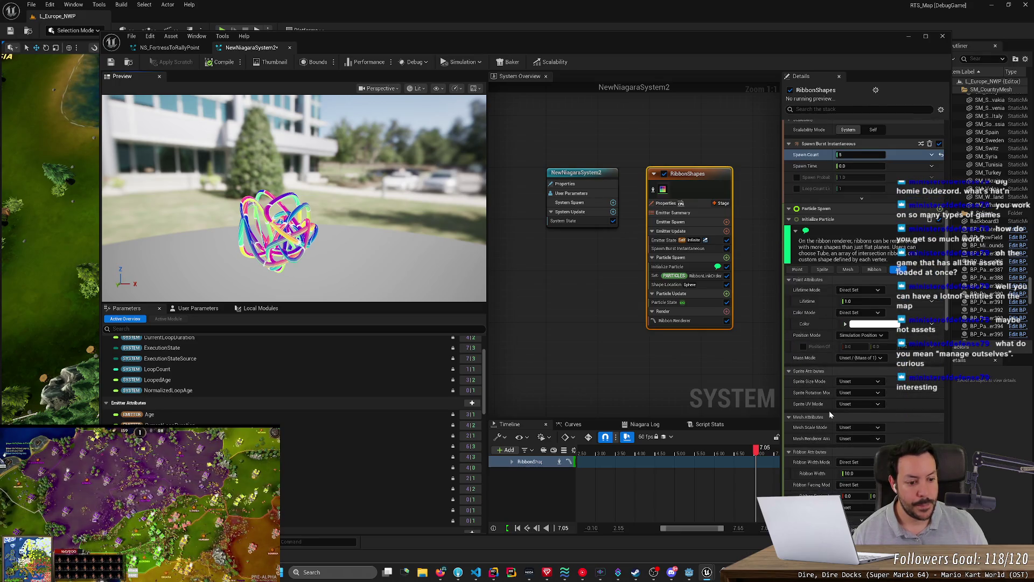
scroll(833, 415, "down", 3)
scroll(840, 431, "down", 2)
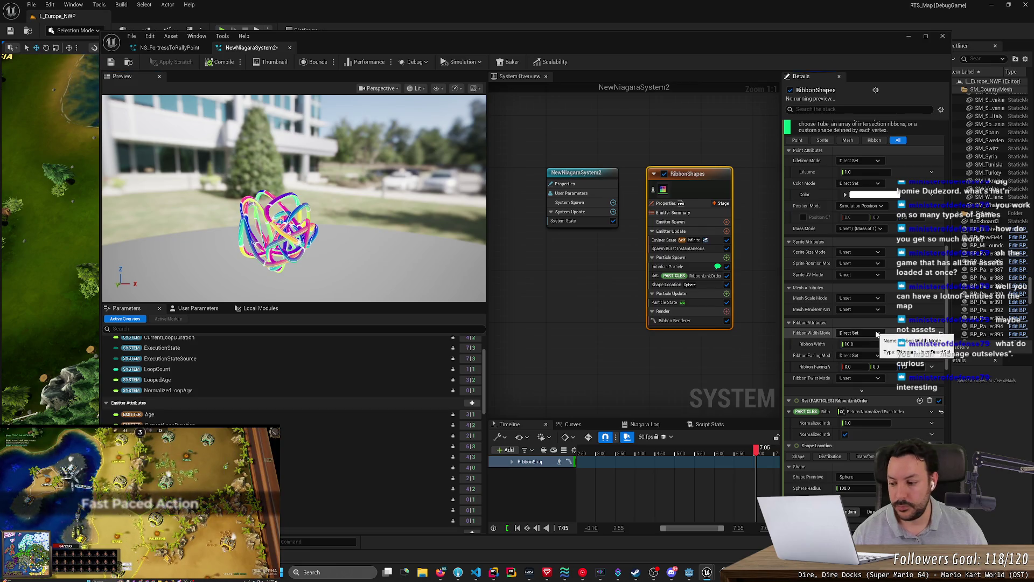
left_click_drag(469, 270, 372, 269)
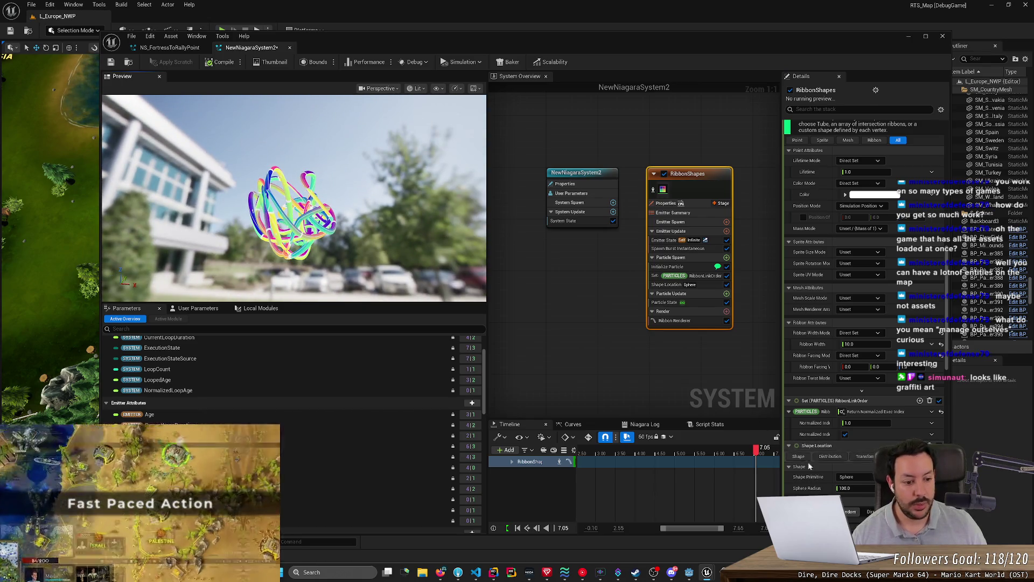
left_click(862, 477)
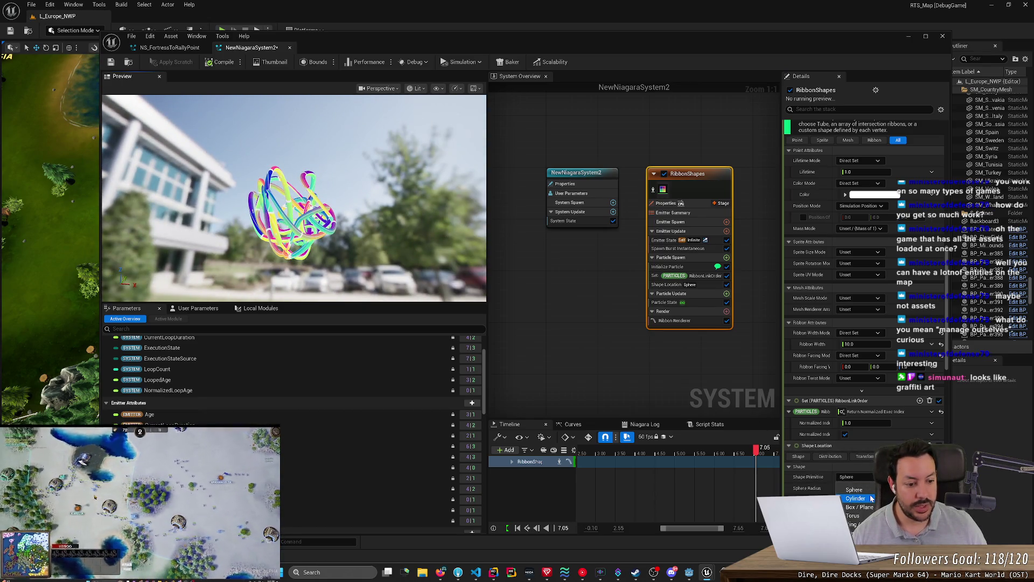
left_click(857, 524)
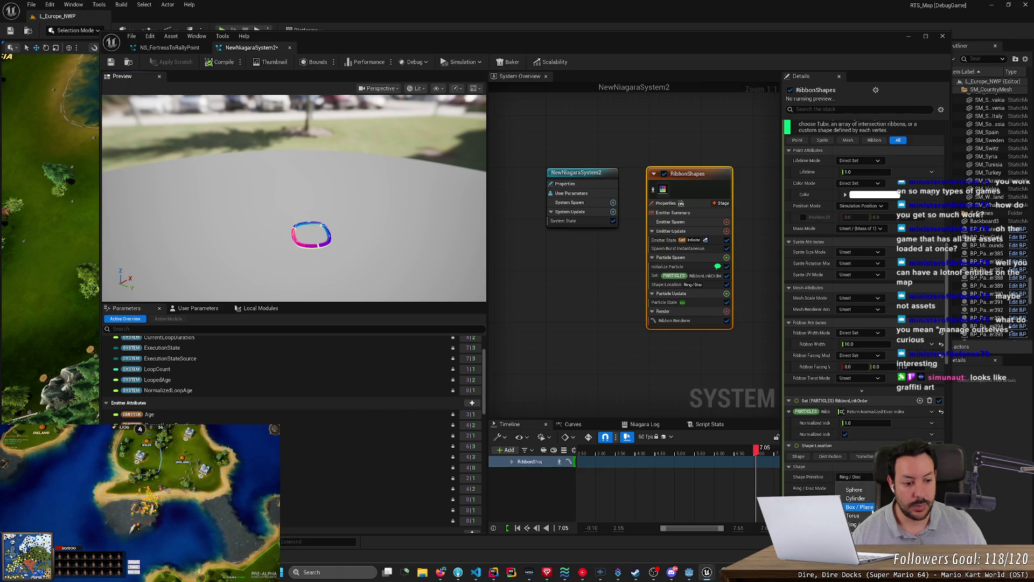
left_click(860, 499)
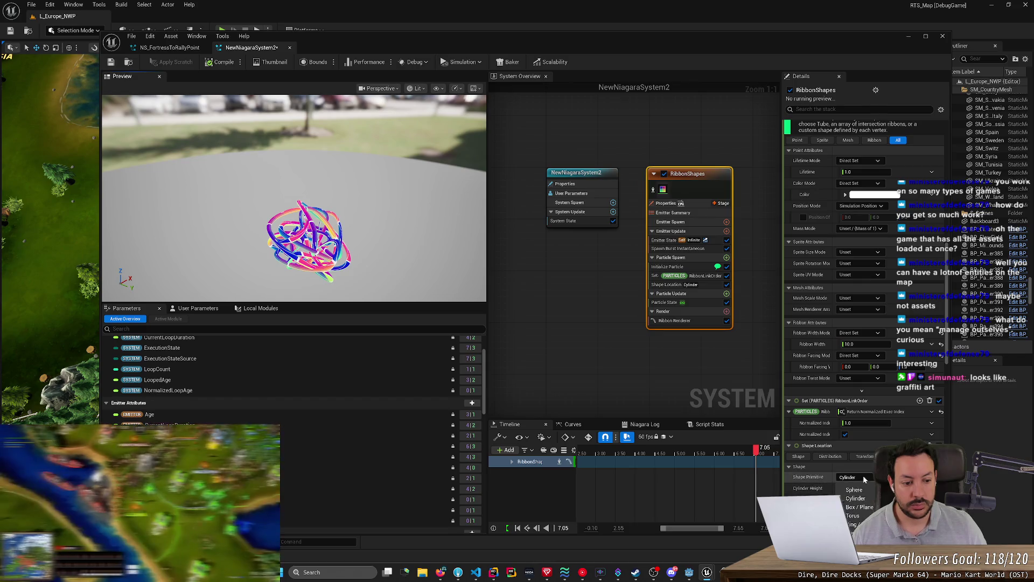
left_click(862, 507)
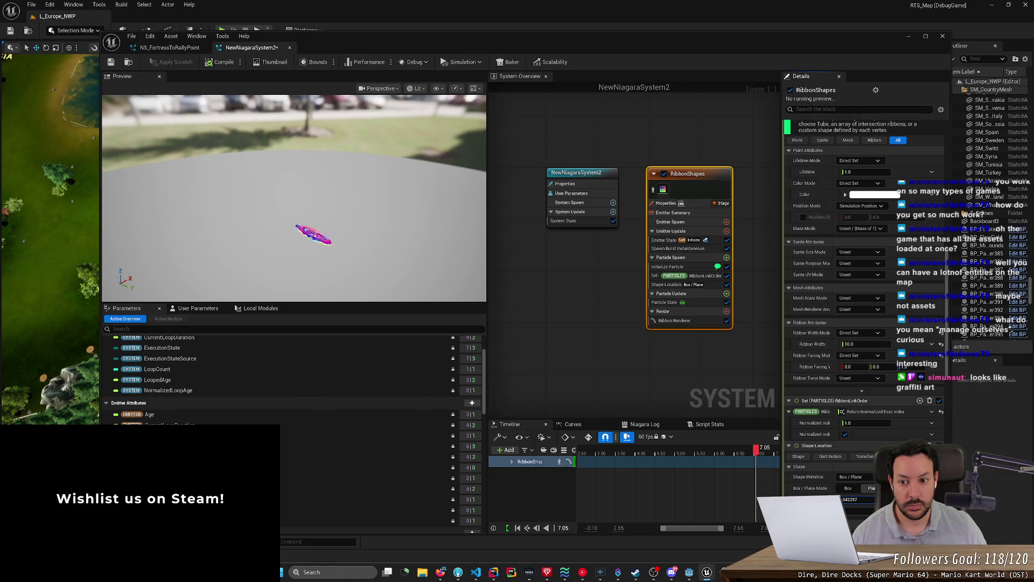
Drag the Box / Plane size value down to shrink the spawn area, then check the task board.
left_click_drag(858, 500, 845, 500)
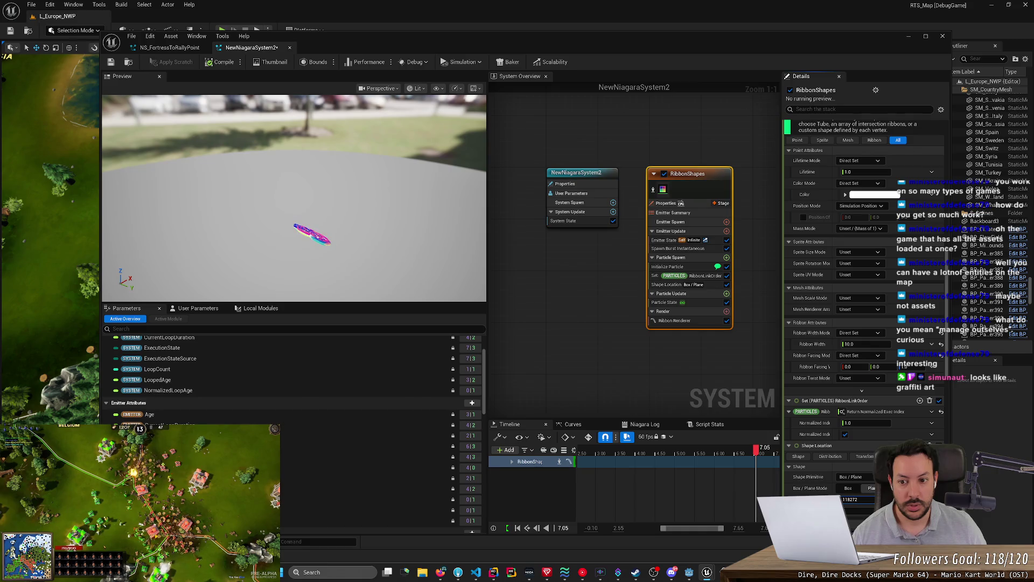
left_click_drag(858, 499, 851, 499)
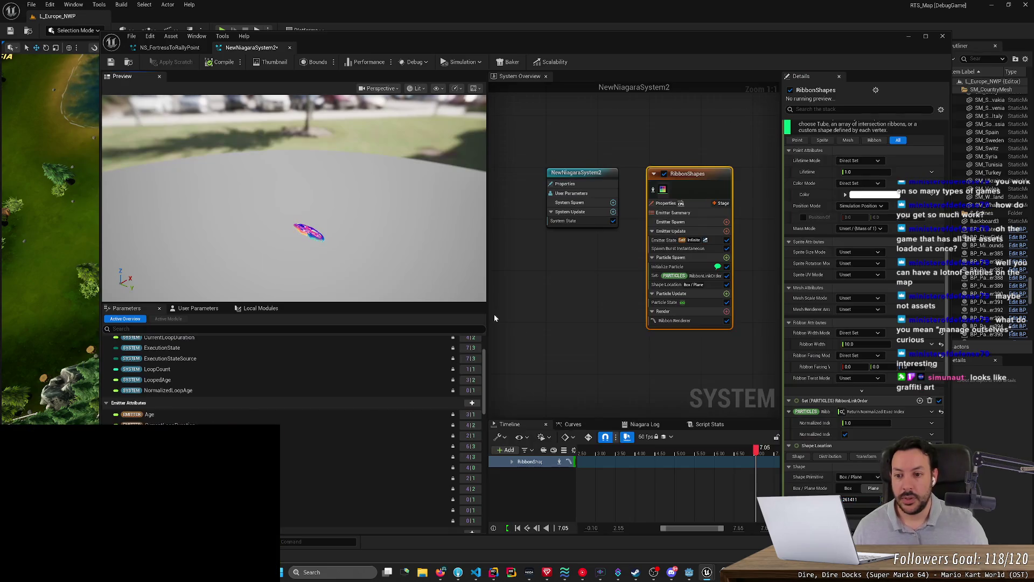
key("alt+Tab")
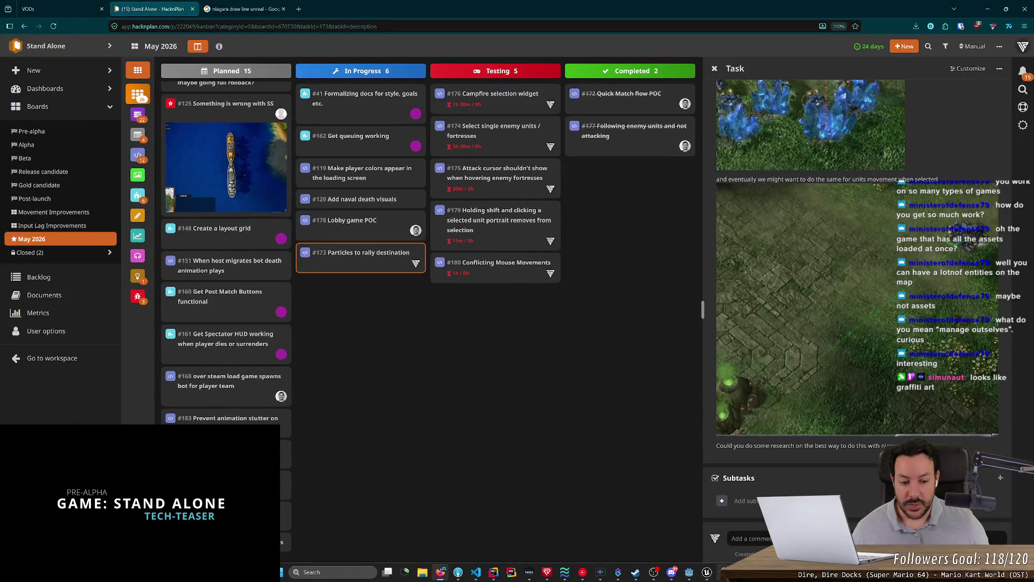
mouse_move(725, 573)
key("alt+Tab")
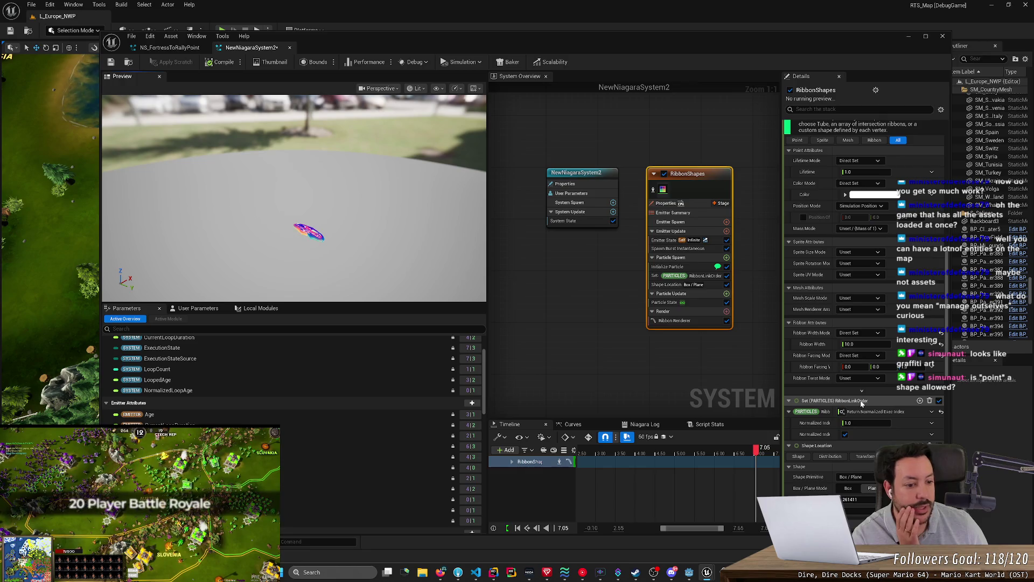
Reposition the Niagara editor window and set the ribbon's Shape Primitive to Cone.
left_click(871, 481)
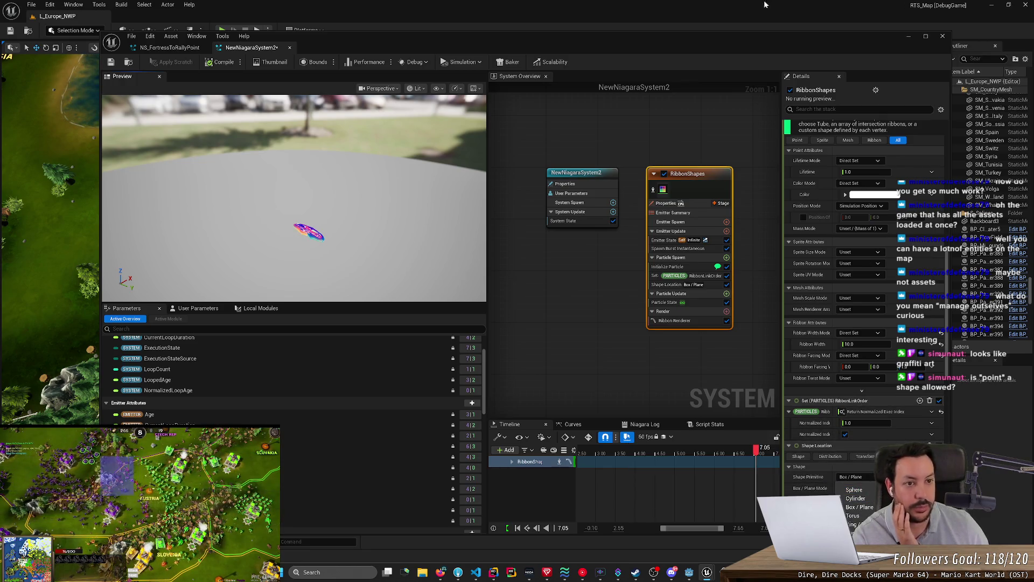
mouse_move(712, 53)
left_mouse_down()
mouse_move(395, 11)
mouse_move(397, 22)
left_mouse_up()
left_click(562, 447)
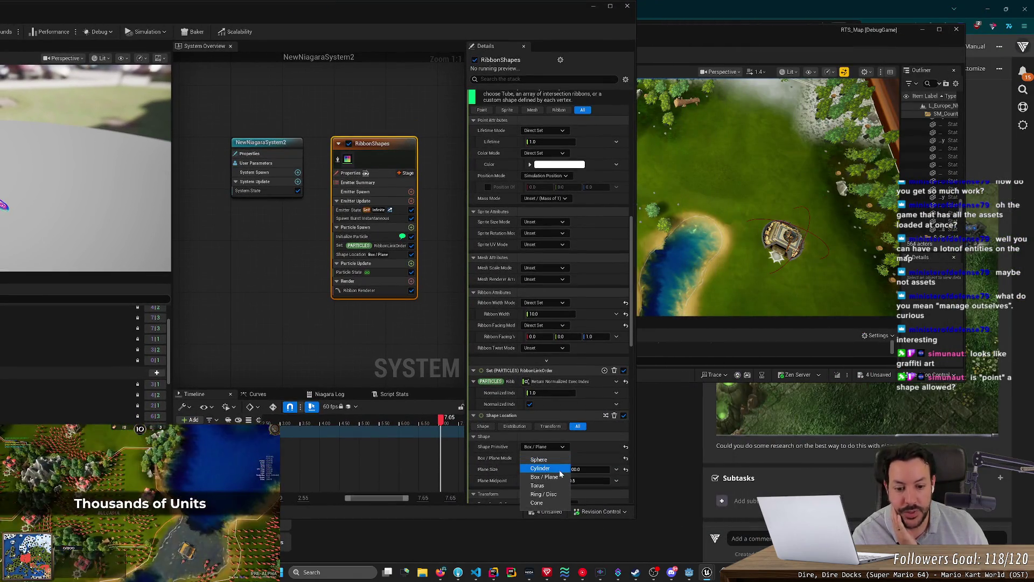
left_click(552, 507)
mouse_move(259, 16)
left_mouse_down()
mouse_move(496, 39)
mouse_move(475, 35)
left_mouse_up()
scroll(707, 373, "up", 3)
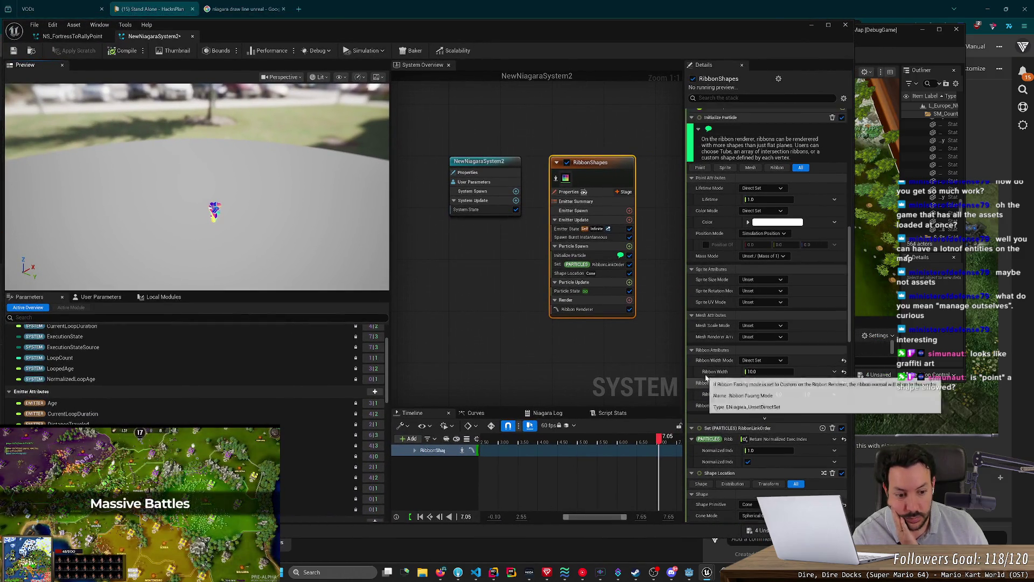
Set the Spawn Burst Instantaneous Spawn Count to 174, then scroll down to the Ribbon Renderer.
scroll(707, 373, "up", 5)
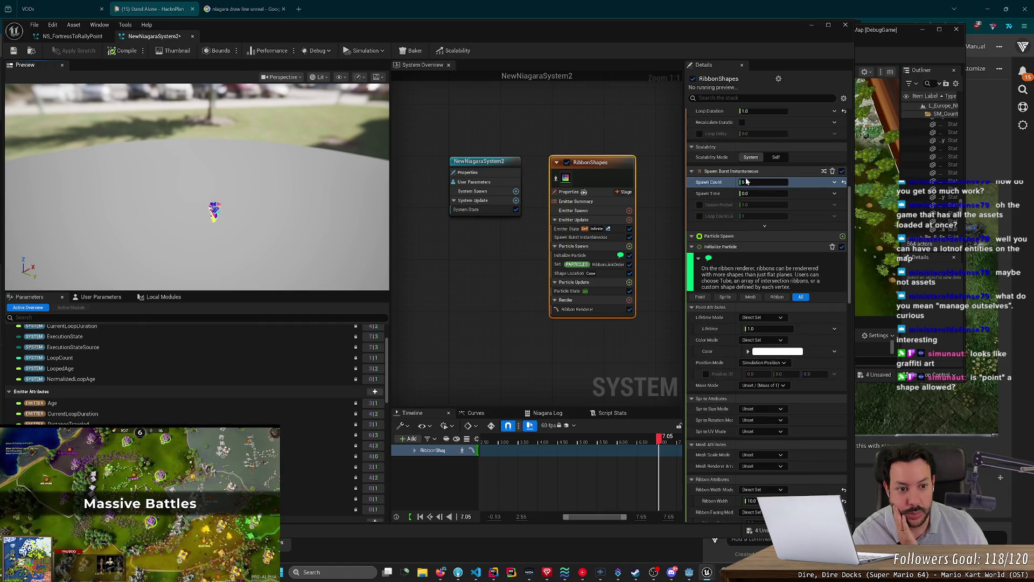
left_click(738, 182)
type("8")
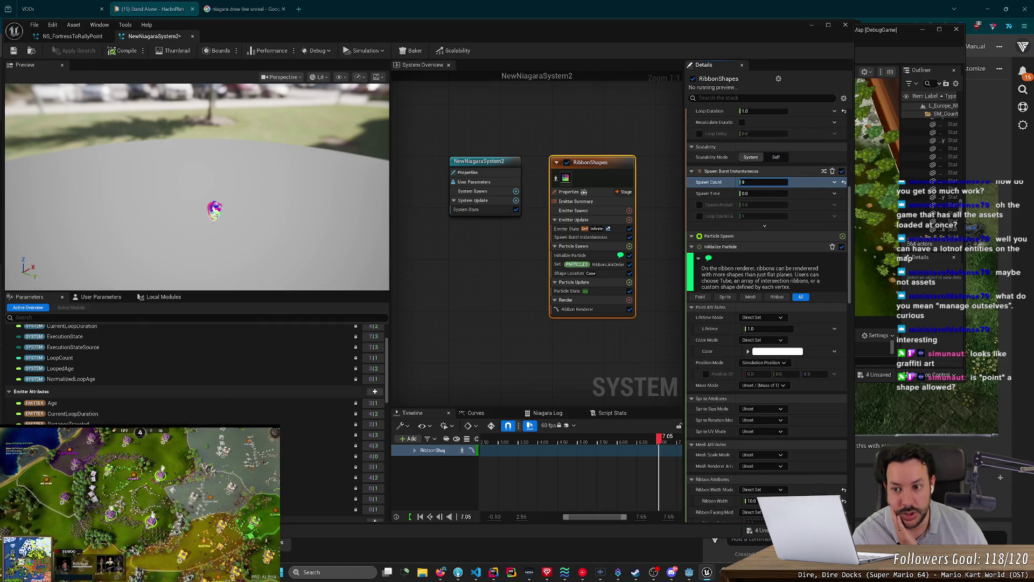
key("BackSpace")
type("5")
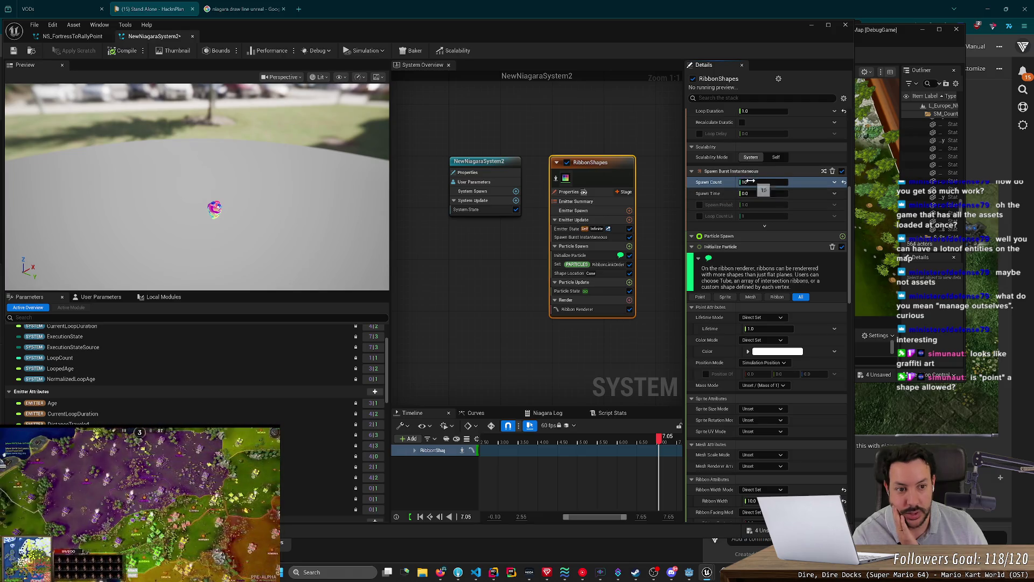
type("0")
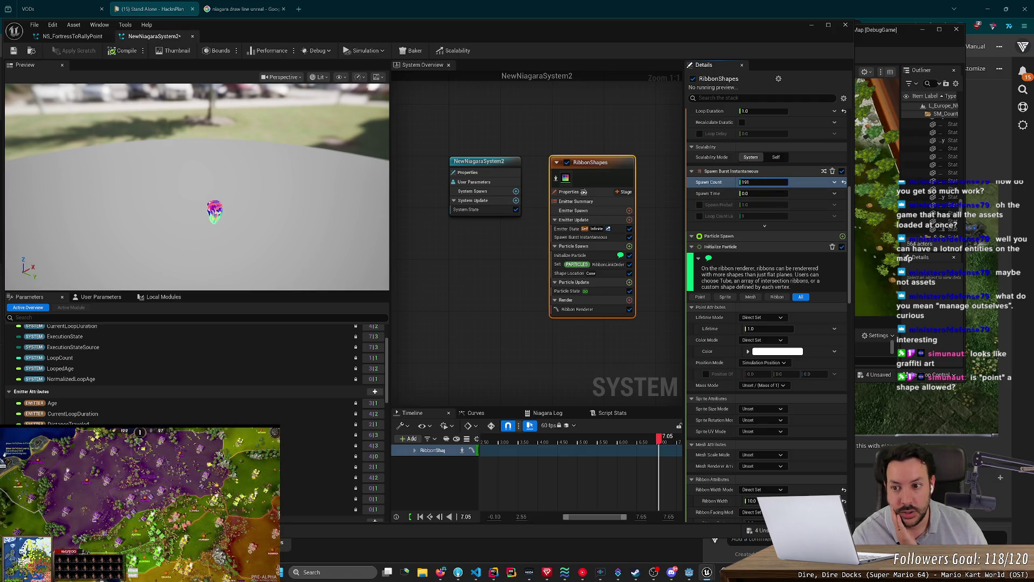
key("BackSpace")
key("BackSpace")
key("BackSpace")
type("188")
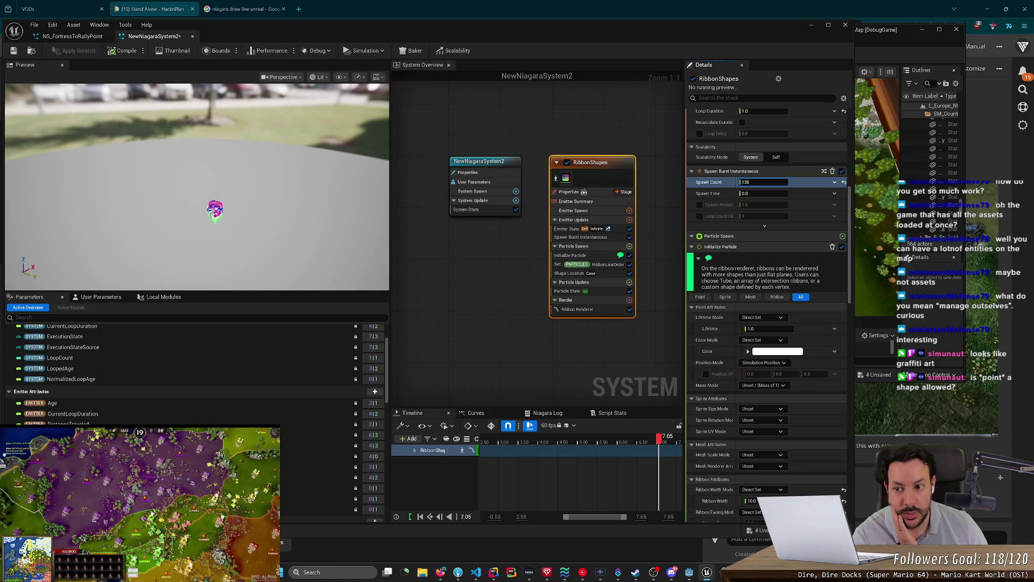
key("BackSpace")
key("BackSpace")
key("BackSpace")
type("174")
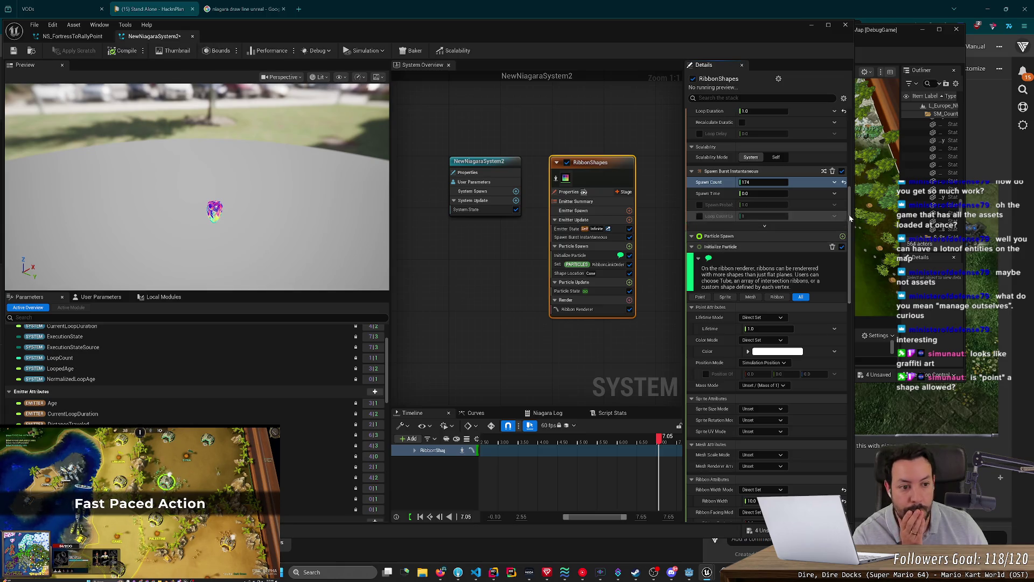
left_click_drag(851, 216, 838, 442)
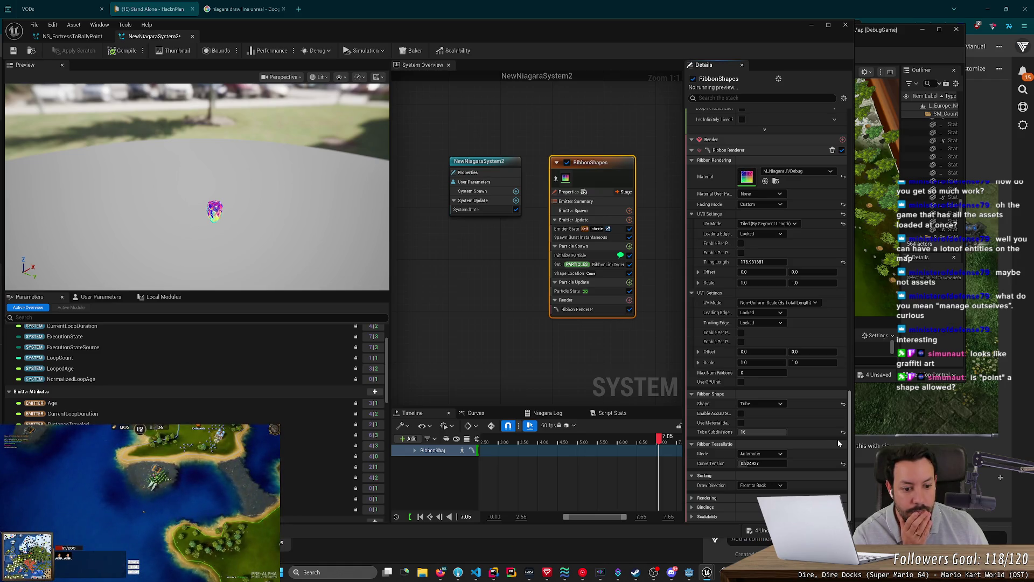
Set Tube Subdivisions to 3 and switch the Ribbon Shape from Tube to Plane.
left_click(762, 432)
type("3")
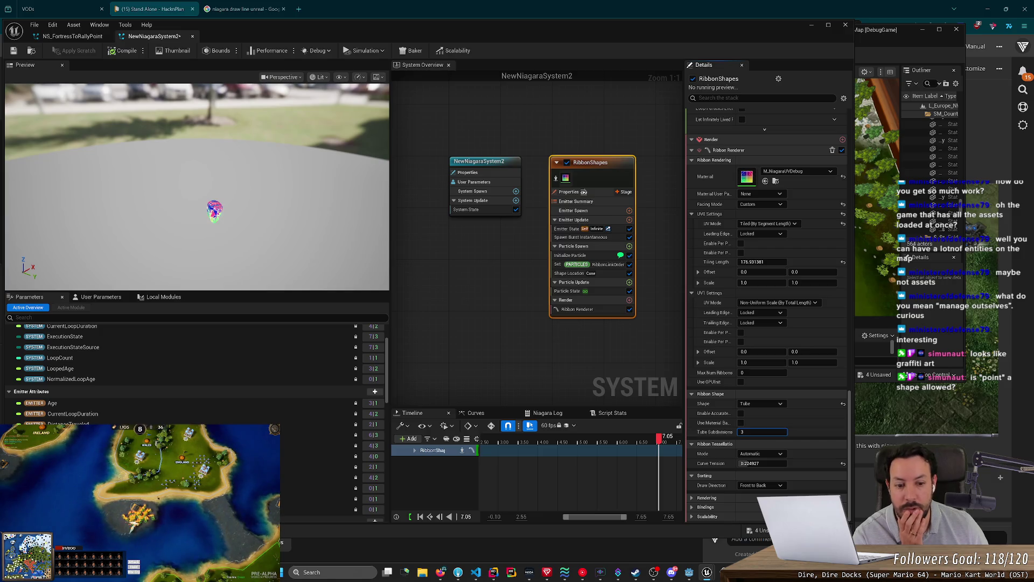
left_click(763, 403)
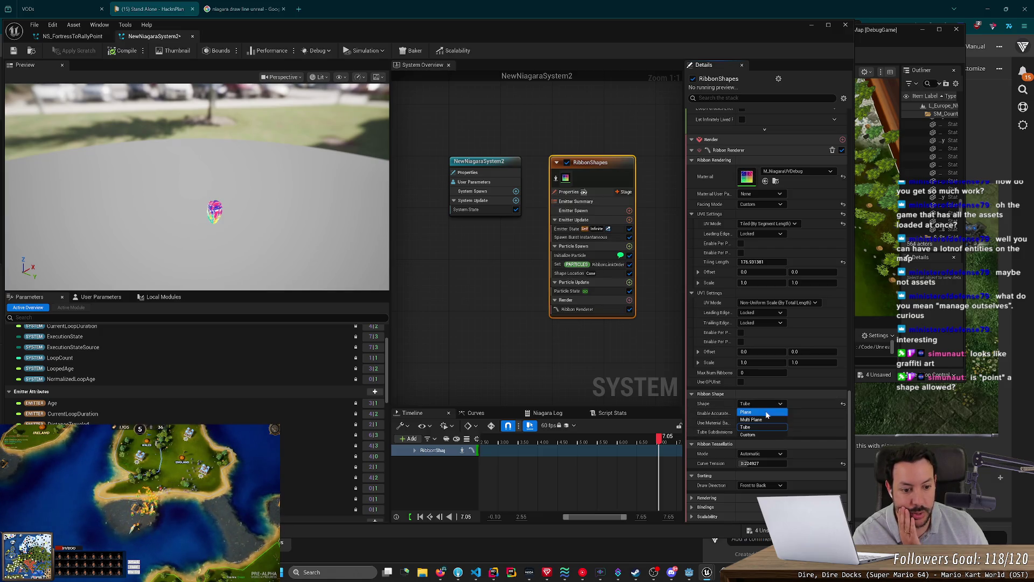
left_click(767, 412)
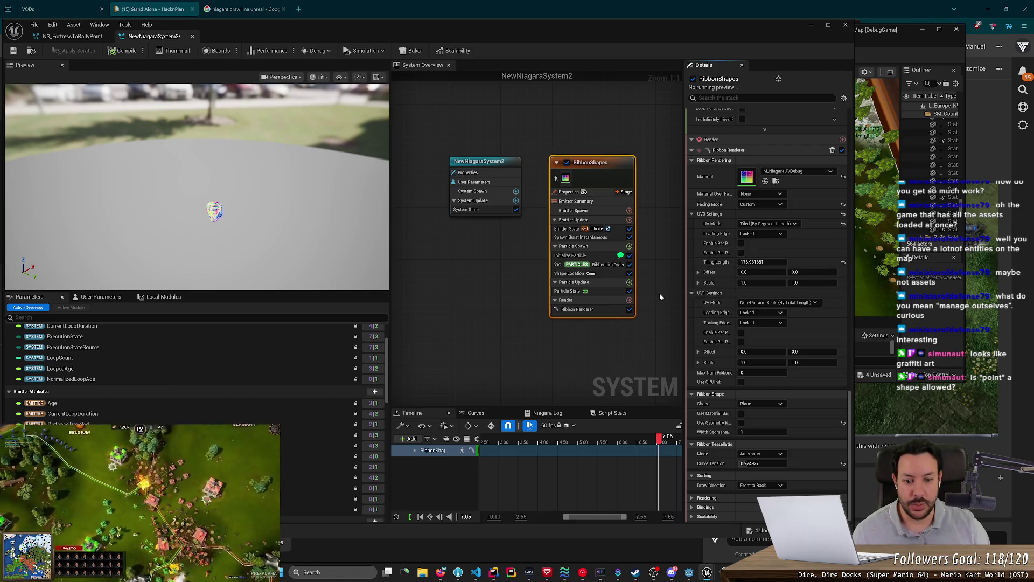
left_click(613, 309)
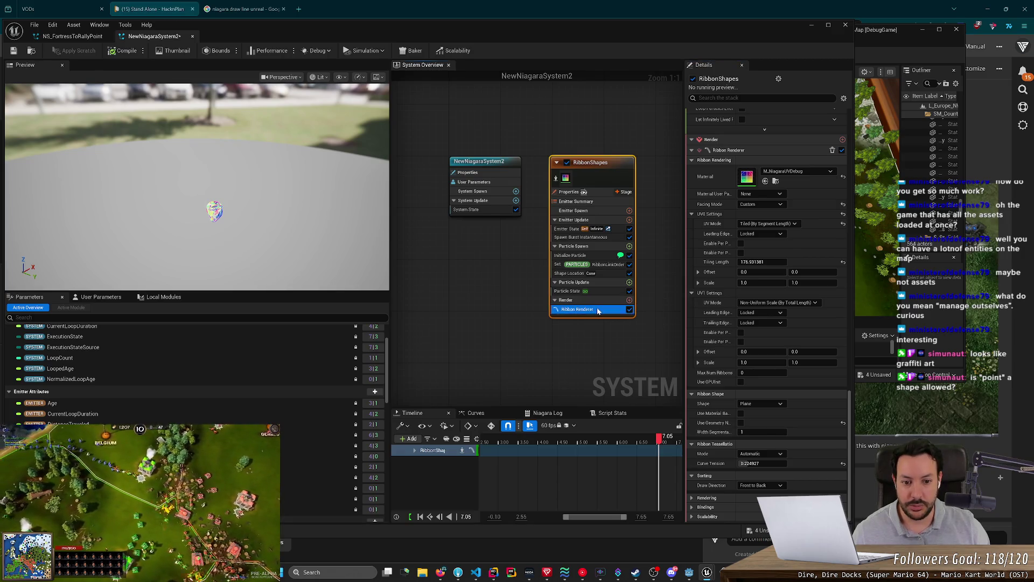
Assign M_explosion_subUV as the ribbon material after briefly trying date_palm01_0Mat.
left_click(795, 135)
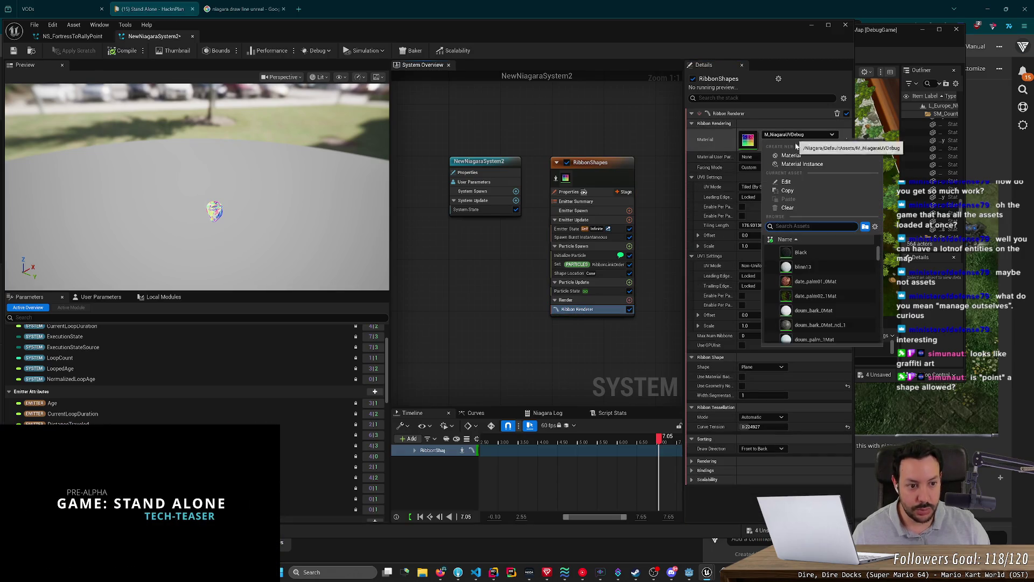
left_click(811, 279)
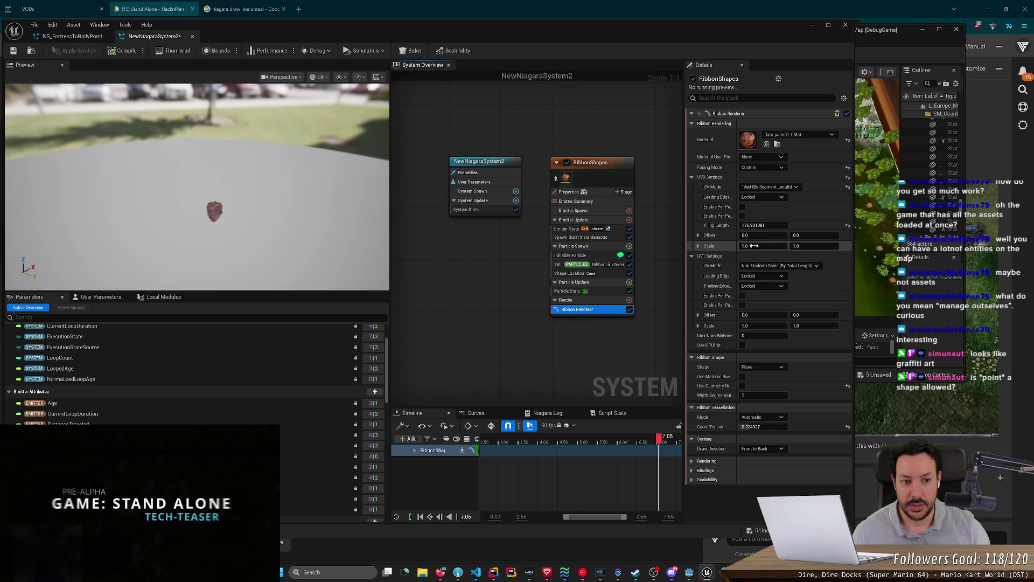
left_click(784, 136)
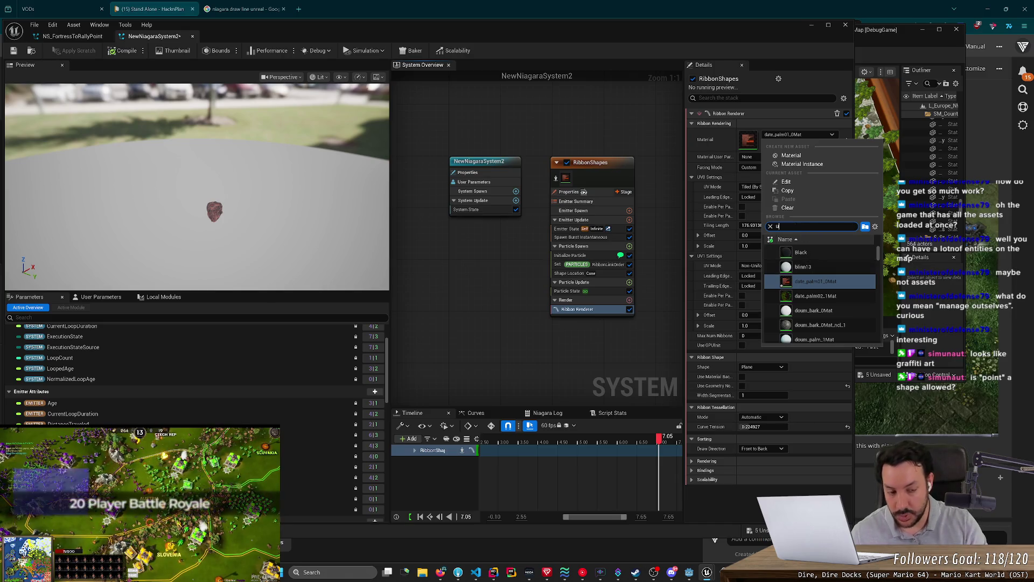
type("v")
left_click(846, 252)
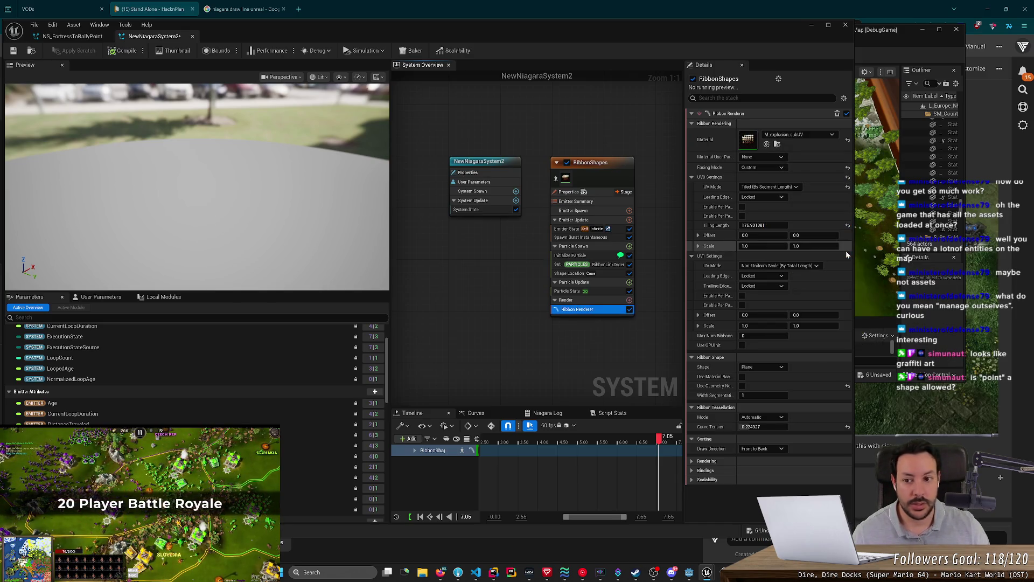
left_click(812, 134)
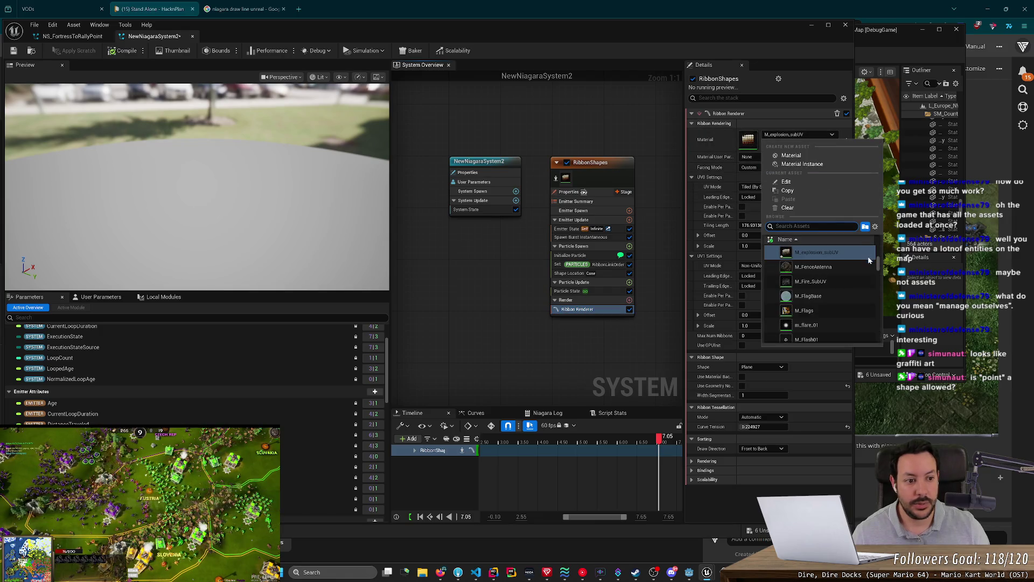
left_click_drag(878, 263, 880, 340)
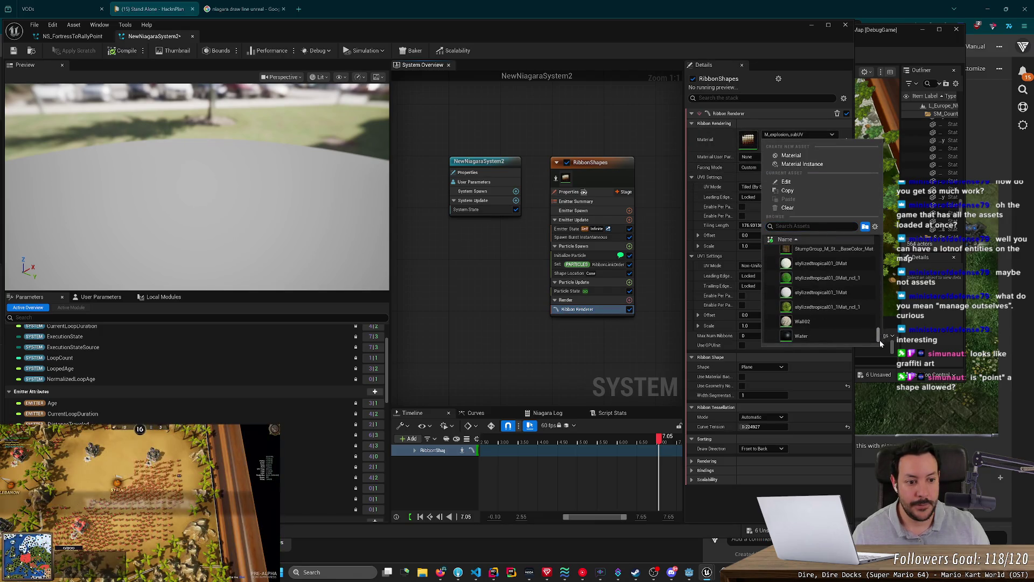
left_click(599, 272)
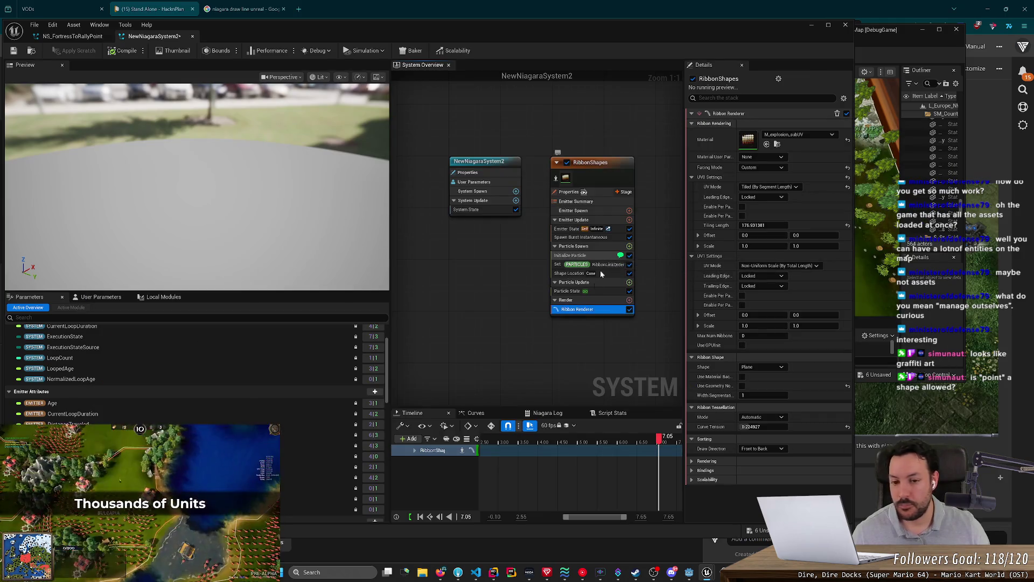
left_click(723, 573)
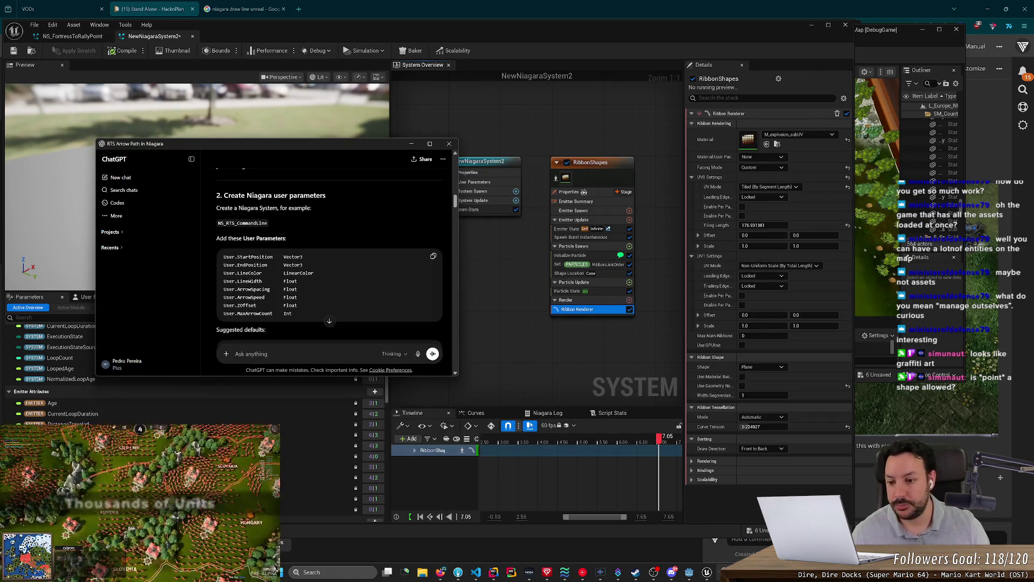
Draft a ChatGPT follow-up asking for the settings each emitter needs in Unreal Engine.
scroll(377, 264, "down", 10)
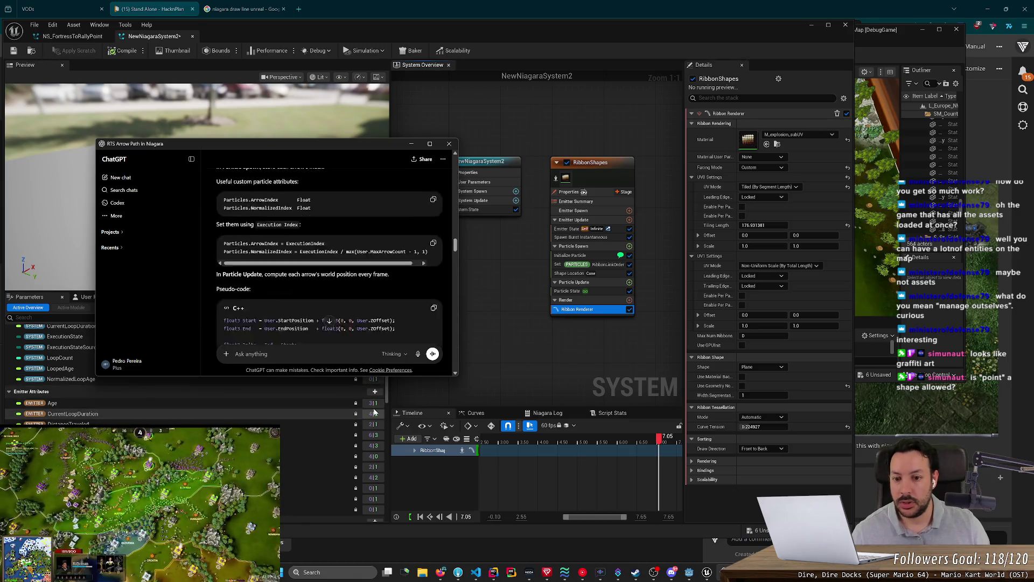
scroll(334, 323, "down", 15)
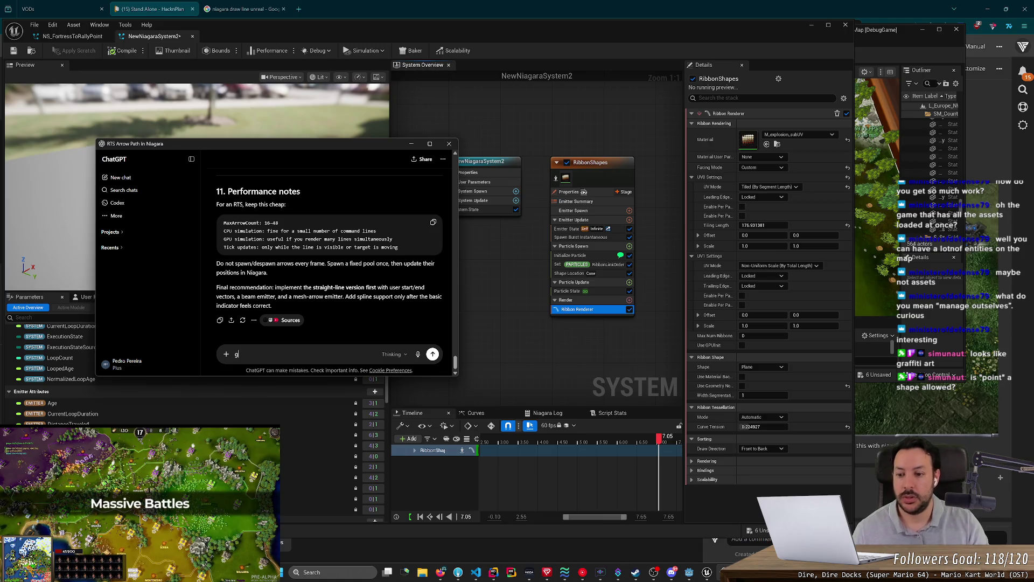
type("ive me all of t")
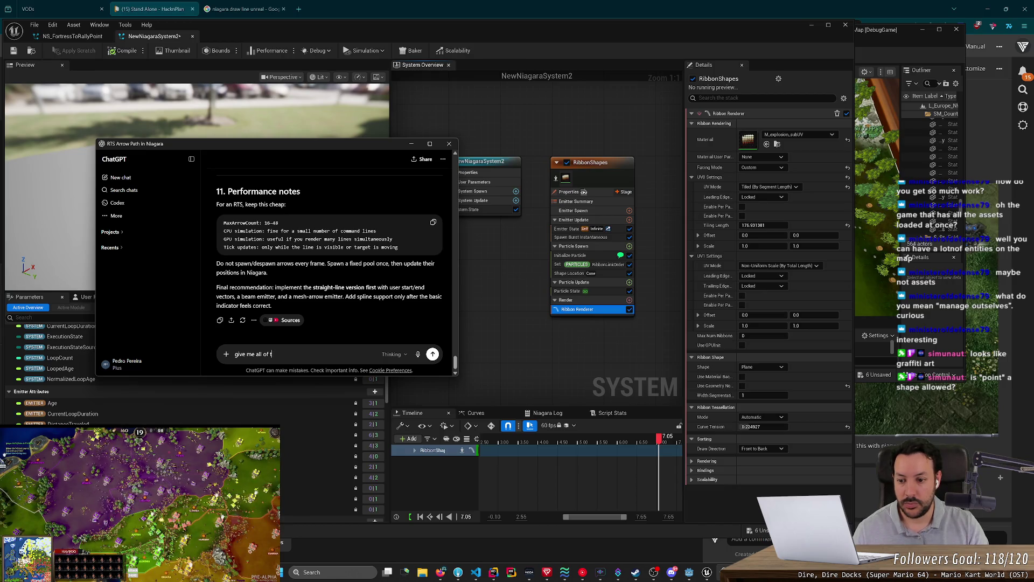
type("he actual setting")
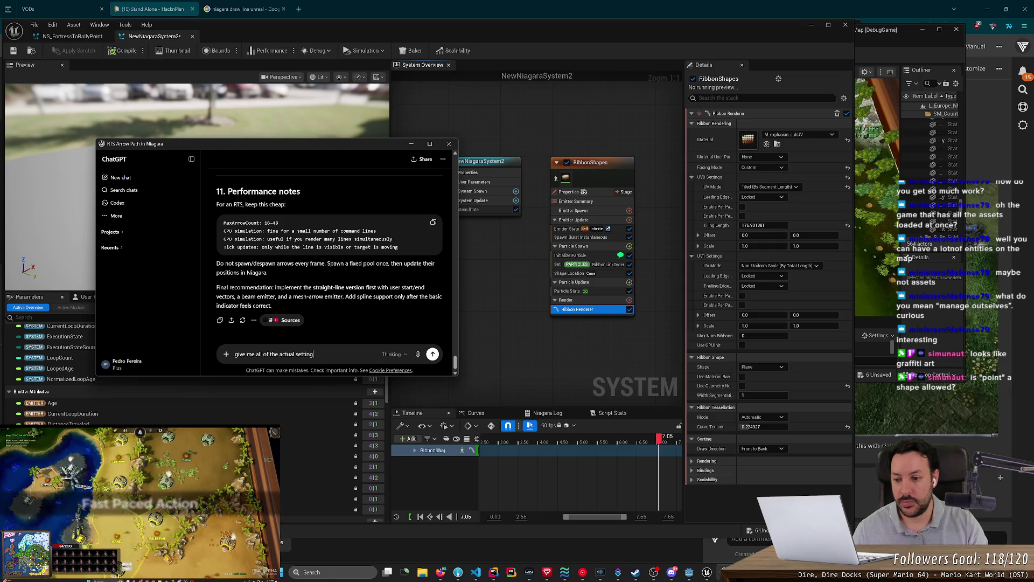
type("s i need to add to each")
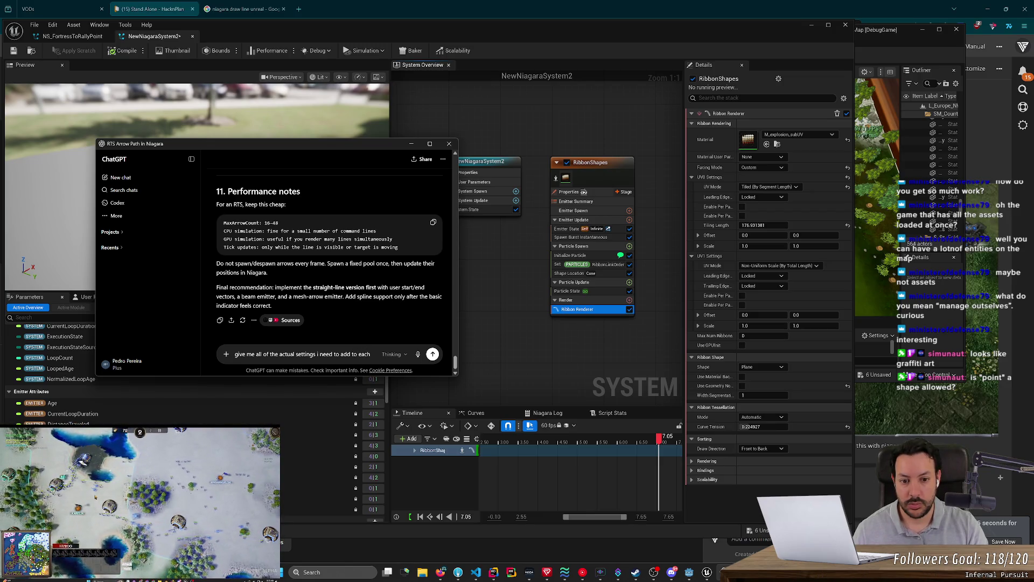
type(" emitter.")
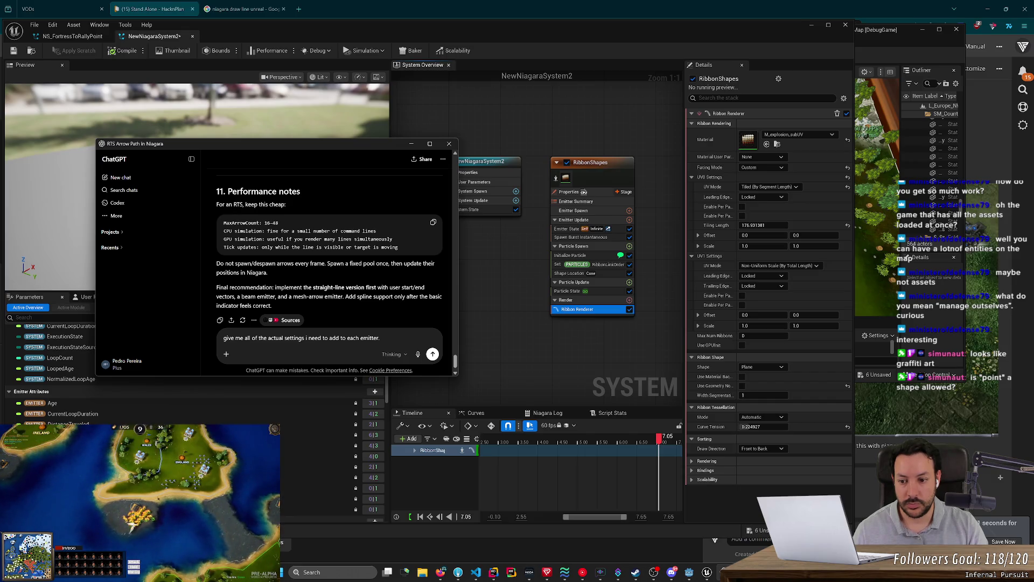
key("BackSpace")
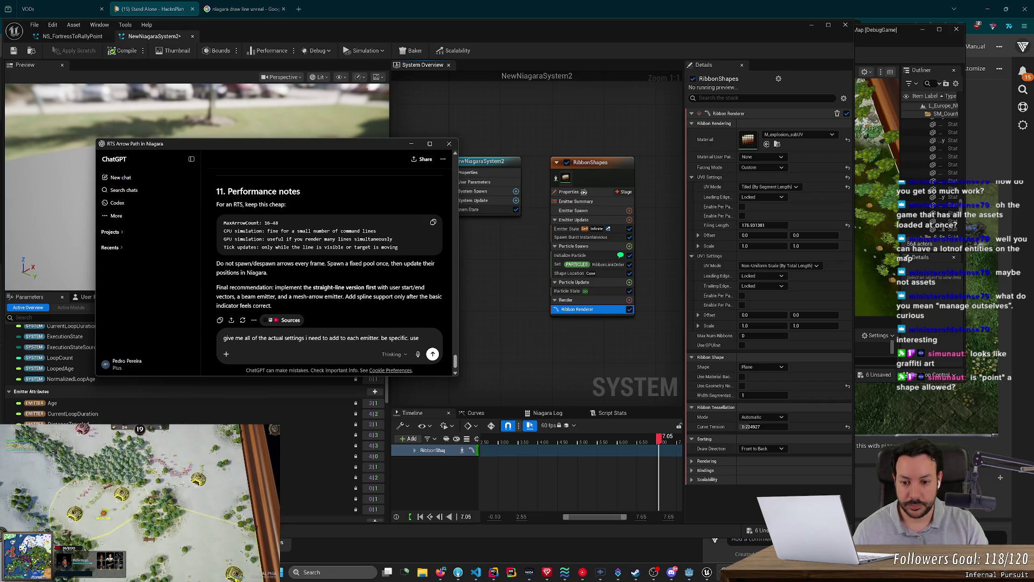
type("nreal Engine")
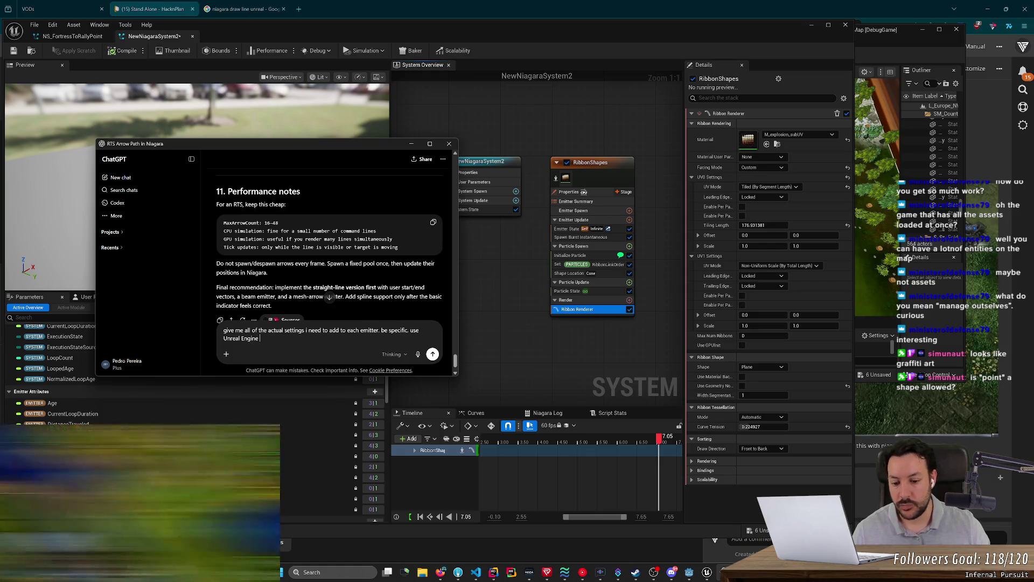
Search Google for 'unreal engine docs' in a new browser tab.
left_click(440, 572)
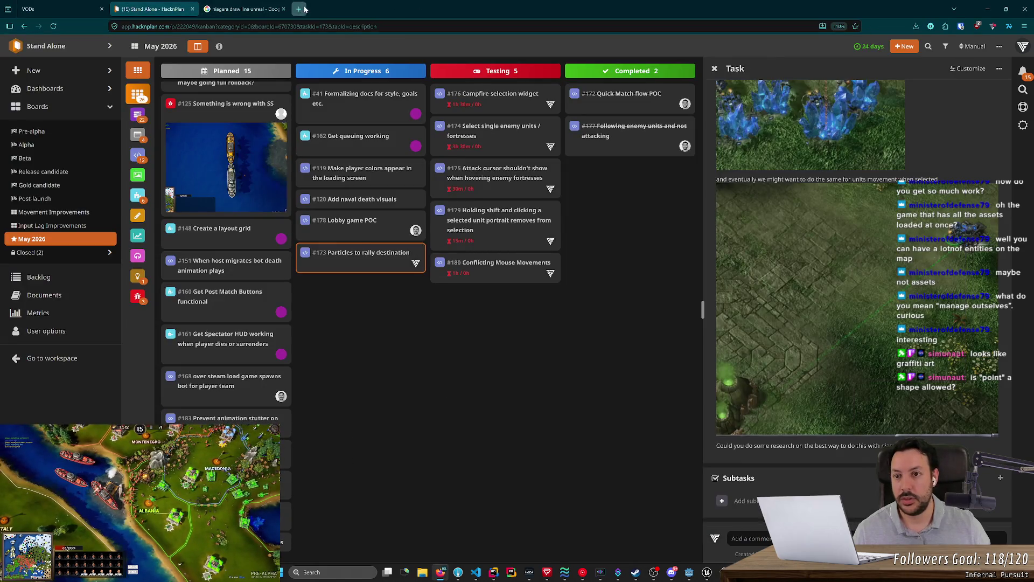
left_click(304, 10)
type("unreal engine do")
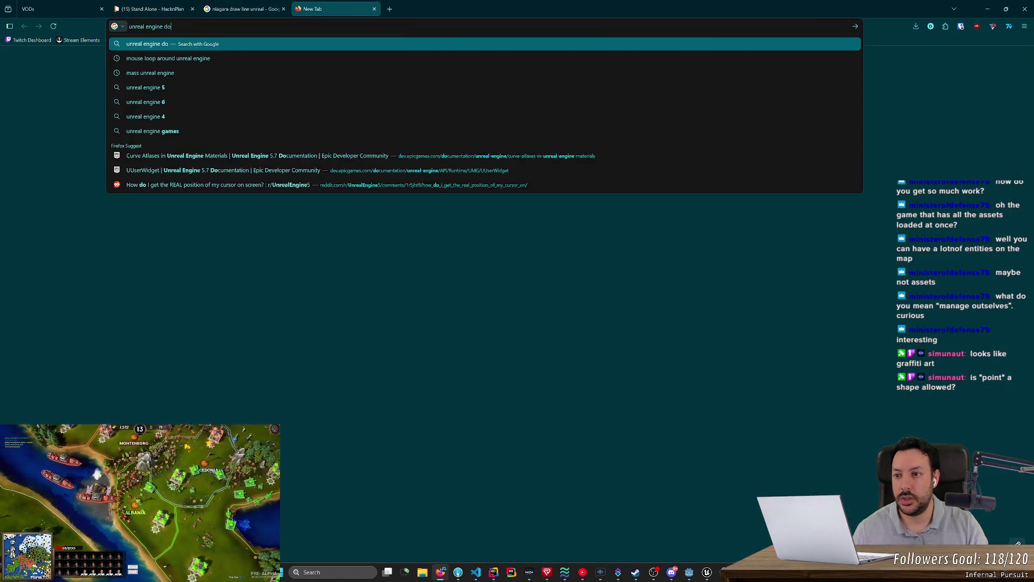
type("cs")
key("Return")
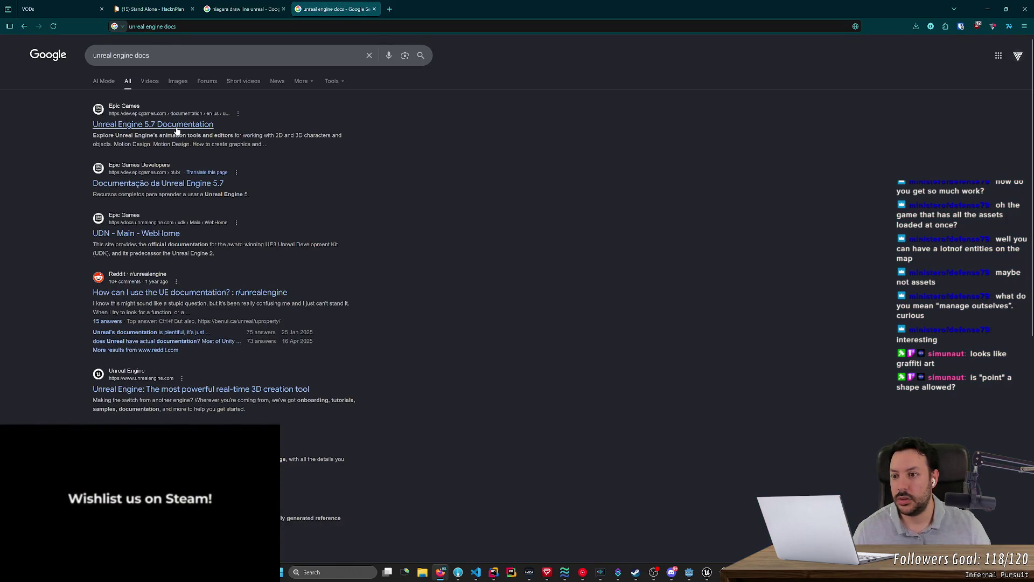
key("alt+Tab")
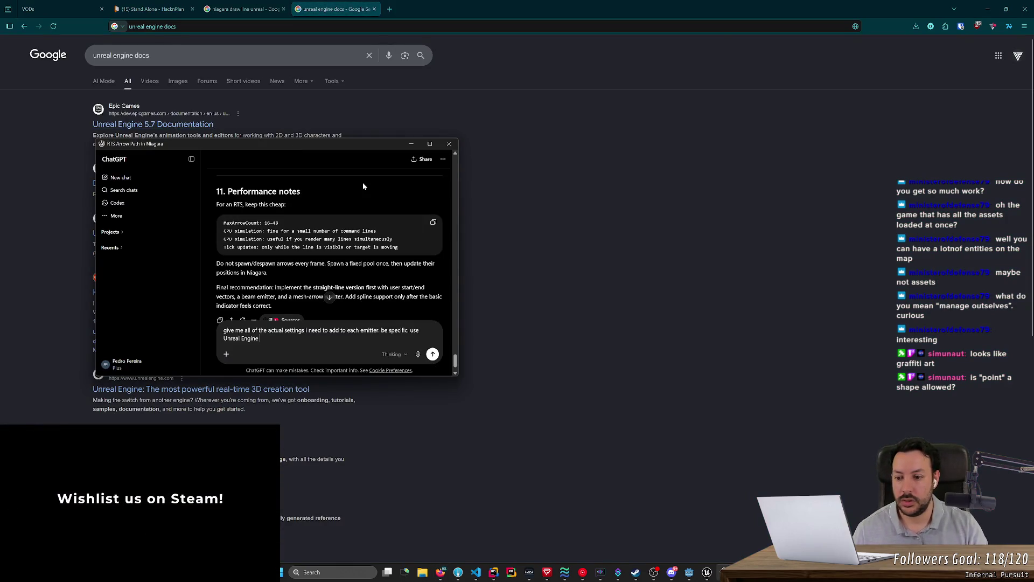
Finish the prompt asking ChatGPT to confirm each option's name, and send it.
type("tion to co")
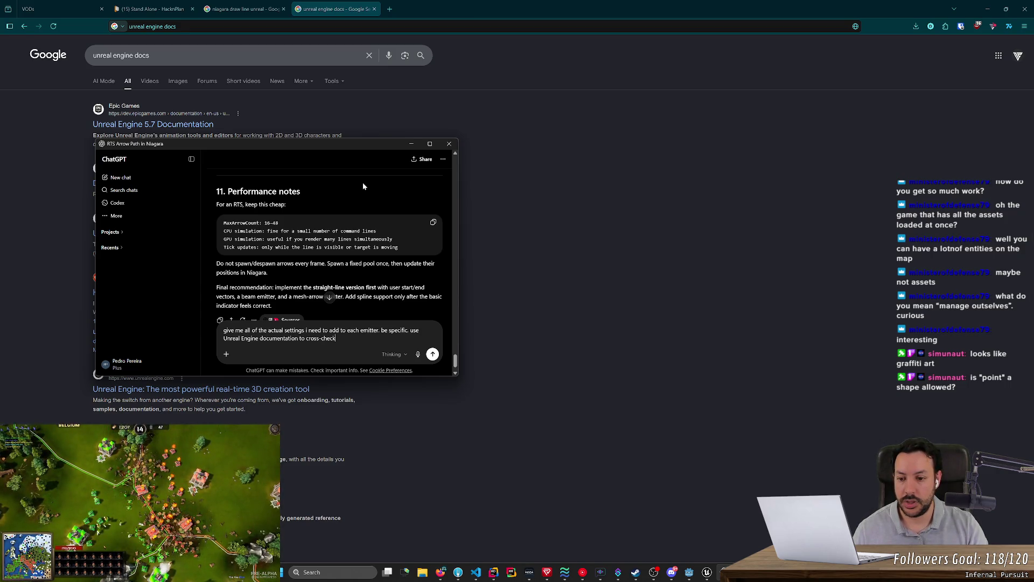
type("nfirm the name ")
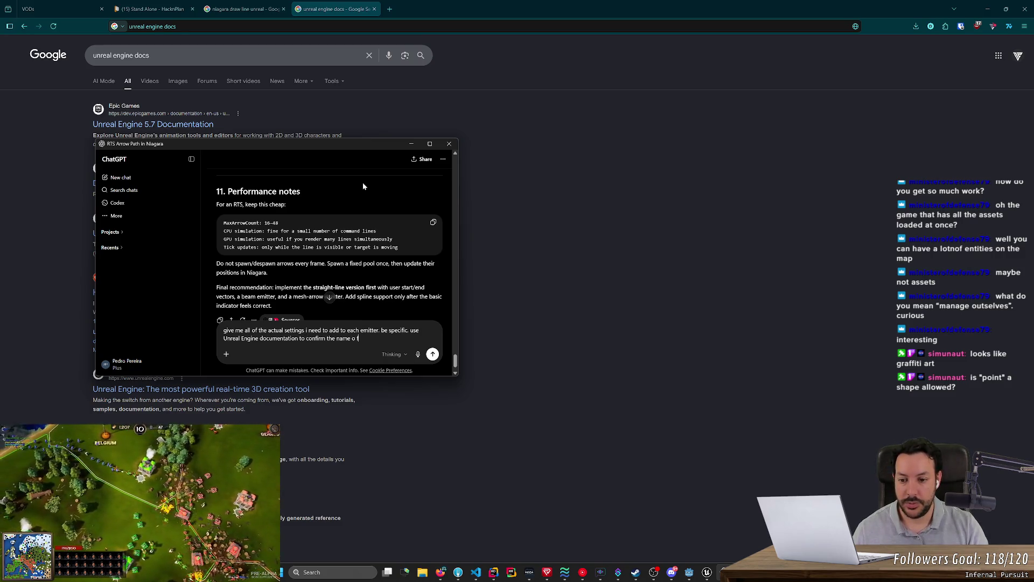
type("of each opti")
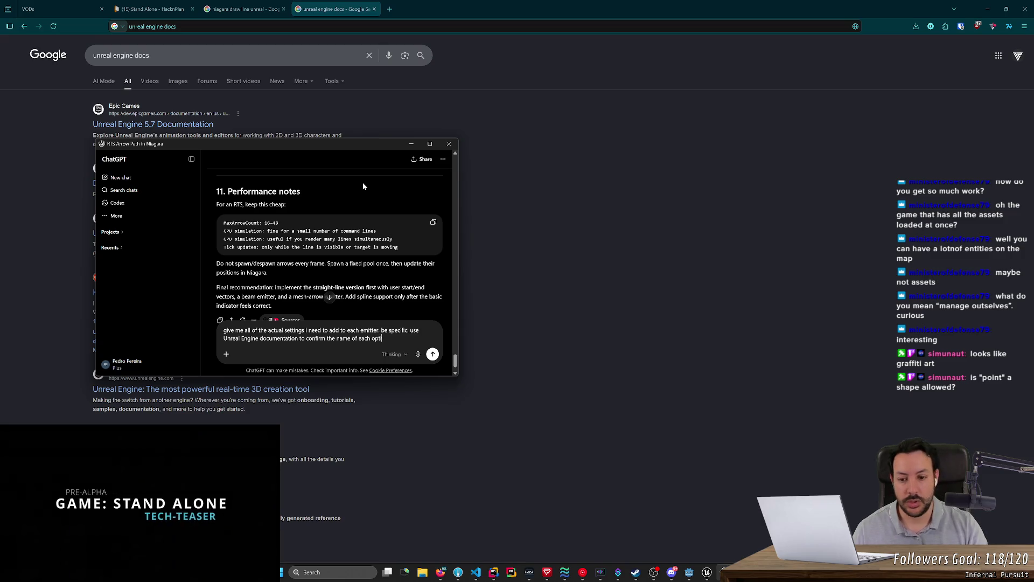
type("on")
key("Return")
key("alt+Tab")
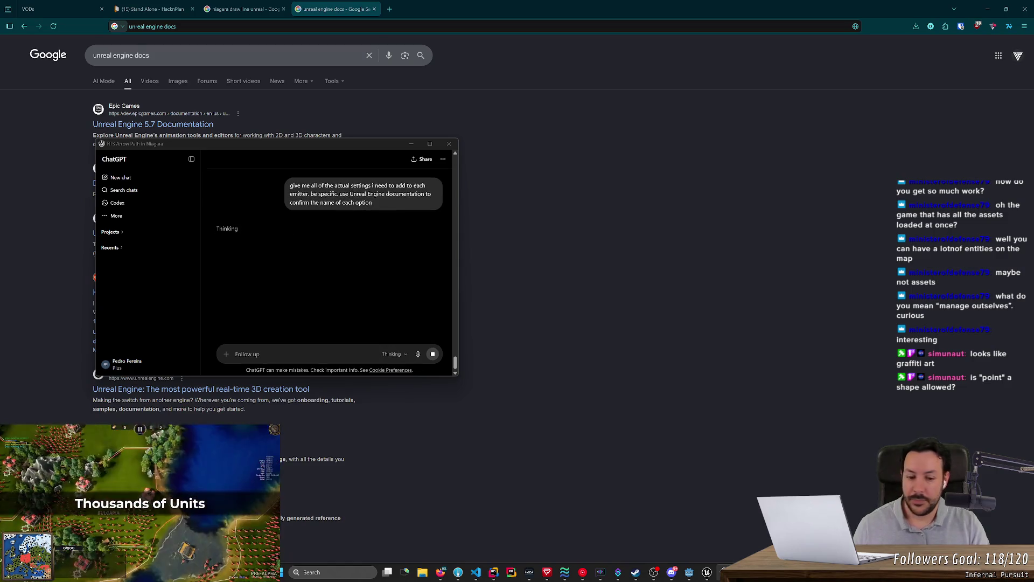
mouse_move(706, 572)
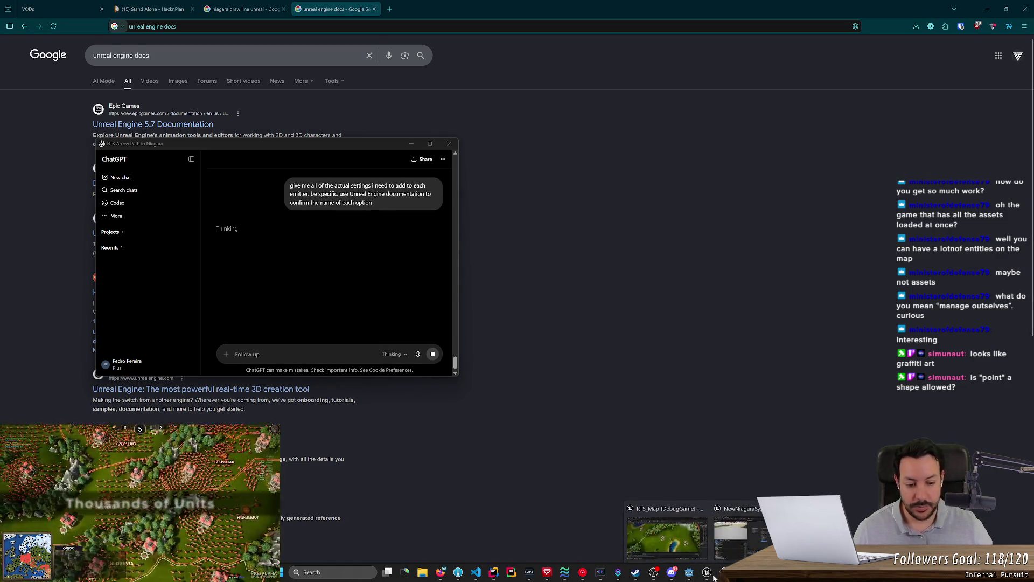
left_click(727, 540)
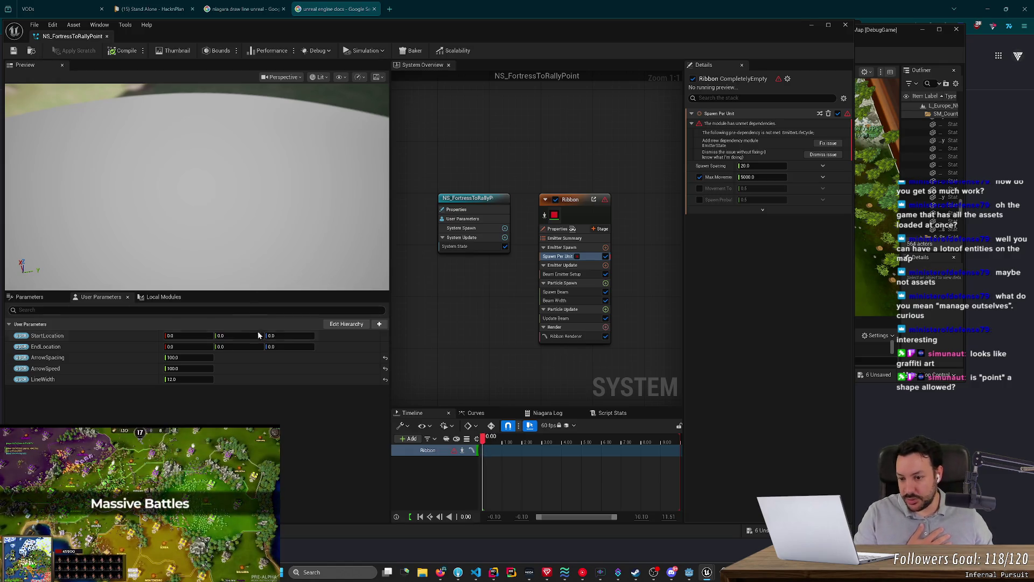
Push EndLocation Z out to about 856.76 and select the Ribbon emitter.
mouse_move(276, 346)
left_mouse_down()
mouse_move(345, 347)
mouse_move(248, 347)
left_mouse_up()
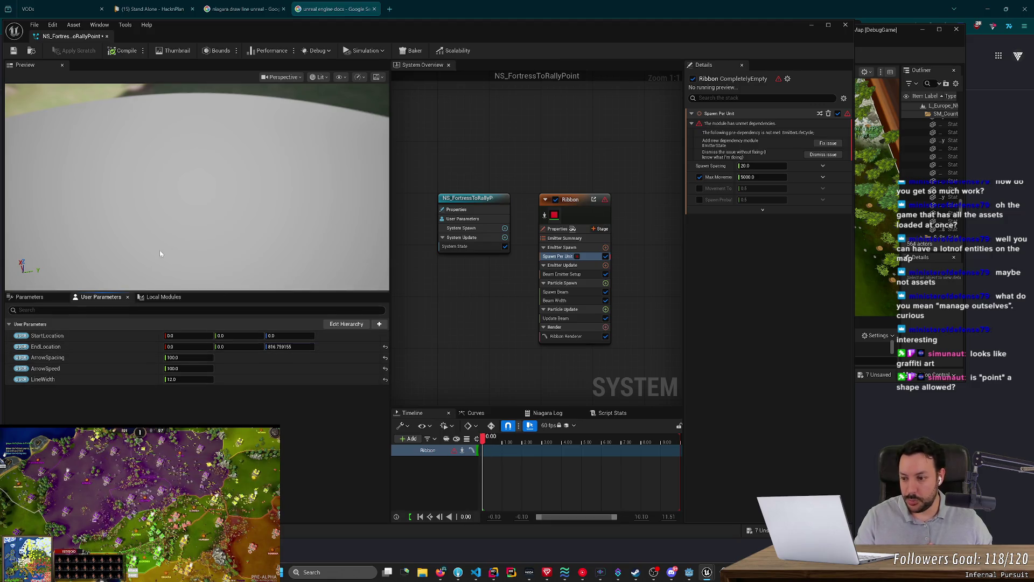
left_click_drag(160, 253, 162, 227)
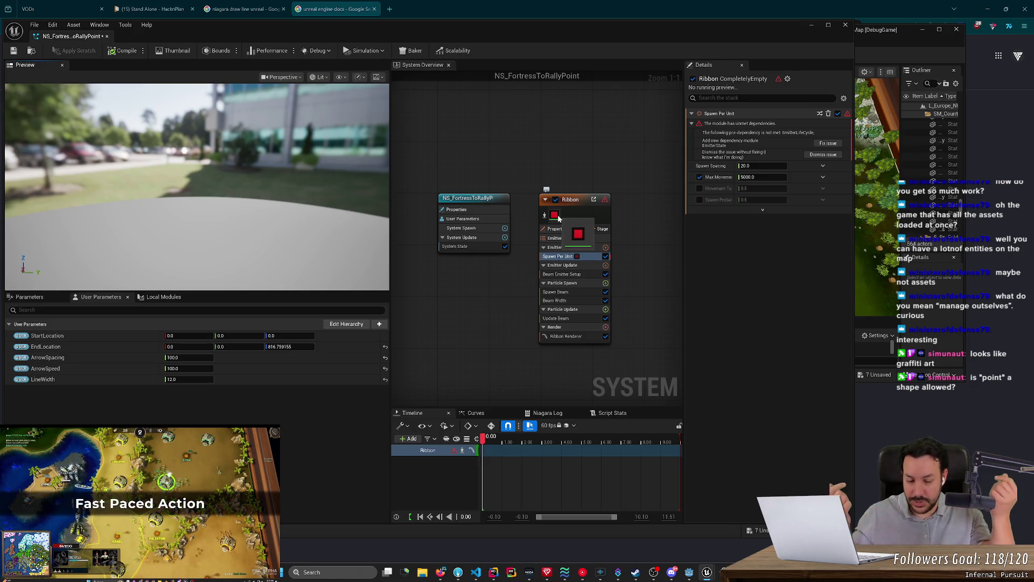
left_click(563, 326)
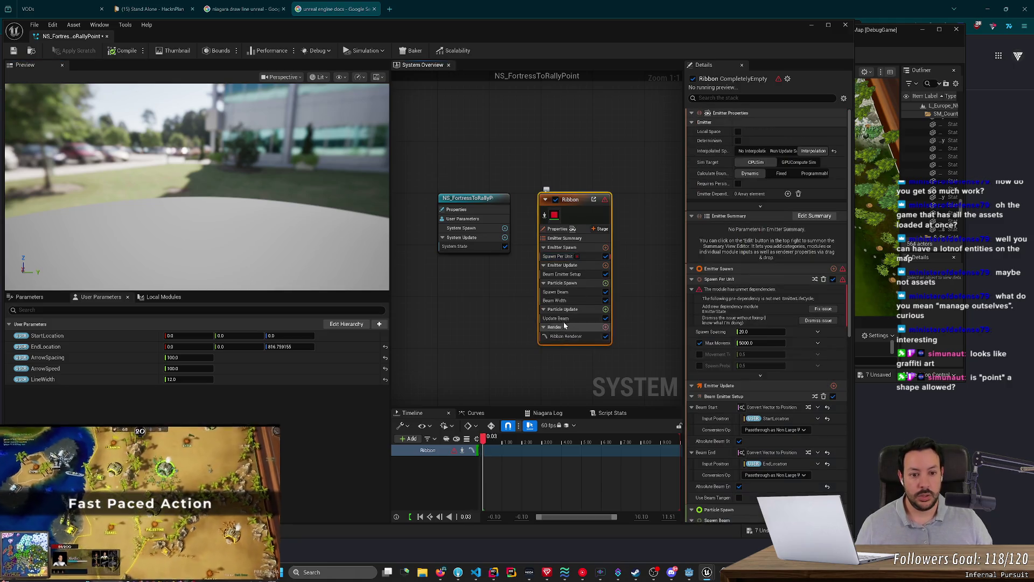
scroll(839, 445, "down", 10)
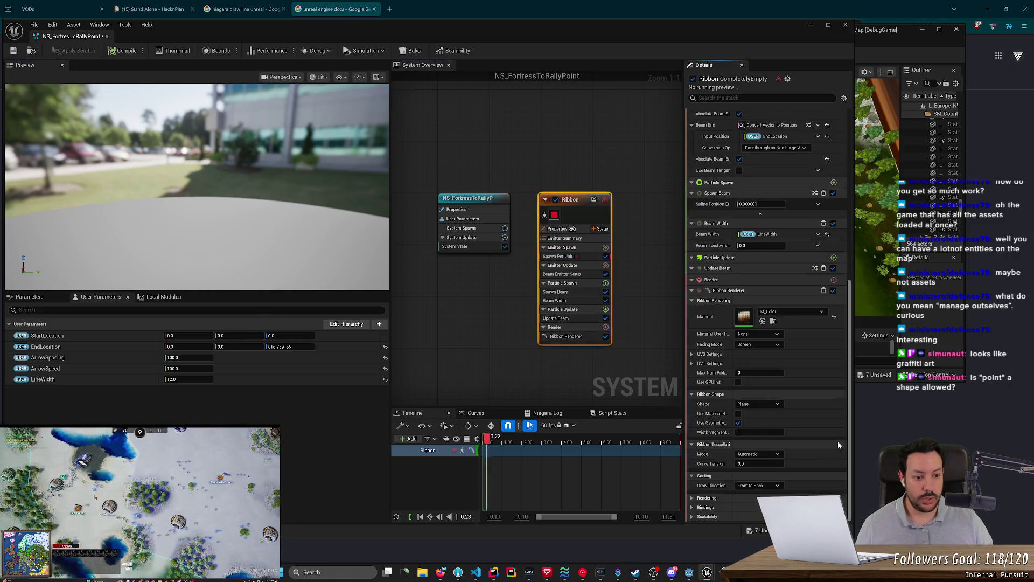
Try the Multi Plane ribbon shape, revert it to Plane, and select Emitter Spawn.
left_click(757, 404)
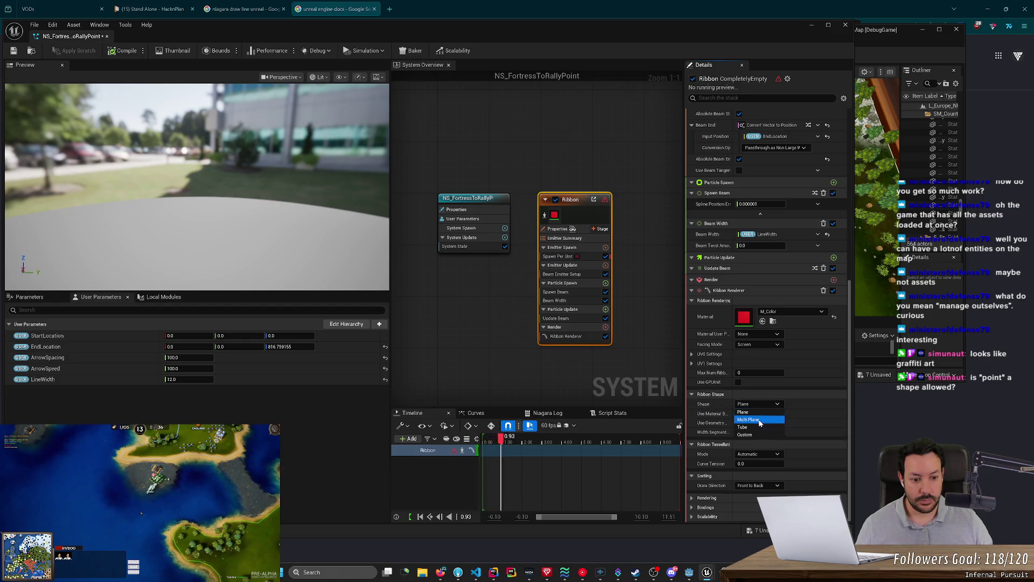
left_click(760, 419)
left_click(757, 447)
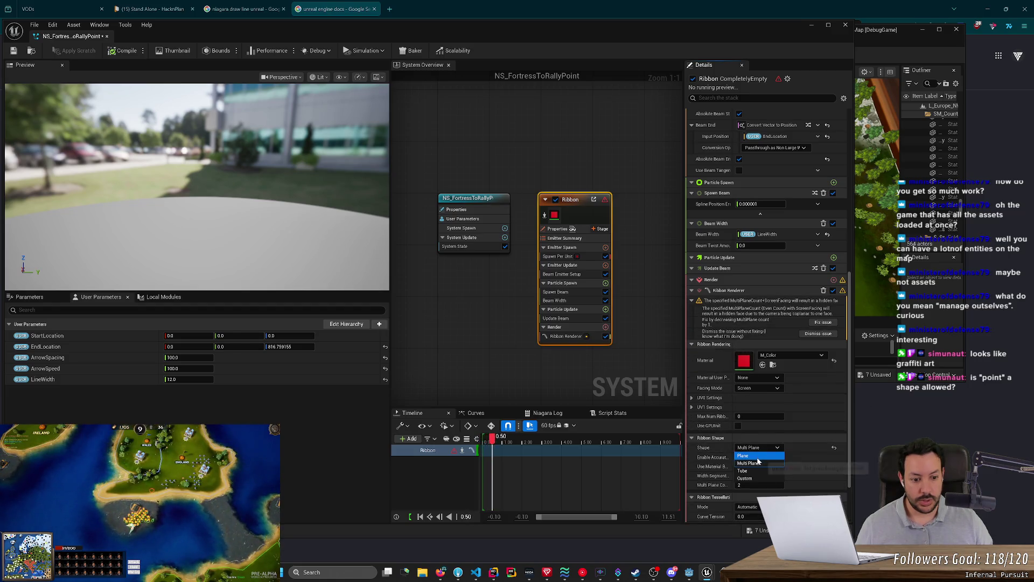
left_click(756, 456)
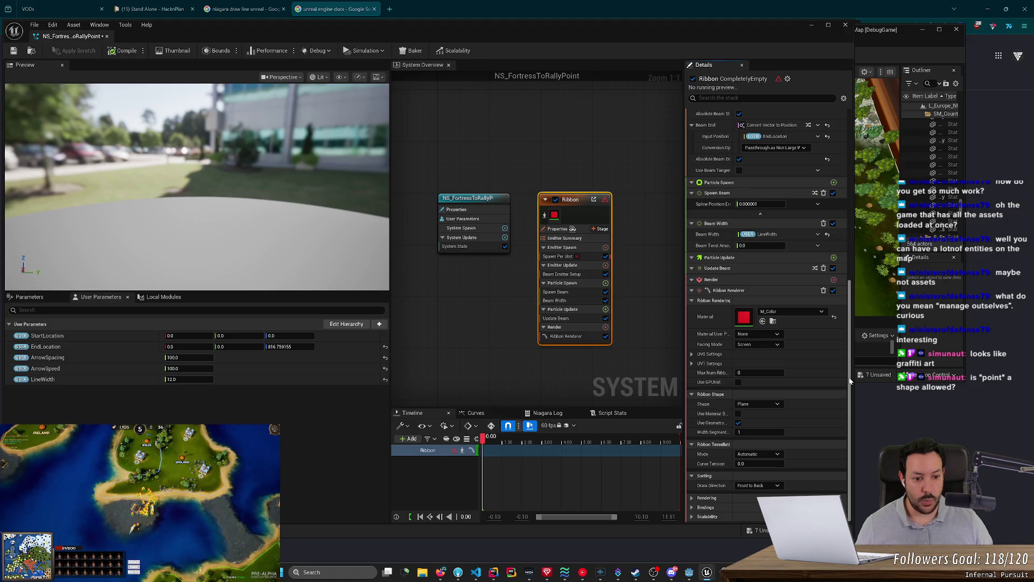
scroll(850, 381, "up", 10)
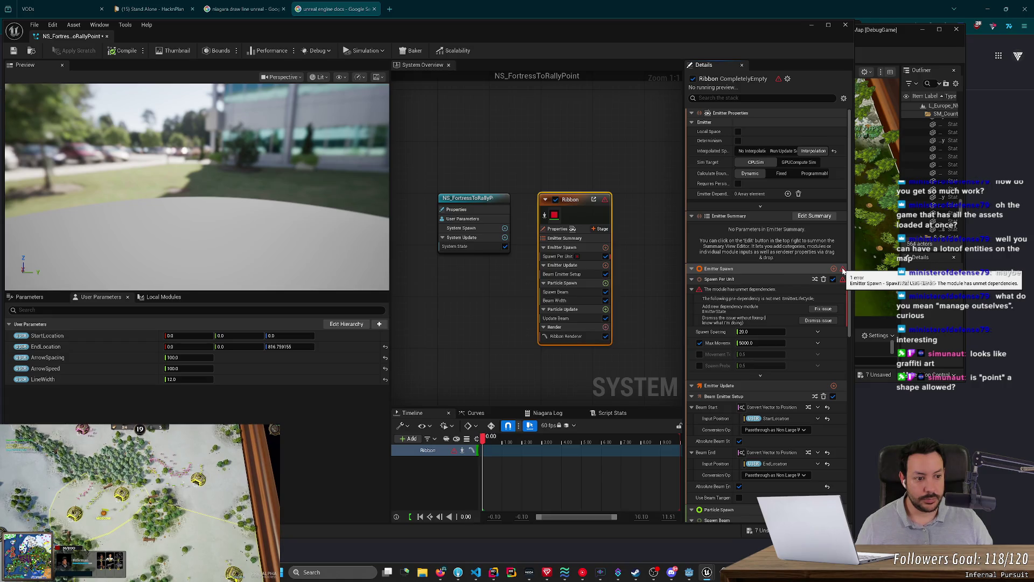
left_click(842, 270)
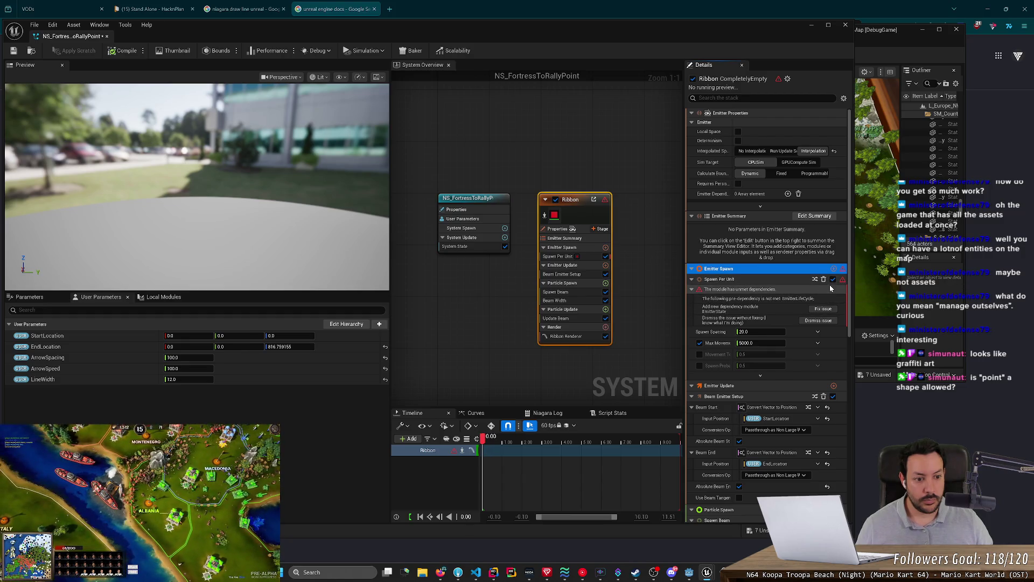
Remove the Spawn Per Unit module, leaving Emitter Spawn without a replacement.
left_click(824, 279)
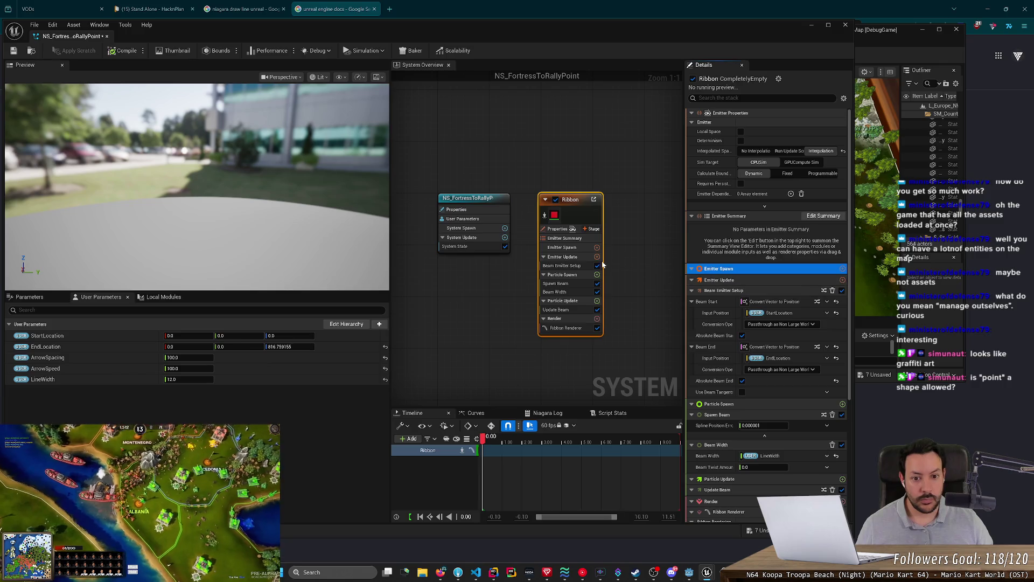
left_click(597, 248)
type("bb")
key("BackSpace")
key("BackSpace")
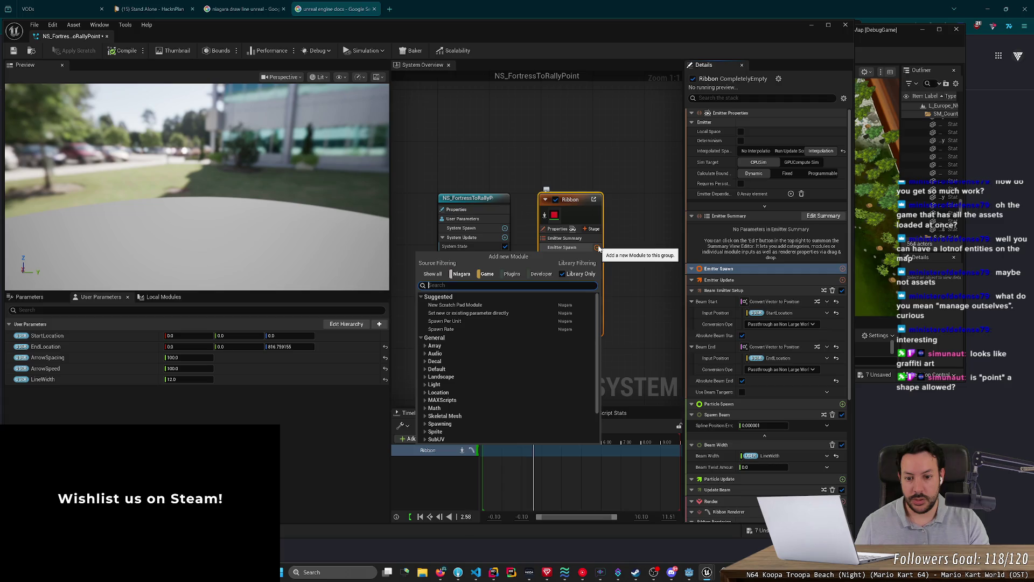
left_click(646, 303)
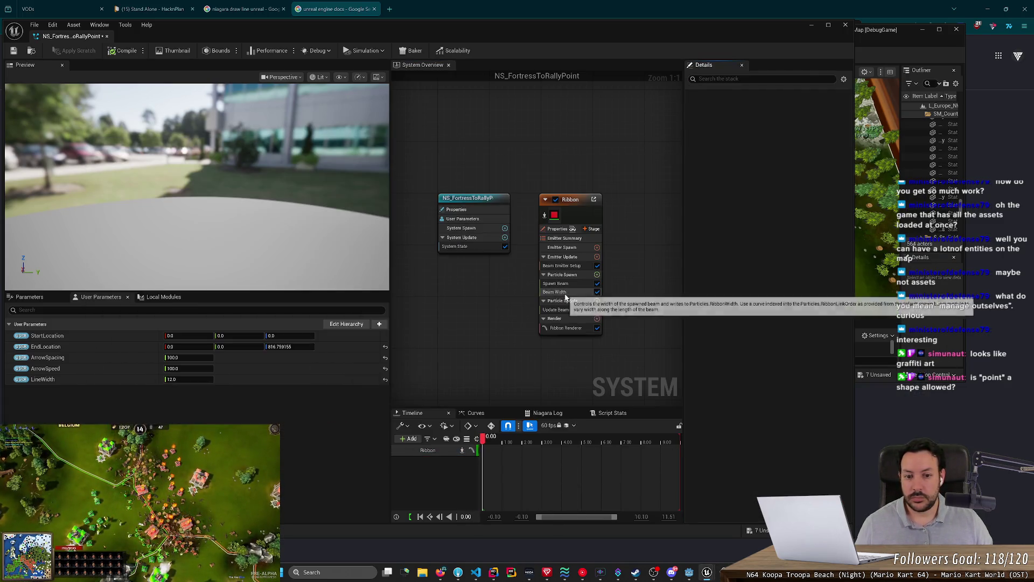
Add Spawn Burst Instantaneous under Emitter Update, fix the Emitter State dependency, and set Spawn Count.
left_click(597, 257)
type("burst")
key("Return")
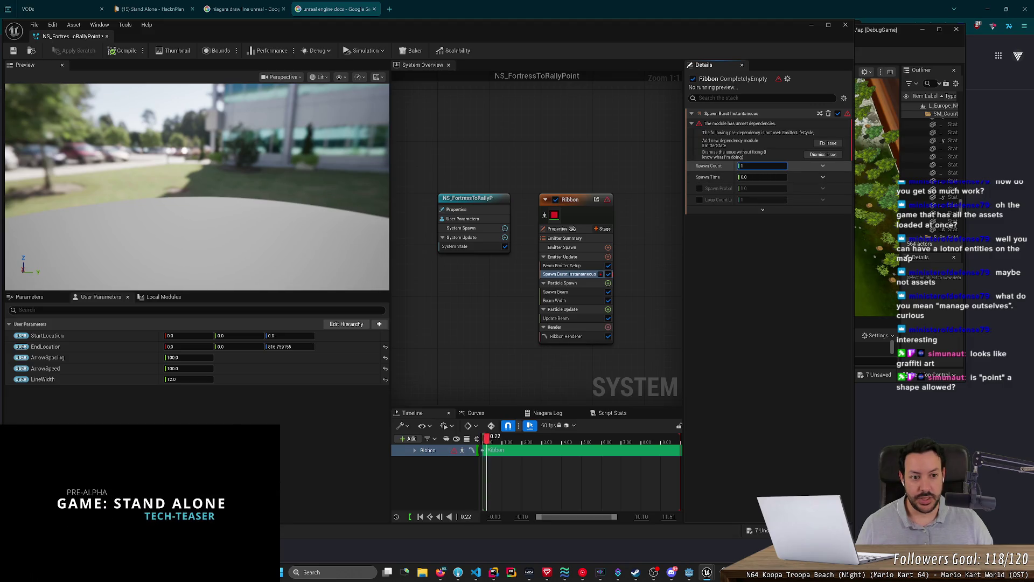
type("2")
left_click(828, 144)
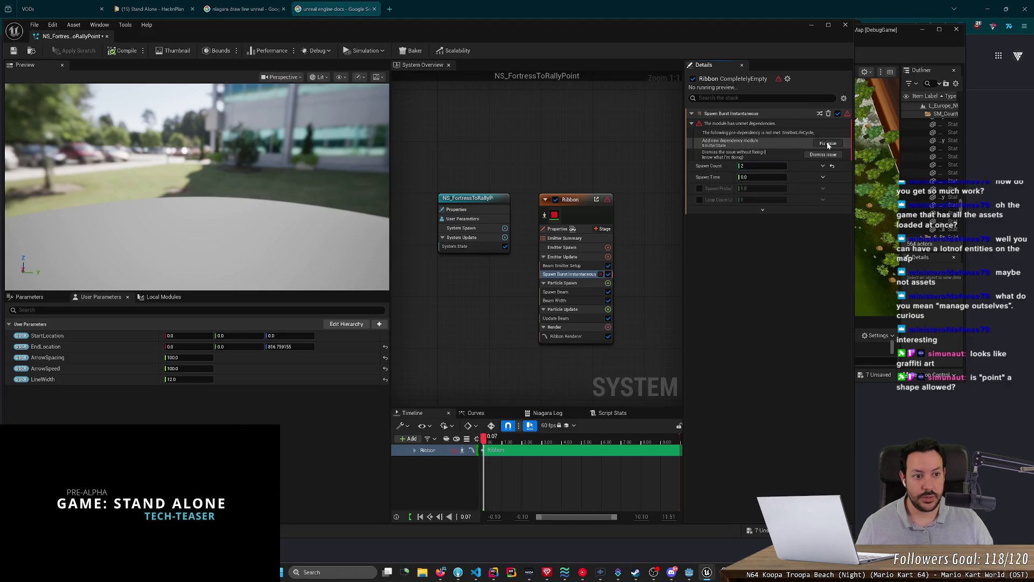
type("3")
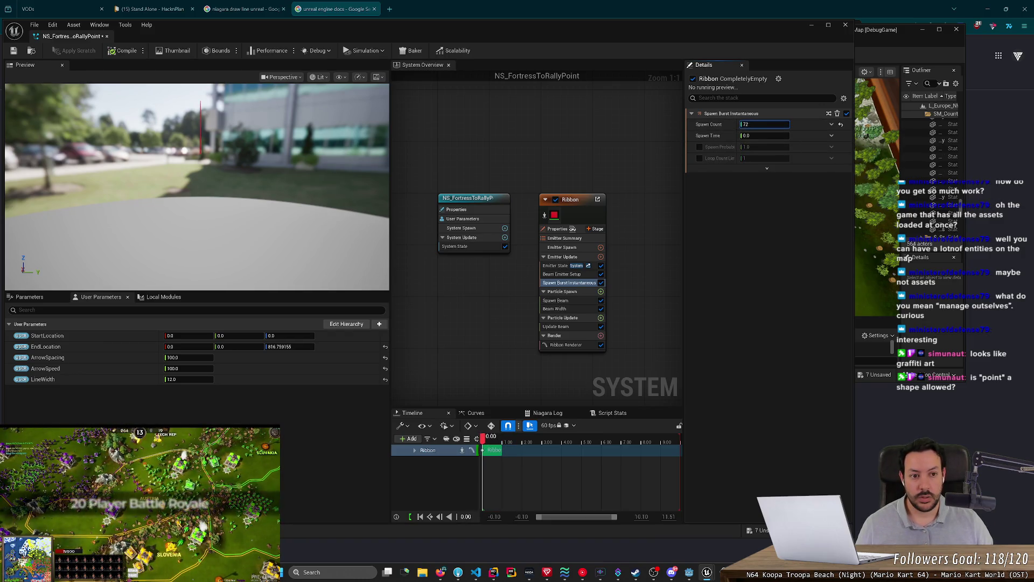
scroll(574, 336, "down", 3)
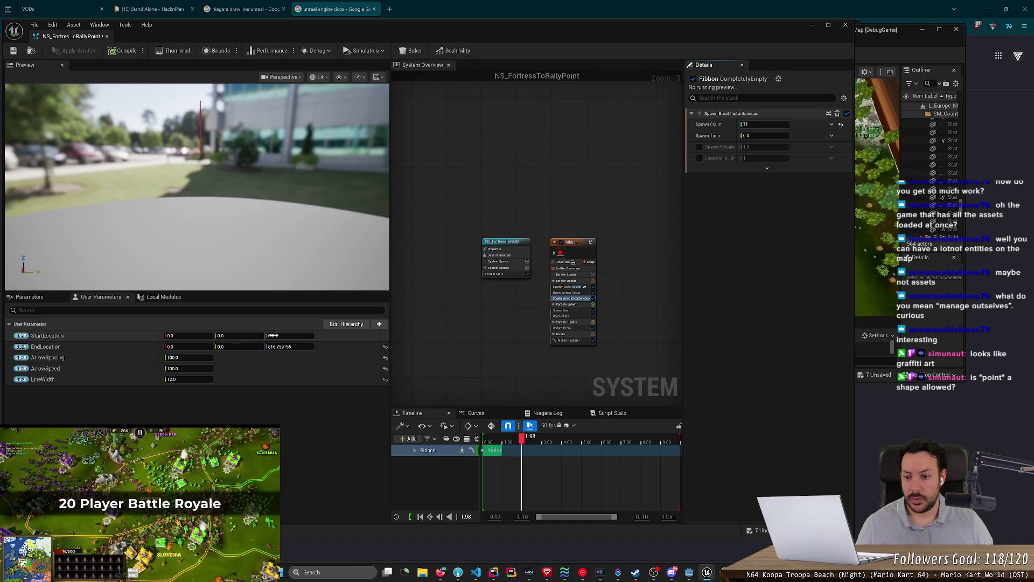
Drag EndLocation Z down to about 19 and StartLocation just below zero, checking the preview.
left_click_drag(290, 347, 280, 346)
mouse_move(196, 186)
left_mouse_down()
mouse_move(197, 162)
mouse_move(294, 264)
left_mouse_up()
left_click_drag(291, 346, 295, 347)
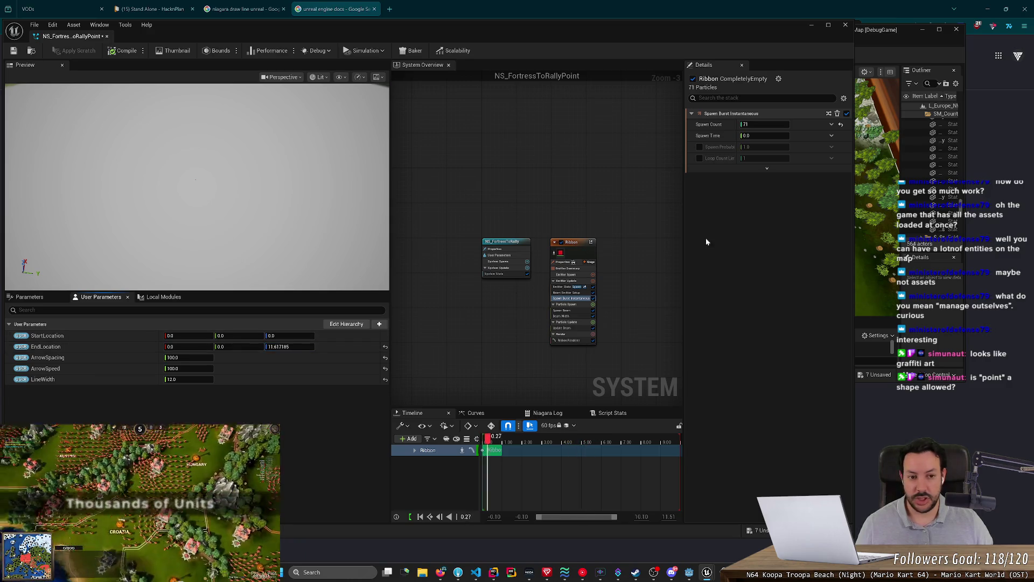
left_click_drag(302, 234, 303, 207)
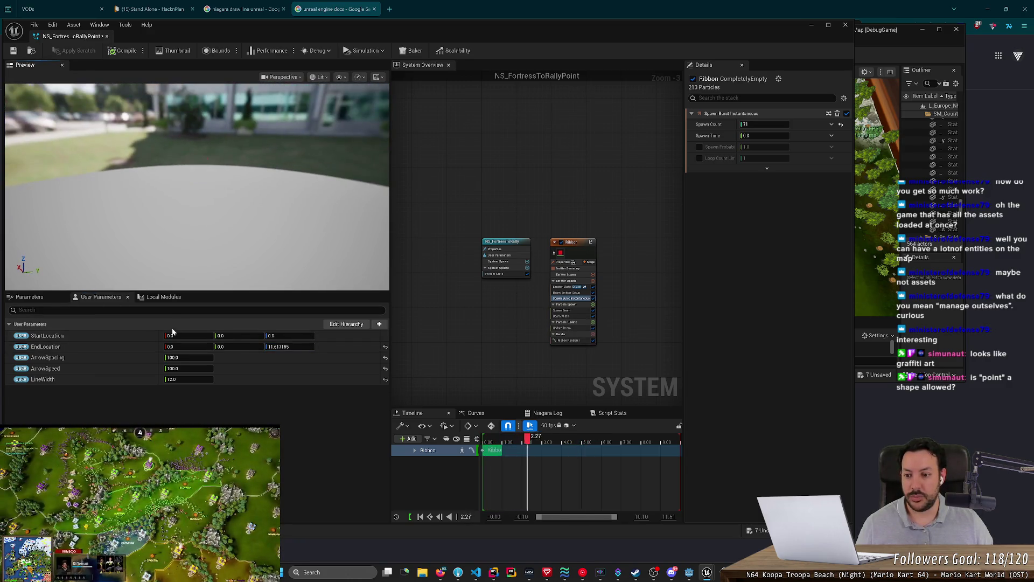
mouse_move(290, 346)
left_mouse_down()
mouse_move(302, 347)
mouse_move(287, 336)
mouse_move(203, 336)
left_mouse_up()
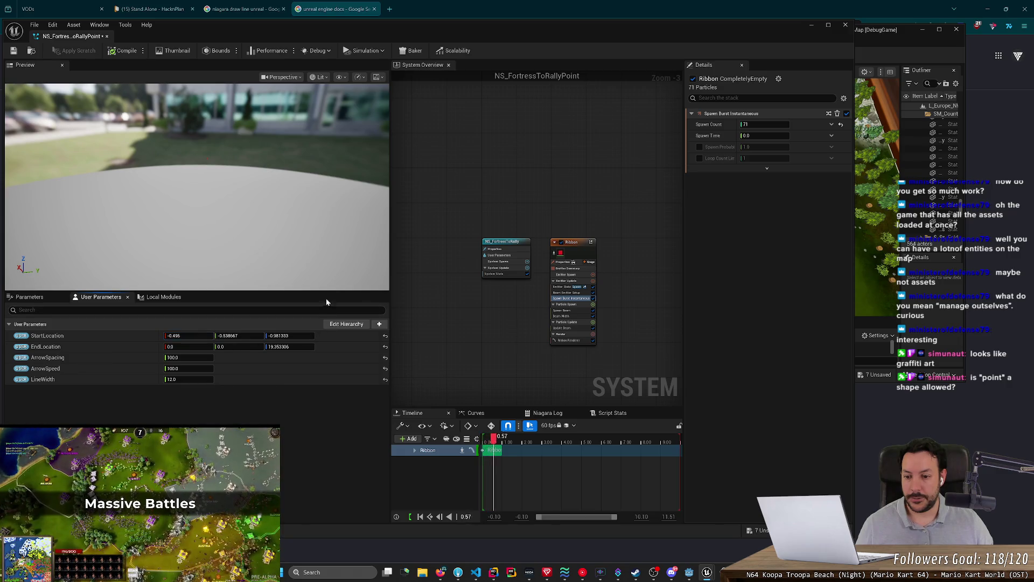
mouse_move(334, 289)
left_mouse_down()
mouse_move(324, 269)
mouse_move(302, 280)
mouse_move(291, 253)
mouse_move(280, 269)
mouse_move(280, 226)
left_mouse_up()
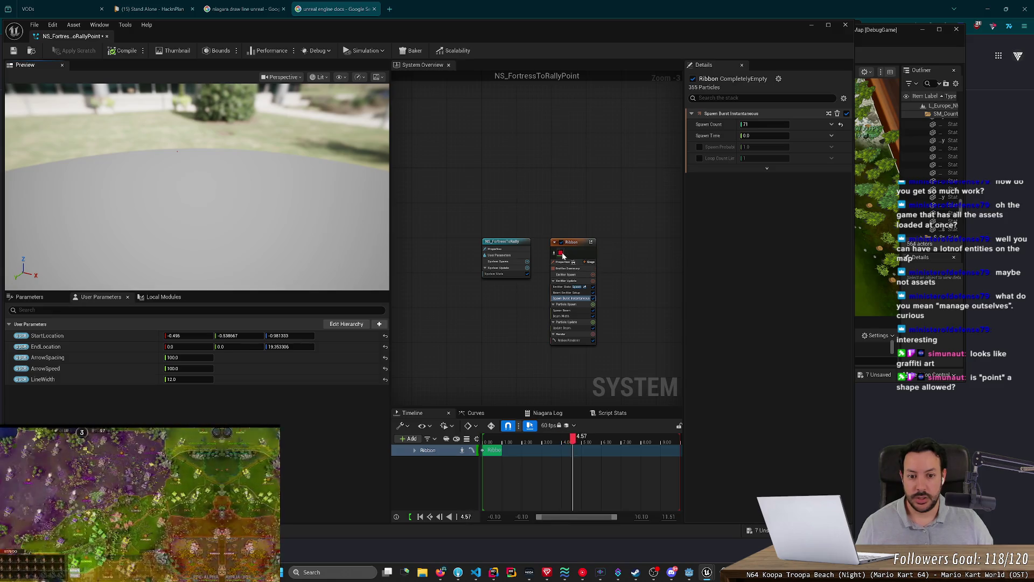
In the Ribbon Renderer, switch the ribbon shape to Tube, then back to Plane.
left_click(561, 253)
scroll(635, 267, "up", 3)
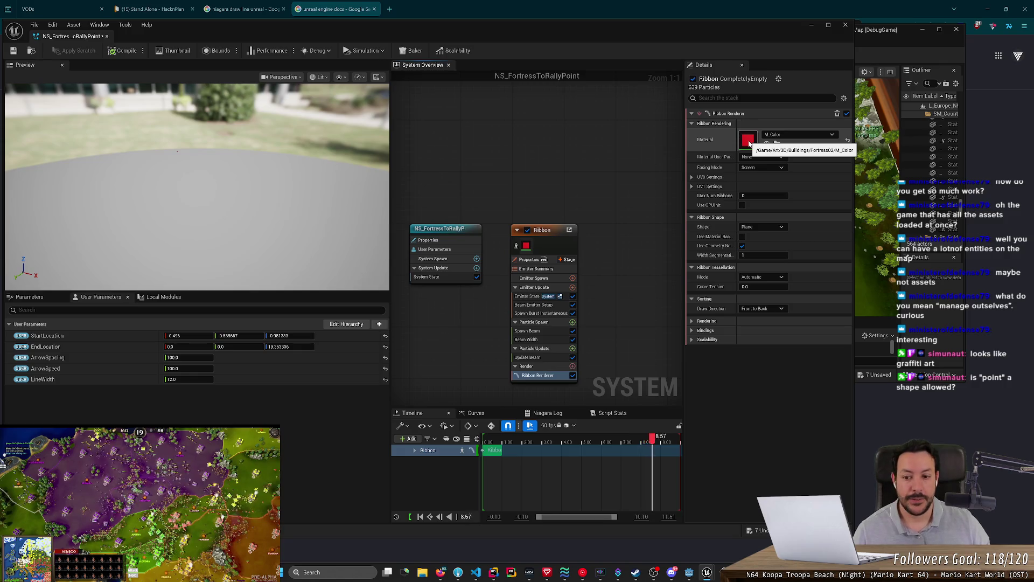
left_click(761, 227)
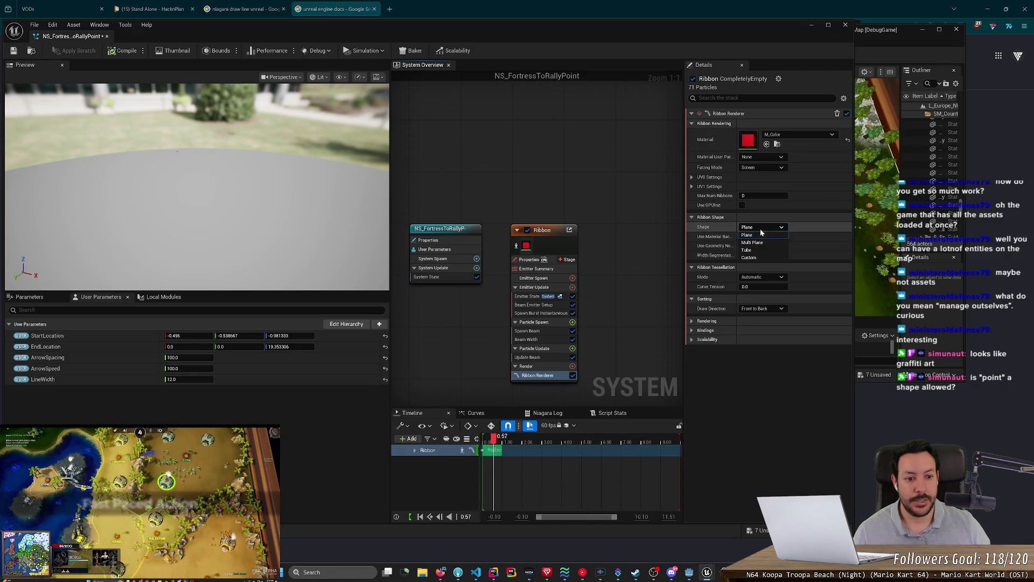
left_click(758, 250)
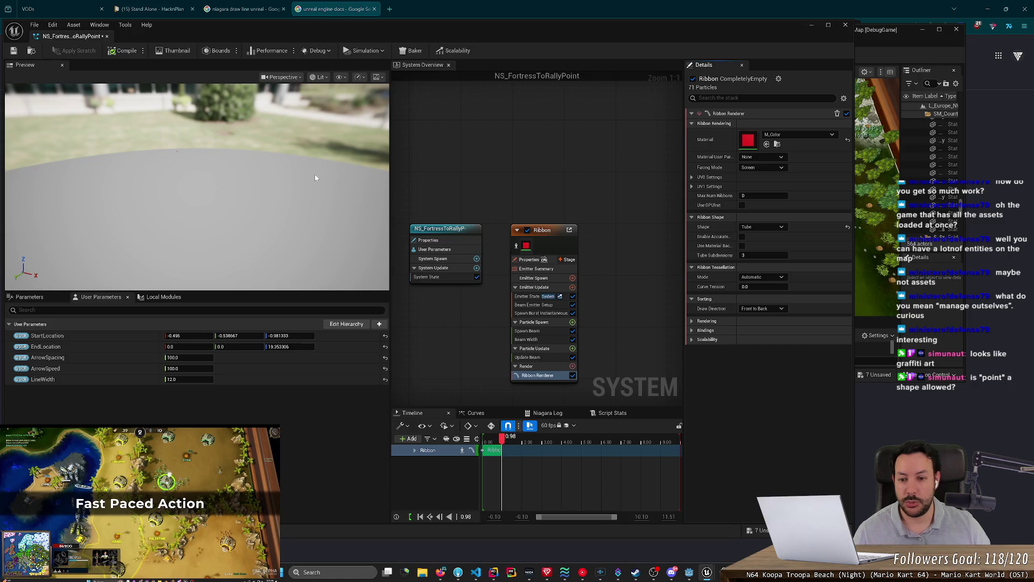
left_click(760, 227)
left_click(755, 234)
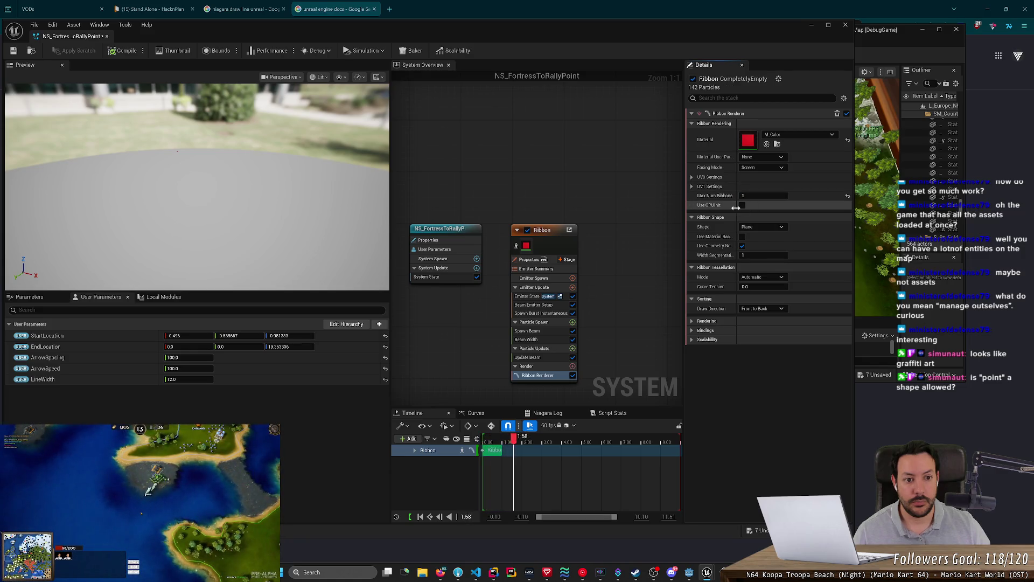
Check the Material User Param choices, then show the Ribbon emitter's own properties.
left_click(755, 157)
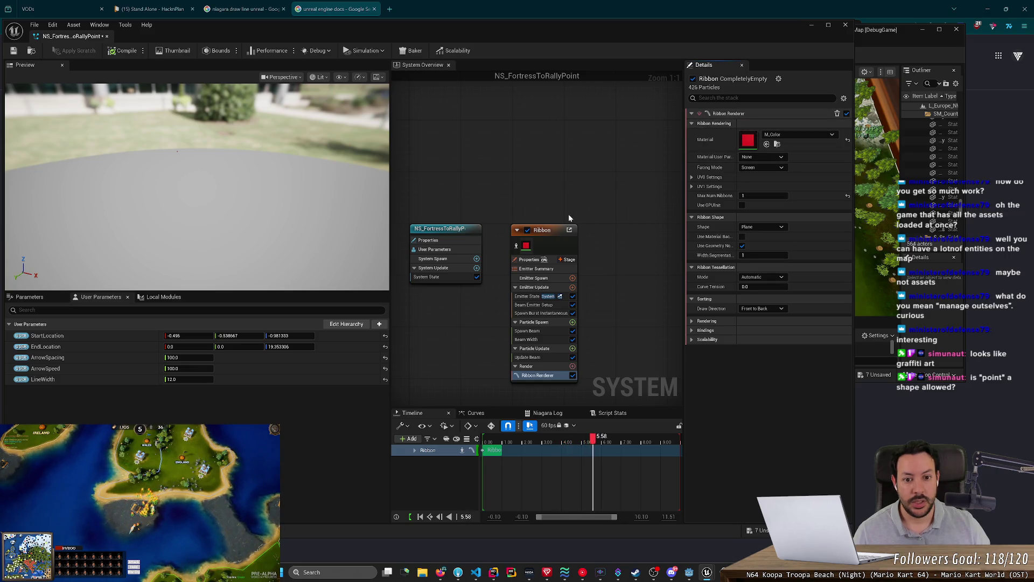
left_click(543, 230)
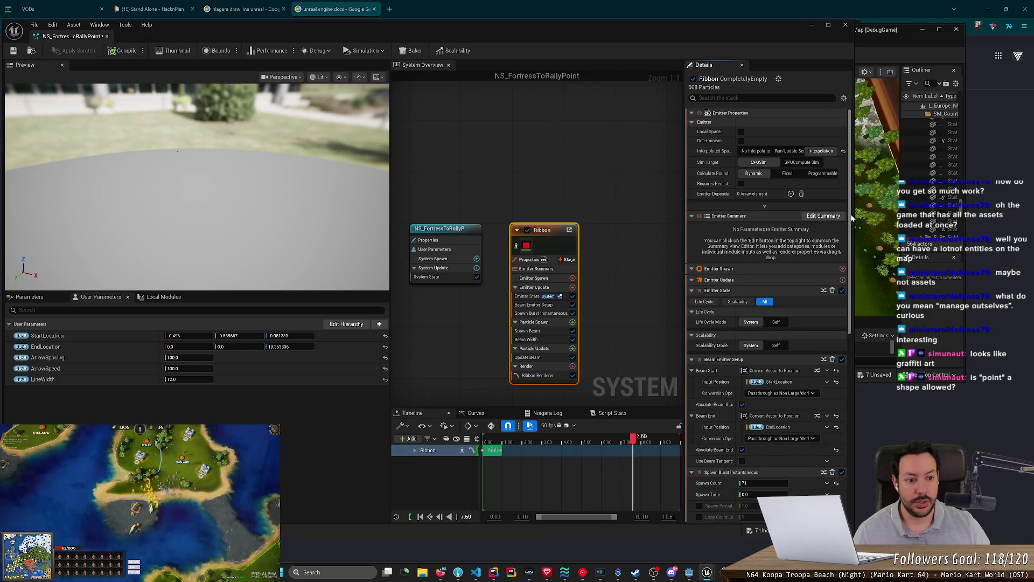
scroll(852, 217, "down", 5)
Look at ChatGPT's suggested Emitter 1 settings, then return to Unreal.
key("alt+Tab")
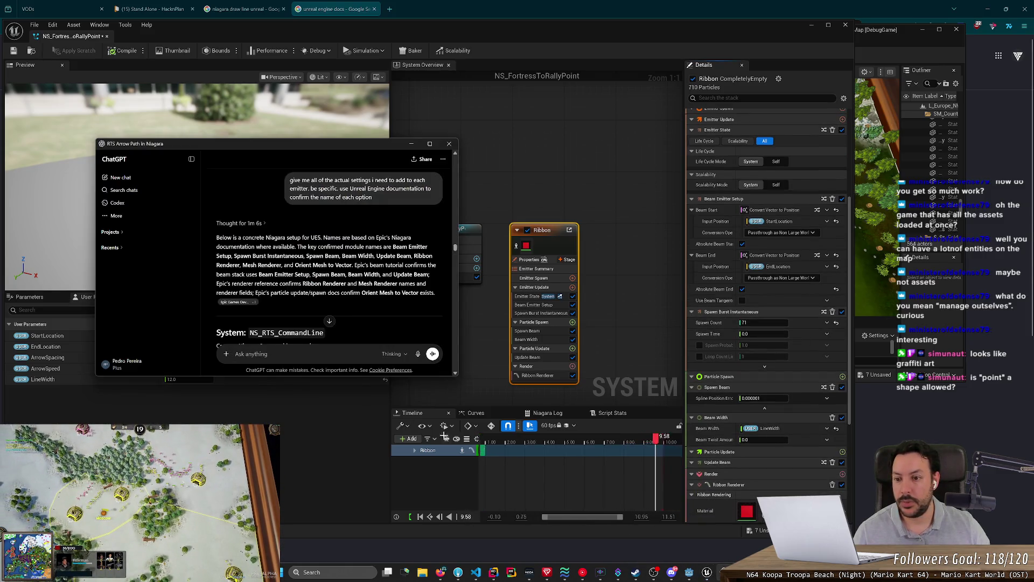
scroll(329, 259, "down", 3)
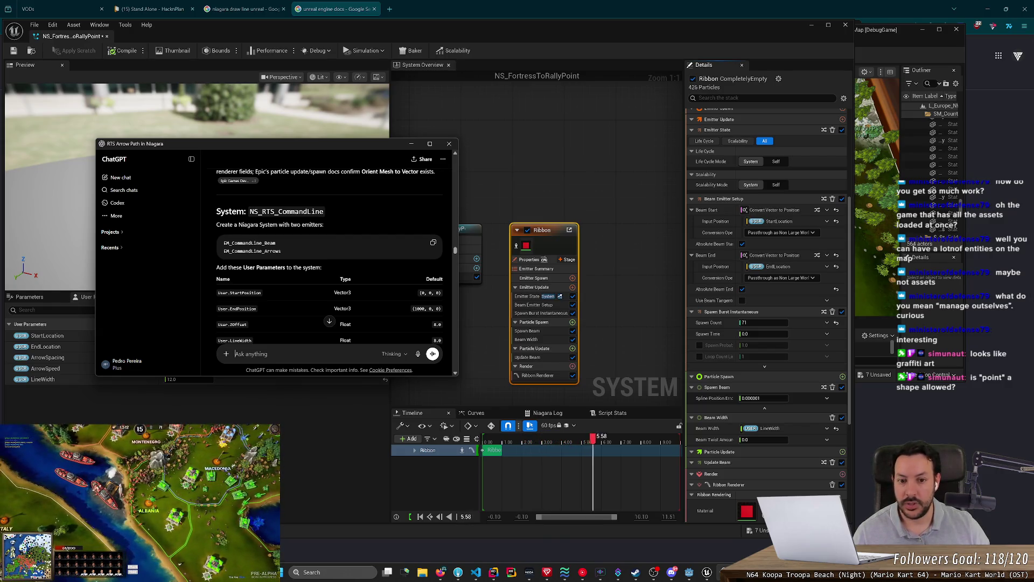
left_click(579, 250)
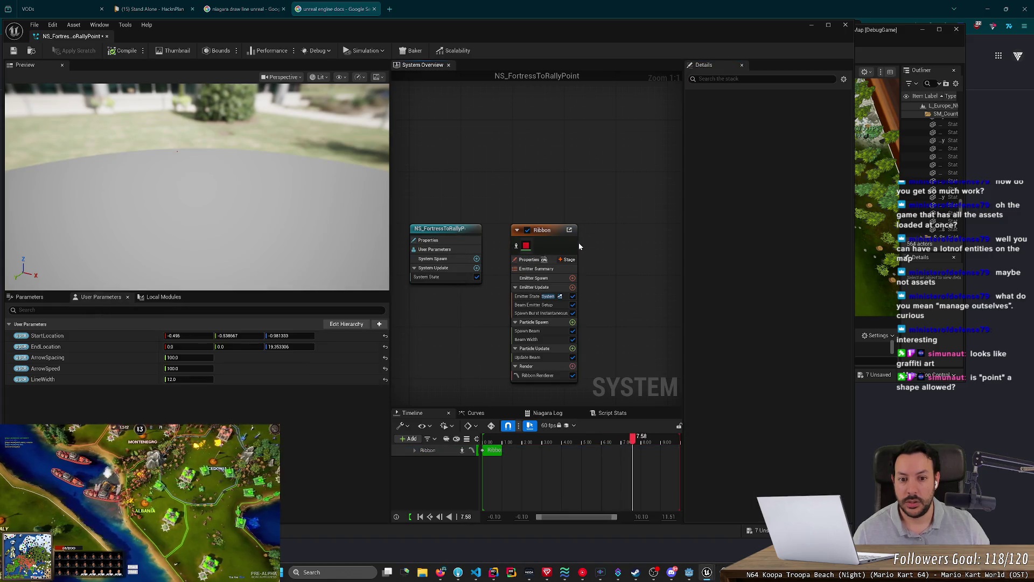
Rename the Ribbon emitter to 'Beam'.
left_click(552, 230)
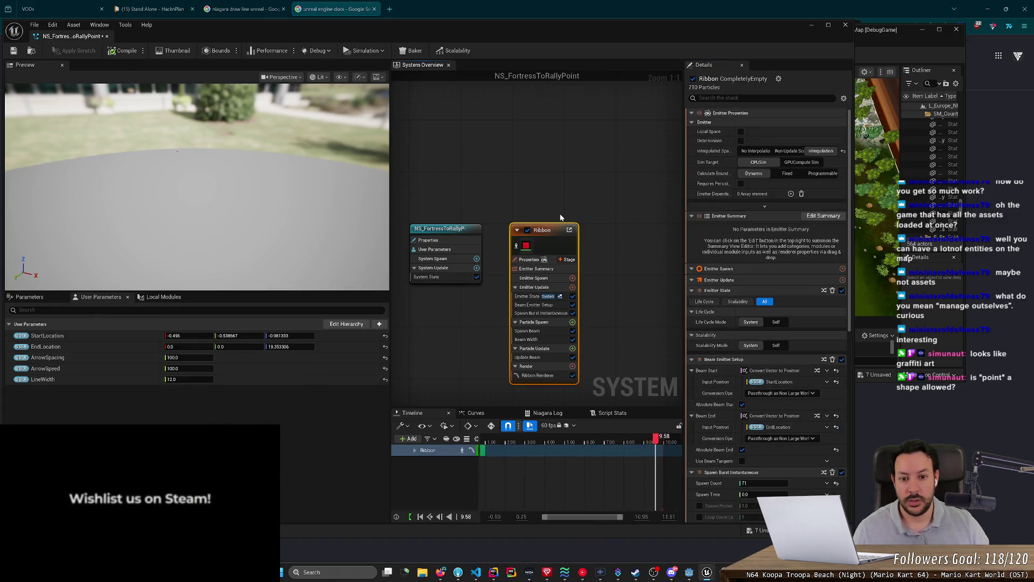
left_click(549, 232)
type("Beam")
key("Return")
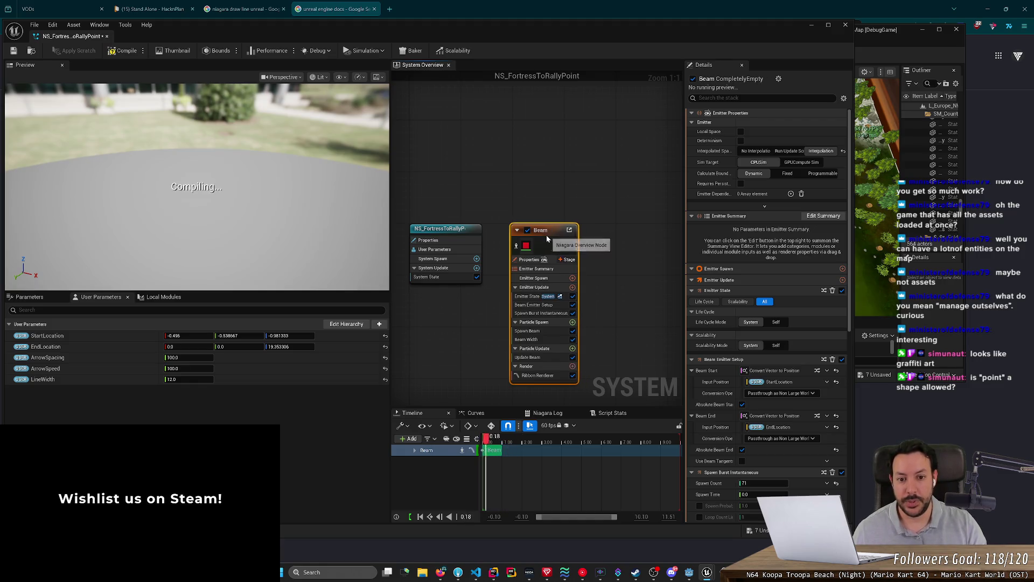
Compare ChatGPT's EM_CommandLine_Beam settings with the Beam emitter's properties in Unreal.
key("alt+Tab")
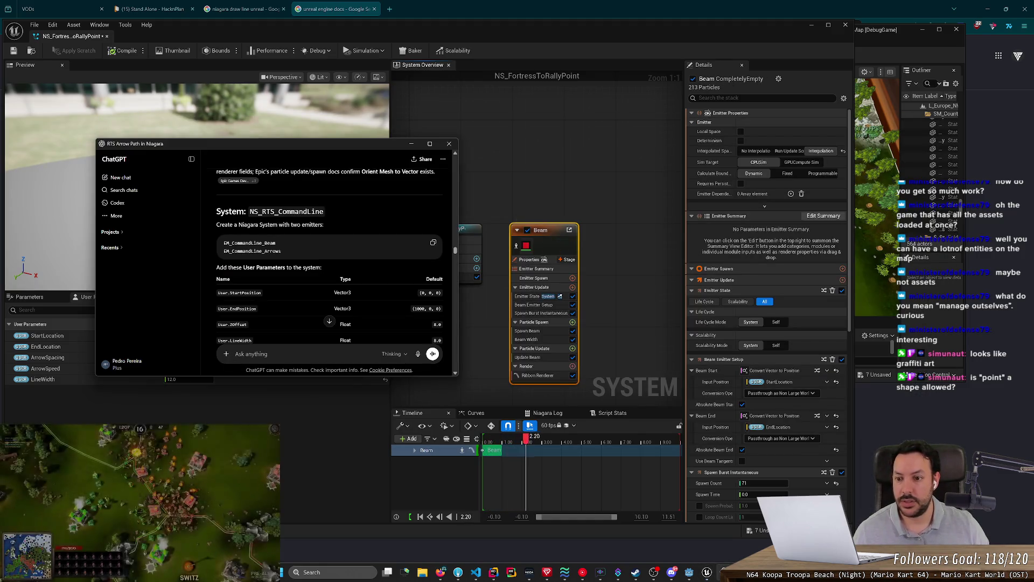
scroll(274, 269, "down", 1)
scroll(275, 265, "down", 2)
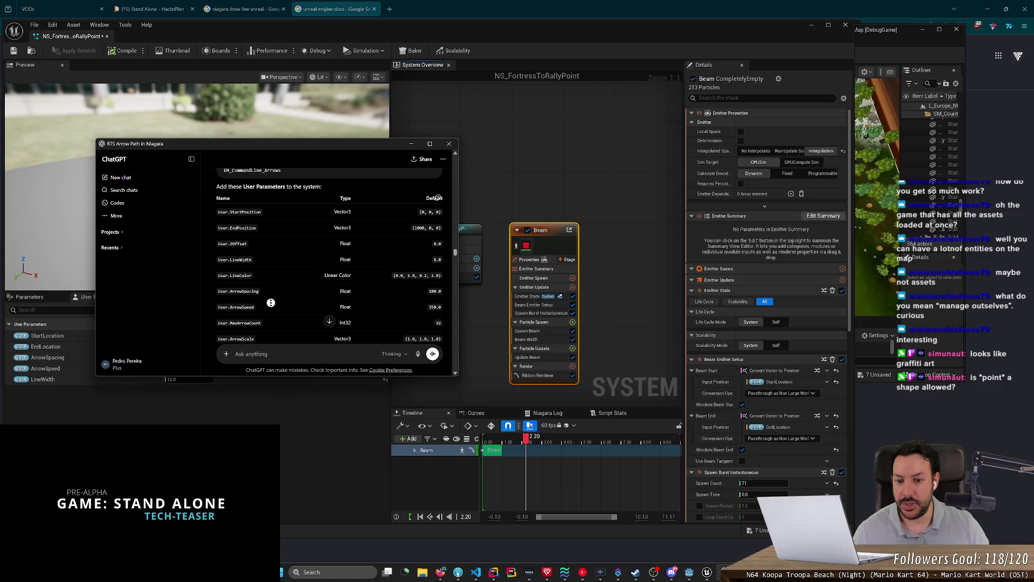
scroll(272, 299, "down", 2)
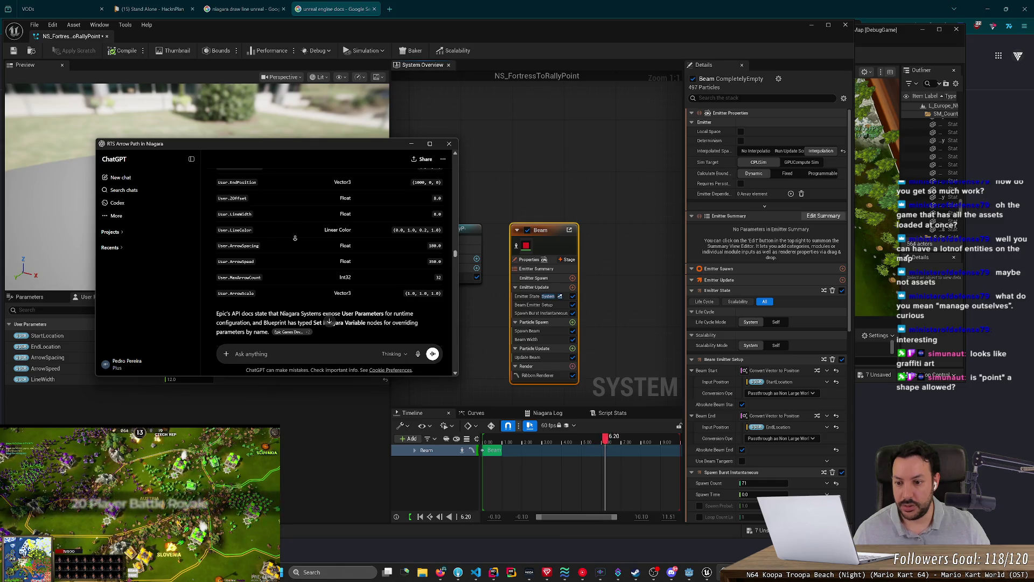
scroll(295, 237, "down", 5)
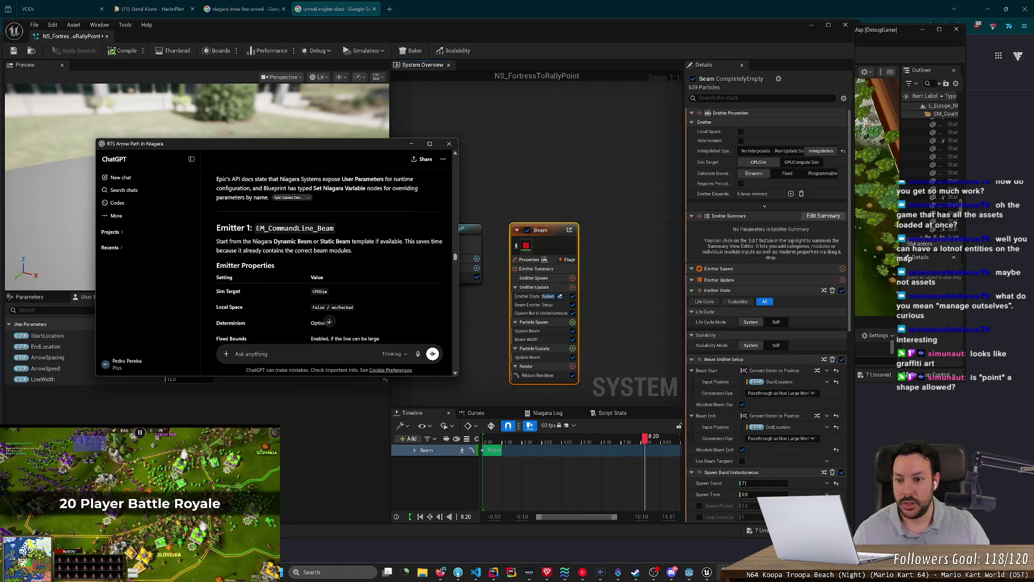
scroll(292, 245, "up", 5)
scroll(293, 248, "down", 5)
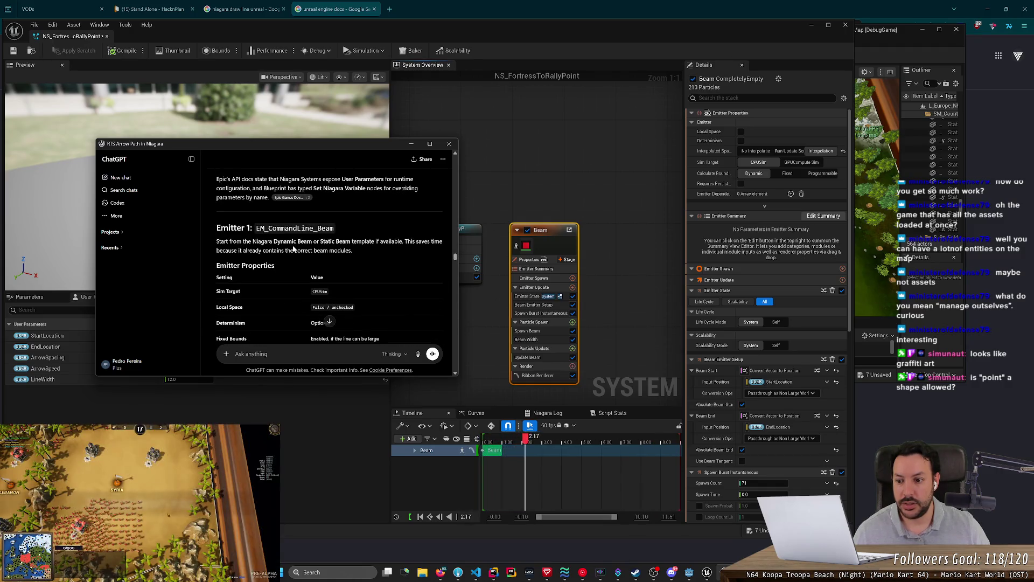
scroll(293, 248, "down", 3)
left_click(530, 260)
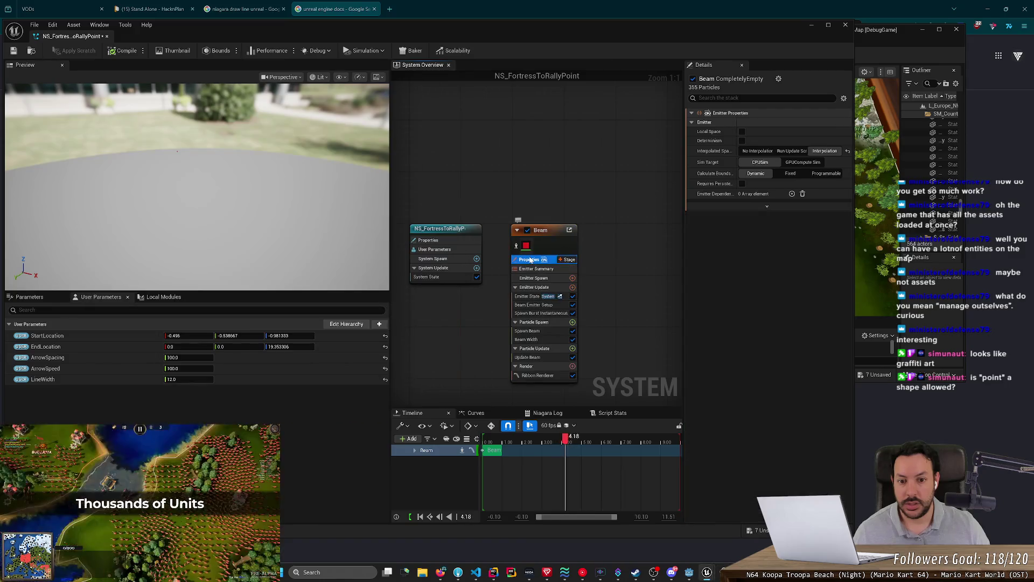
key("alt+Tab")
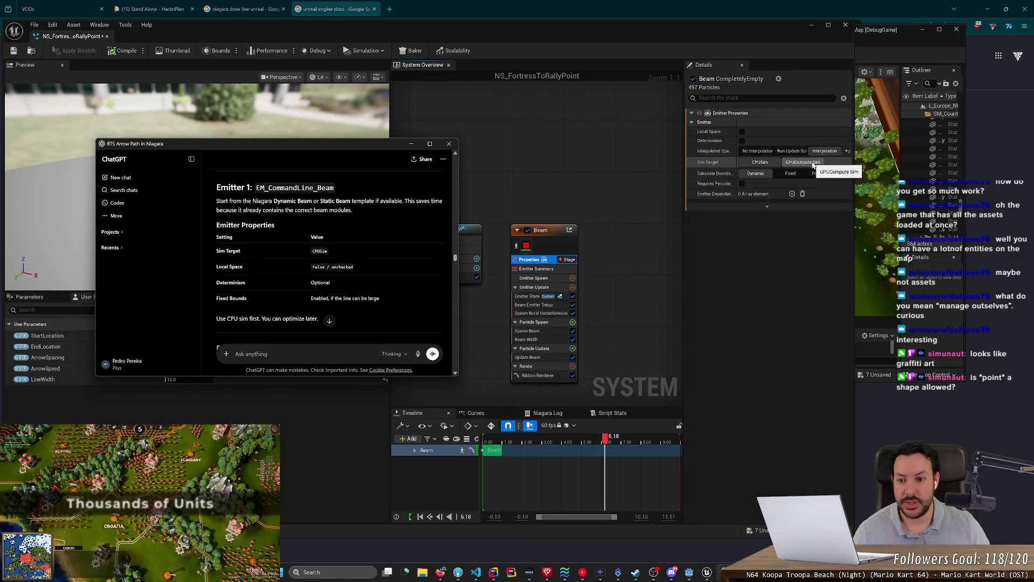
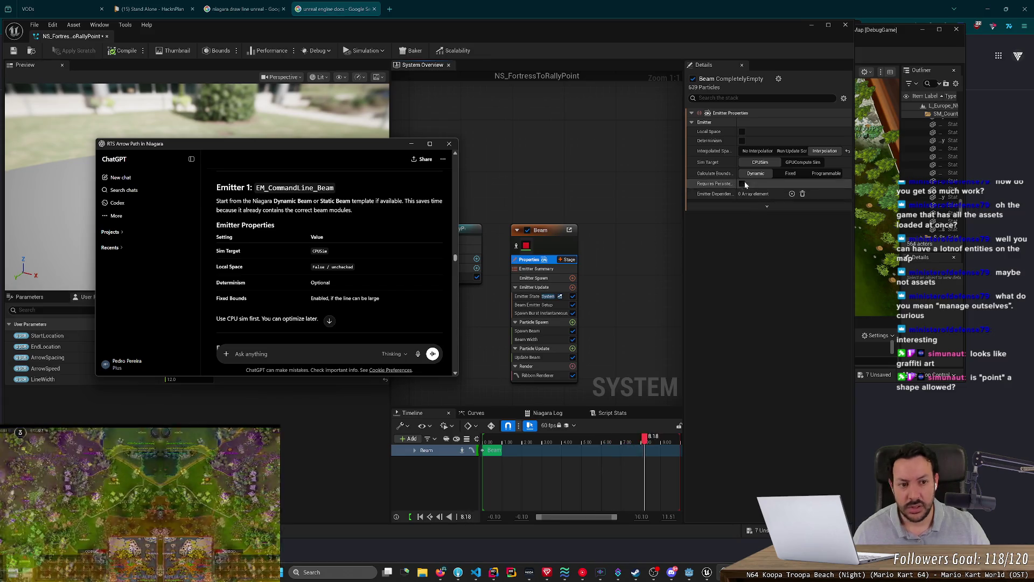
Show the Beam emitter's advanced properties and its Emitter State module settings.
left_click(768, 205)
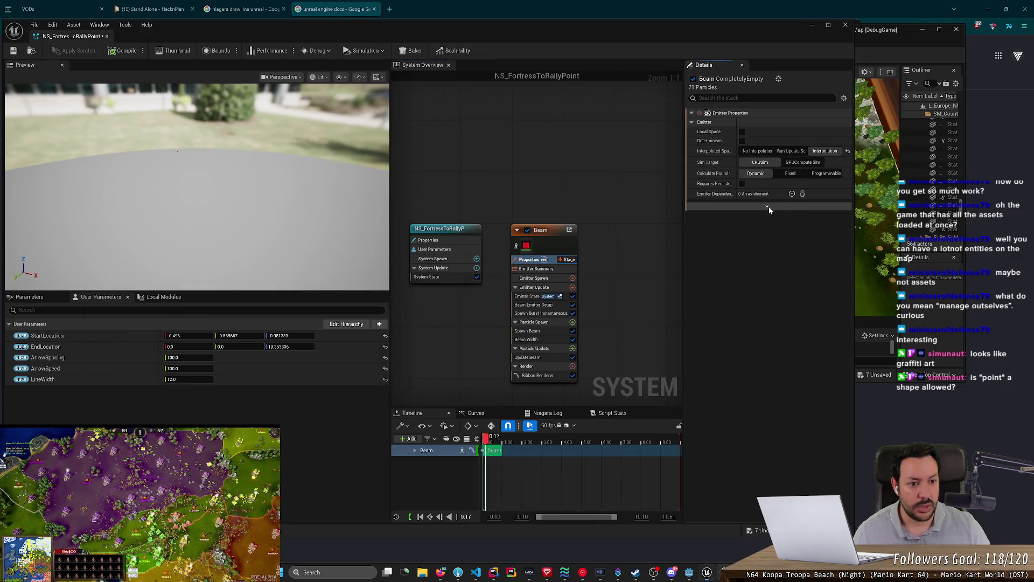
key("alt+Tab")
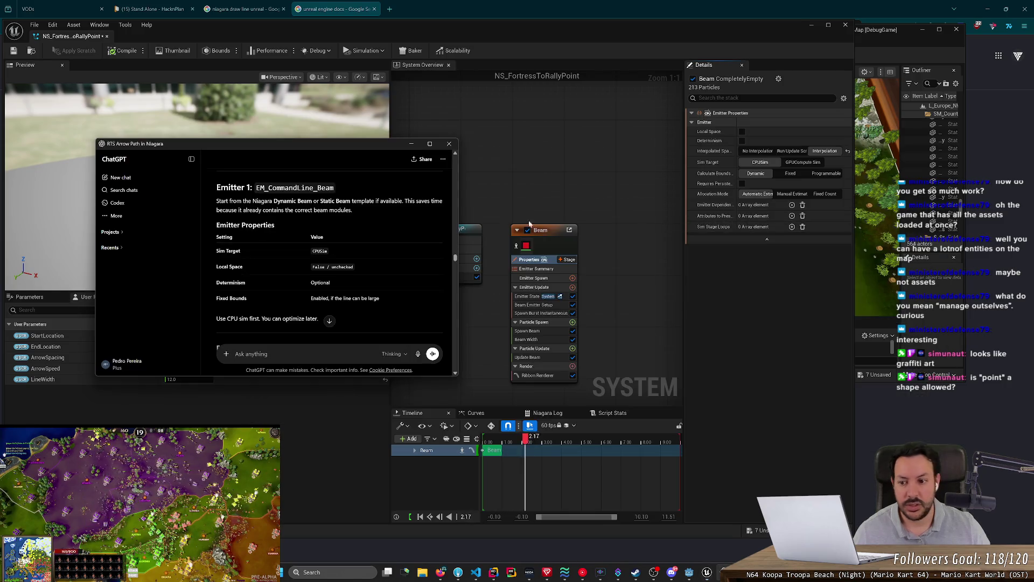
scroll(339, 252, "down", 5)
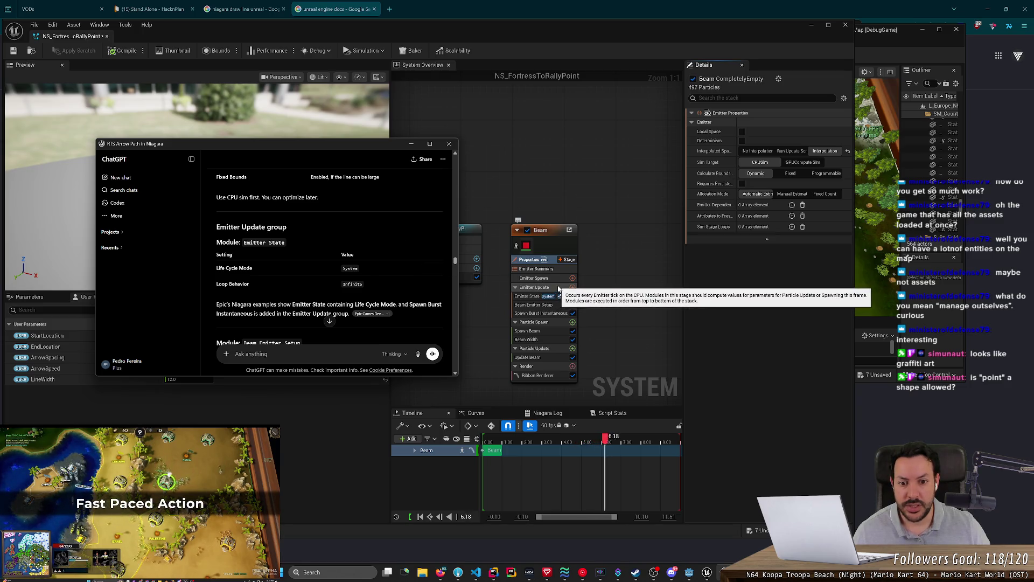
left_click(533, 296)
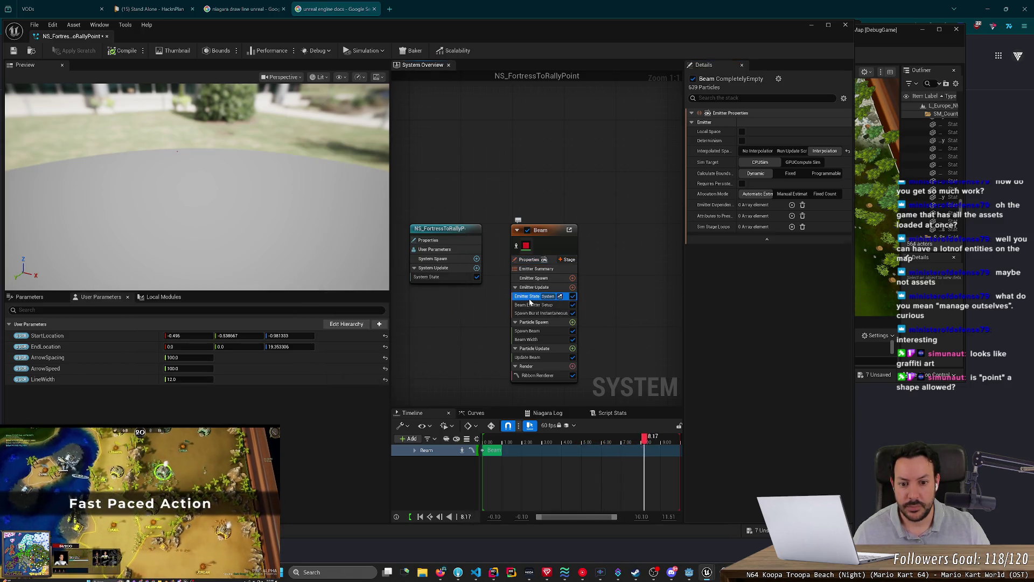
key("alt+Tab")
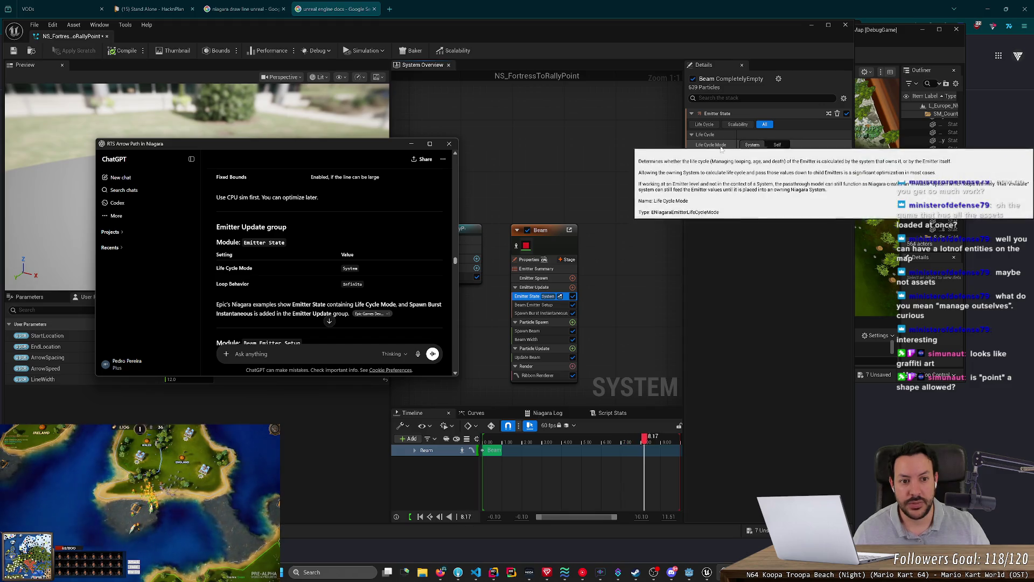
Select the NS_FortressToRallyPoint system node to check System State's Infinite looping.
left_click(472, 235)
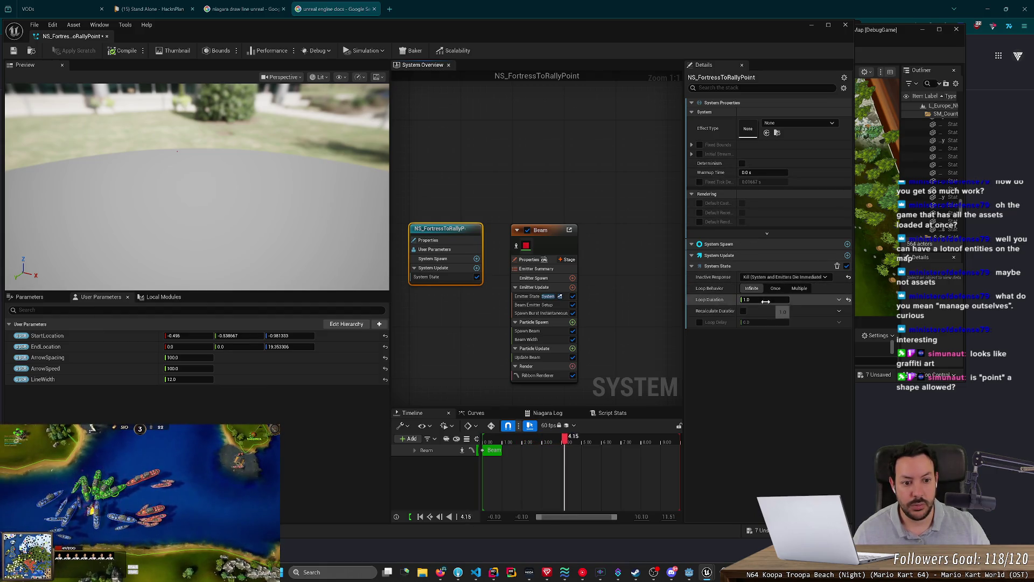
key("alt+Tab")
scroll(344, 244, "down", 3)
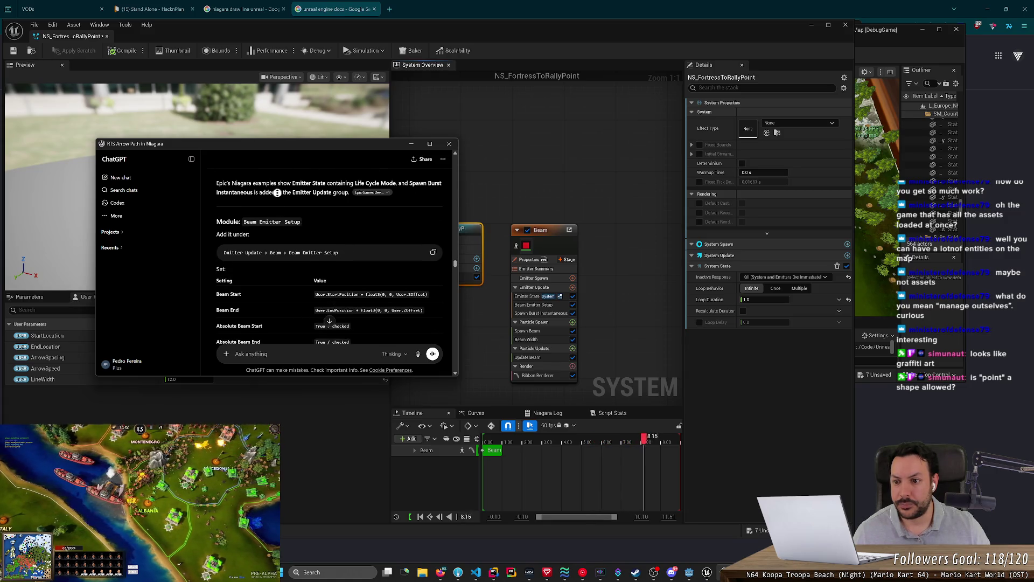
Check that Beam Emitter Setup uses absolute StartLocation as Beam Start and EndLocation as Beam End.
left_click(532, 304)
key("alt+Tab")
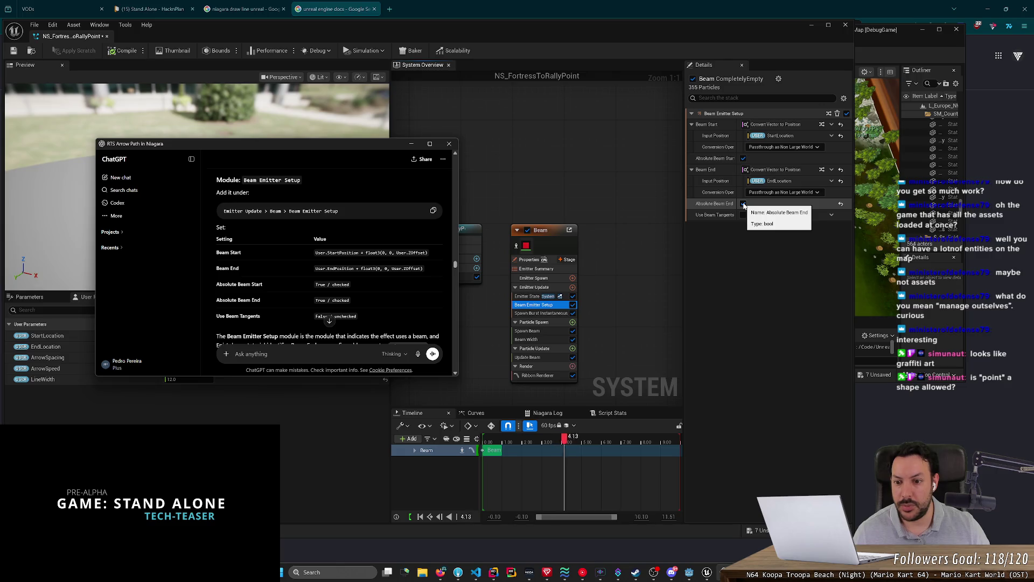
scroll(371, 261, "down", 1)
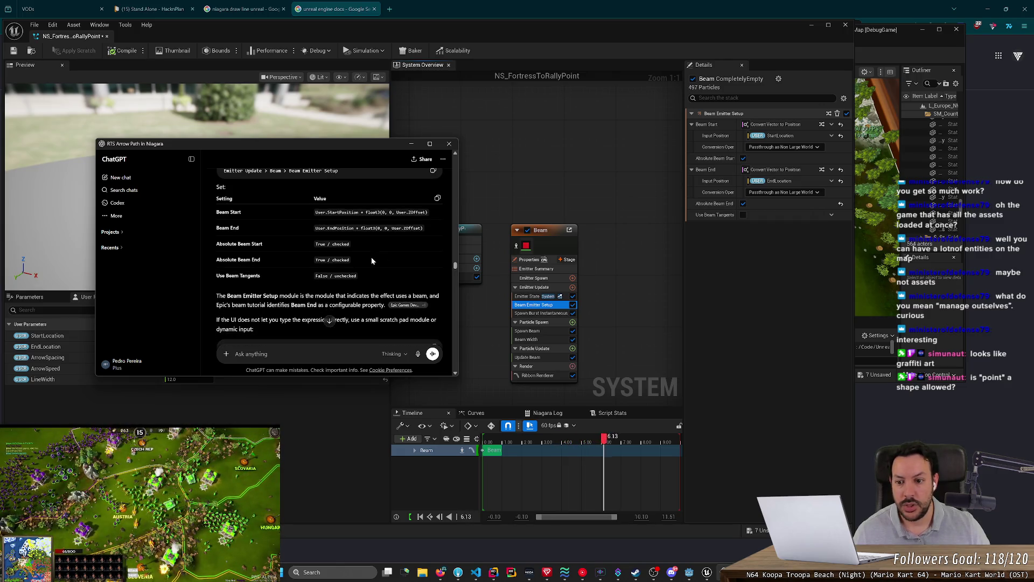
scroll(359, 267, "down", 1)
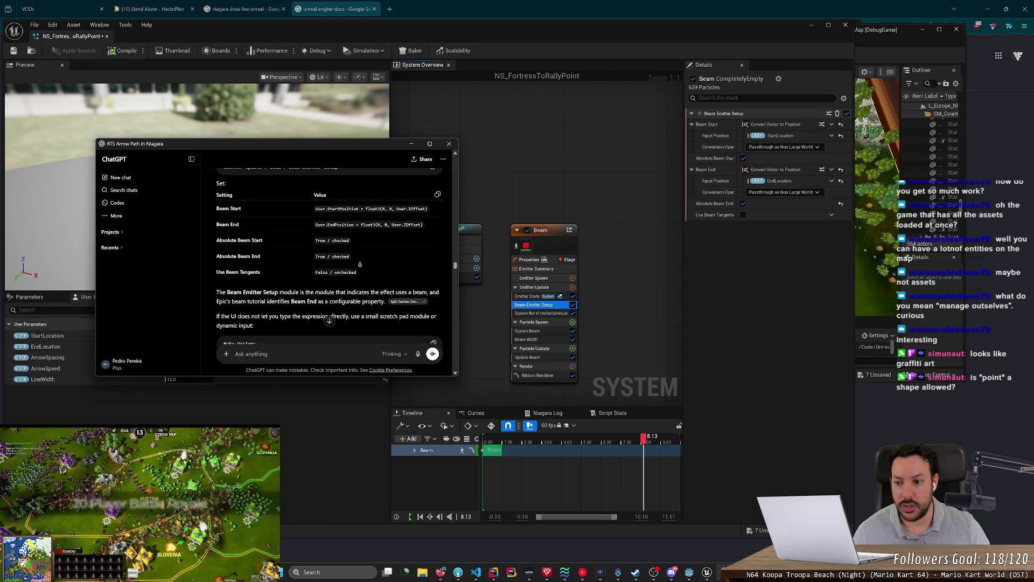
scroll(359, 267, "down", 1)
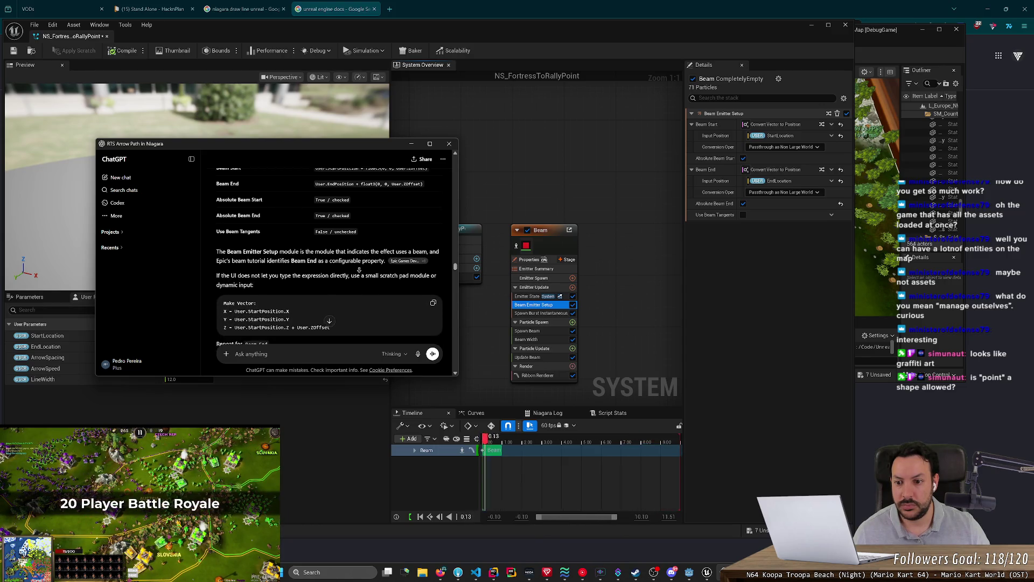
scroll(359, 270, "down", 1)
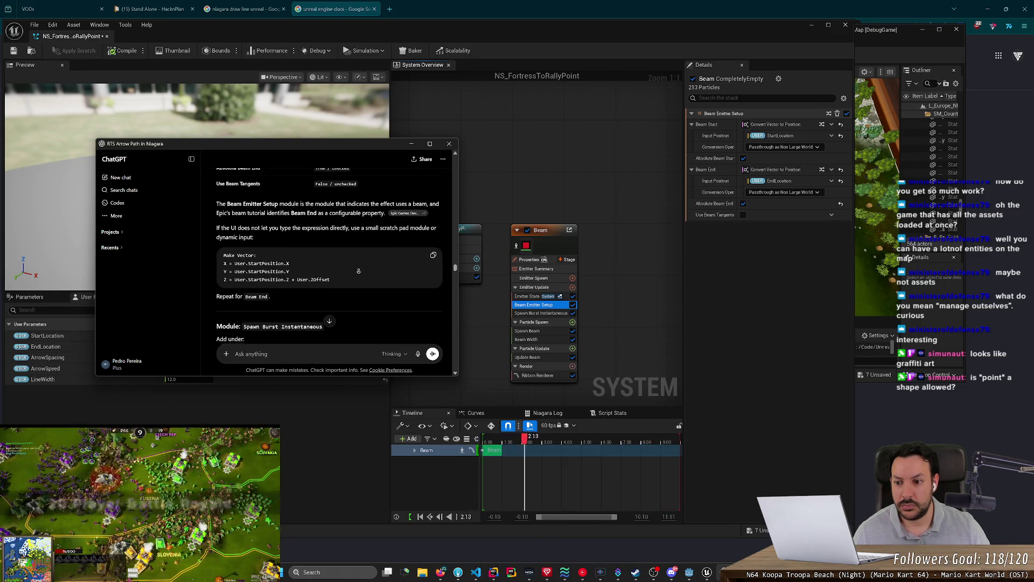
scroll(357, 274, "down", 2)
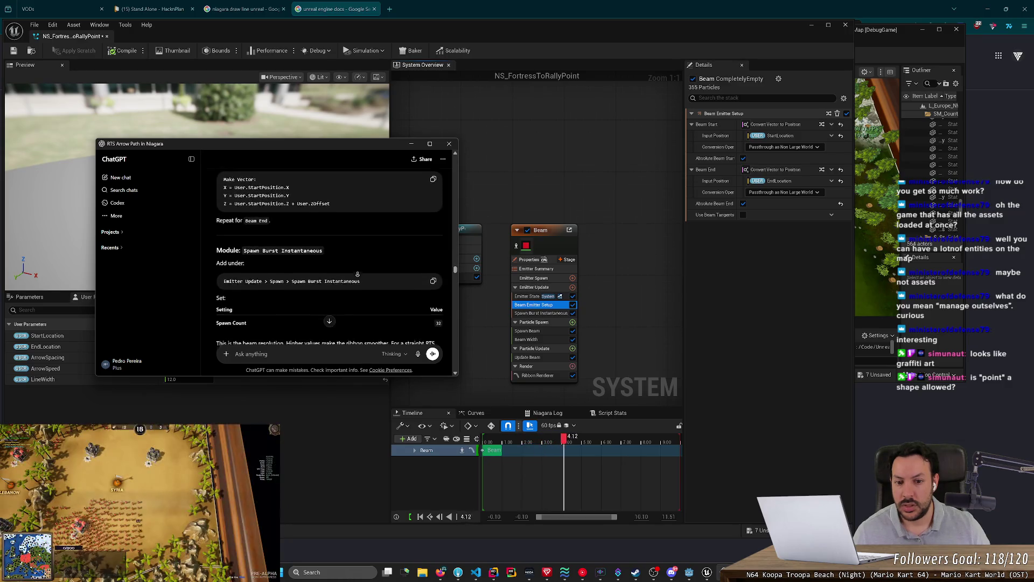
left_click(541, 313)
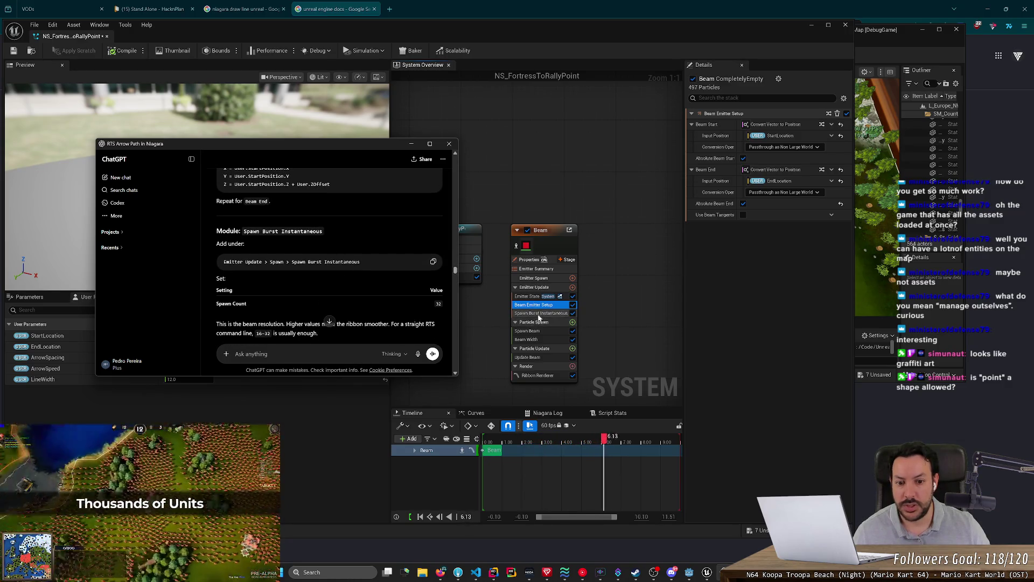
Set the Spawn Burst Instantaneous Spawn Count to 32.
key("alt+Tab")
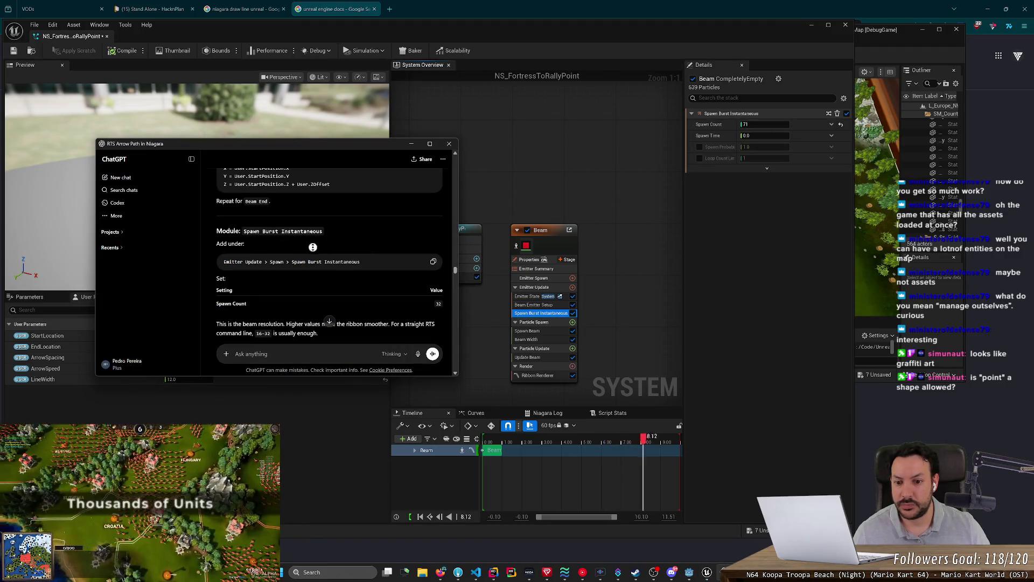
left_click(788, 124)
type("32")
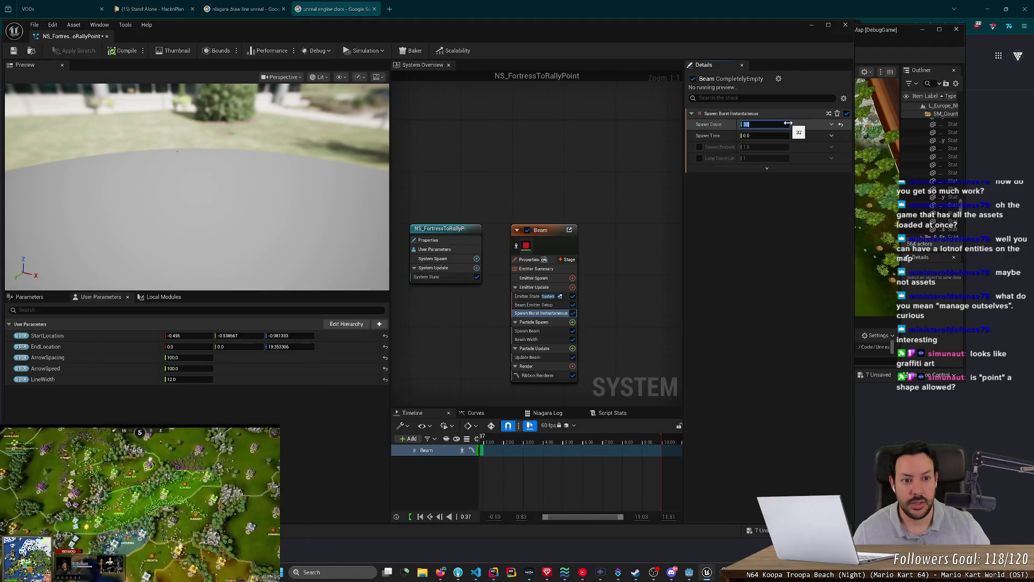
Add a module to Particle Spawn and search for Initialize Particle.
key("alt+Tab")
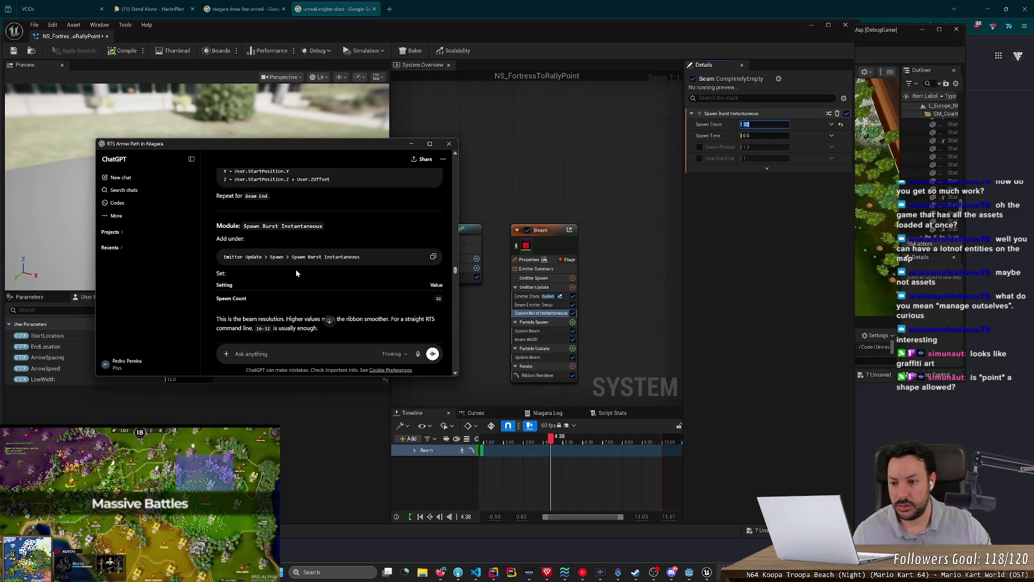
scroll(296, 271, "down", 2)
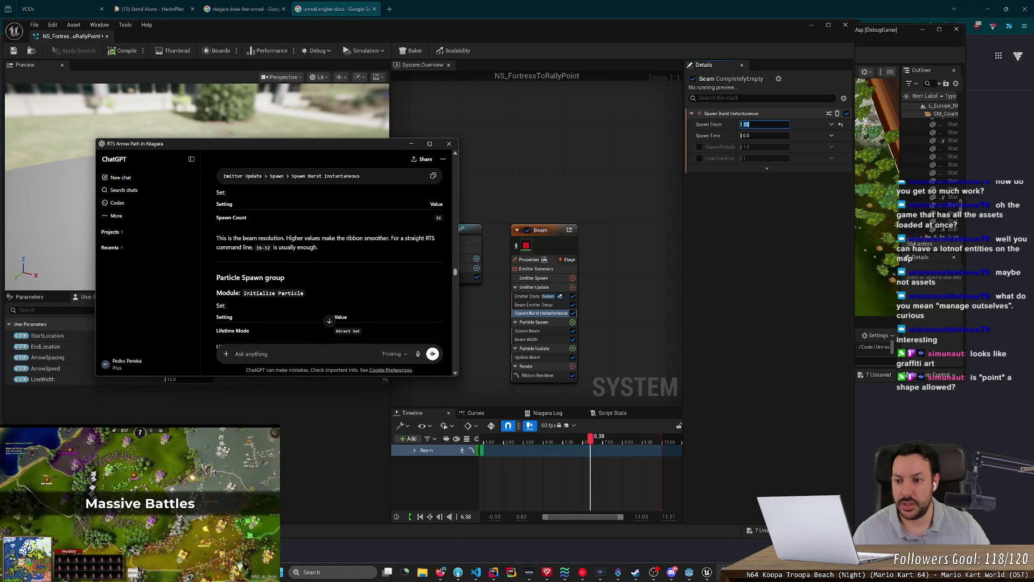
scroll(286, 189, "down", 1)
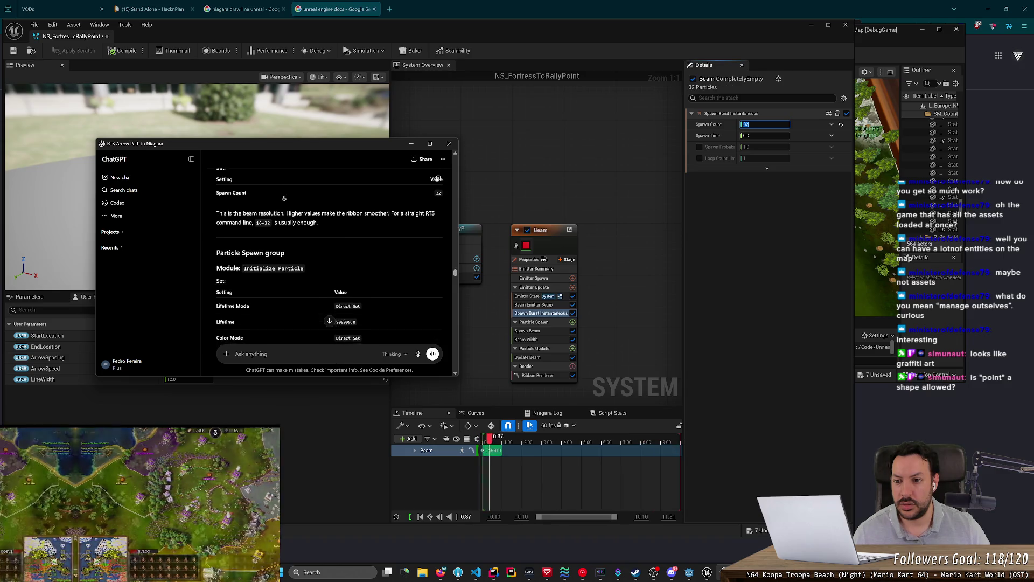
scroll(284, 199, "down", 1)
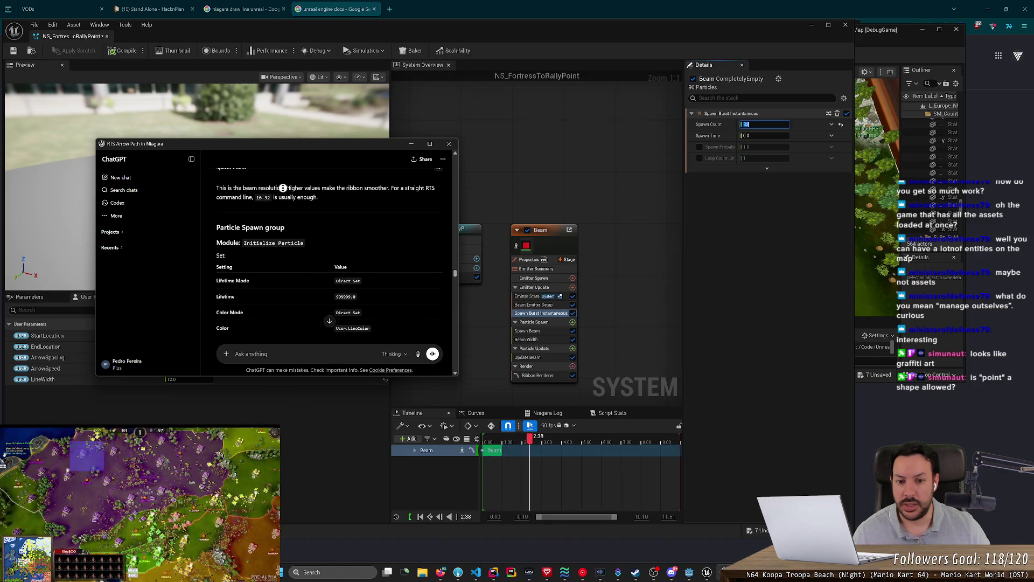
scroll(283, 188, "down", 1)
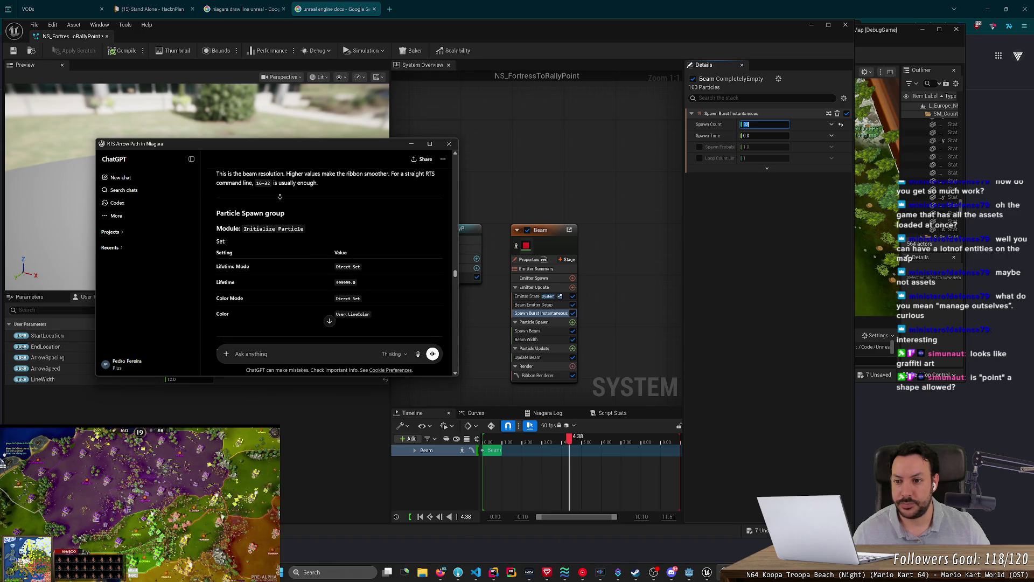
scroll(280, 196, "down", 1)
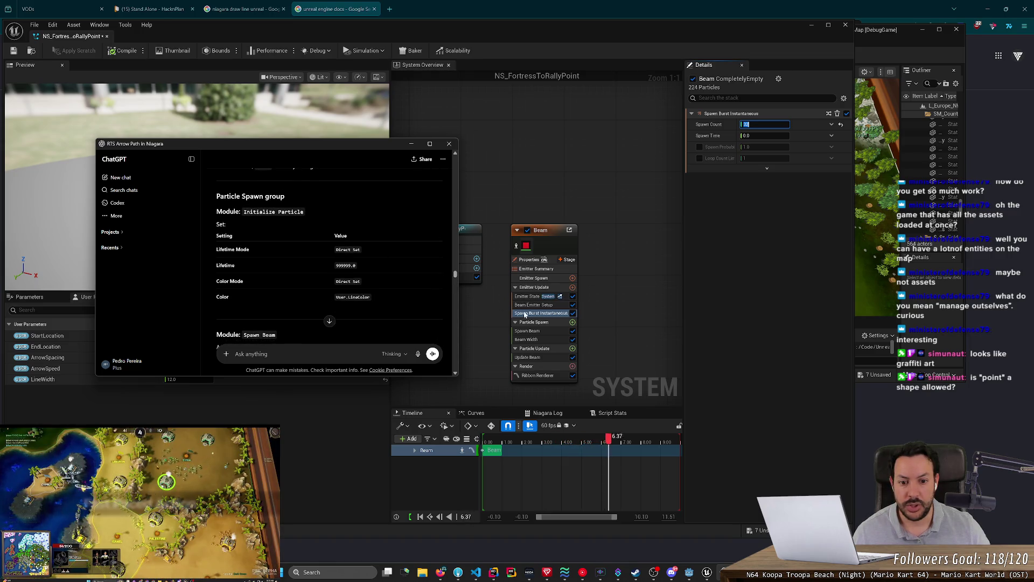
left_click(573, 322)
type("init")
type("lize particle")
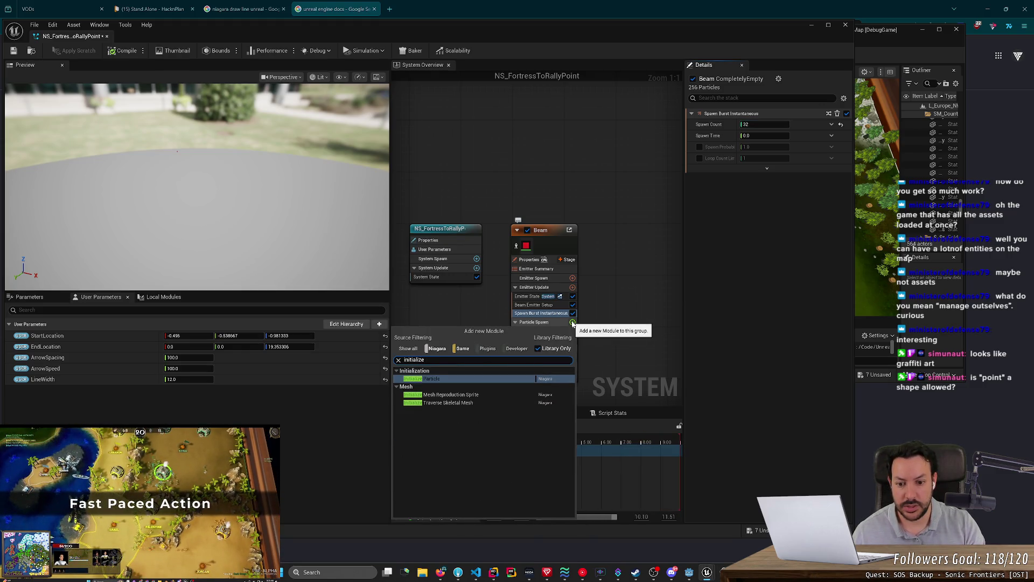
Add Initialize Particle to Particle Spawn and move it above Spawn Beam.
key("Return")
left_click(546, 349)
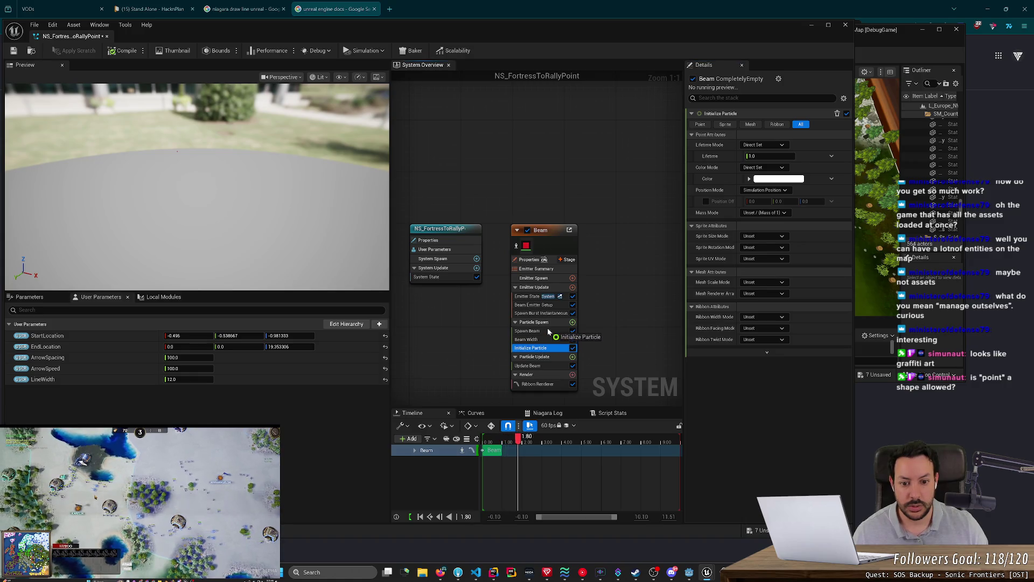
left_click_drag(549, 331, 544, 328)
key("alt+Tab")
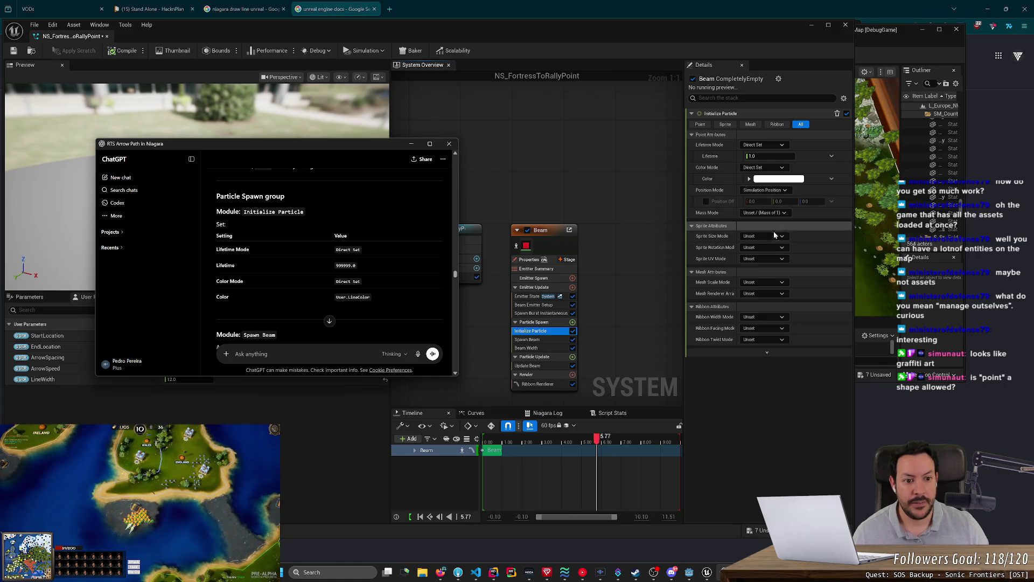
mouse_move(394, 149)
left_mouse_down()
mouse_move(540, 195)
mouse_move(731, 213)
mouse_move(731, 183)
left_mouse_up()
key("alt+Tab")
mouse_move(180, 151)
left_mouse_down()
mouse_move(174, 174)
mouse_move(179, 165)
mouse_move(192, 173)
left_mouse_up()
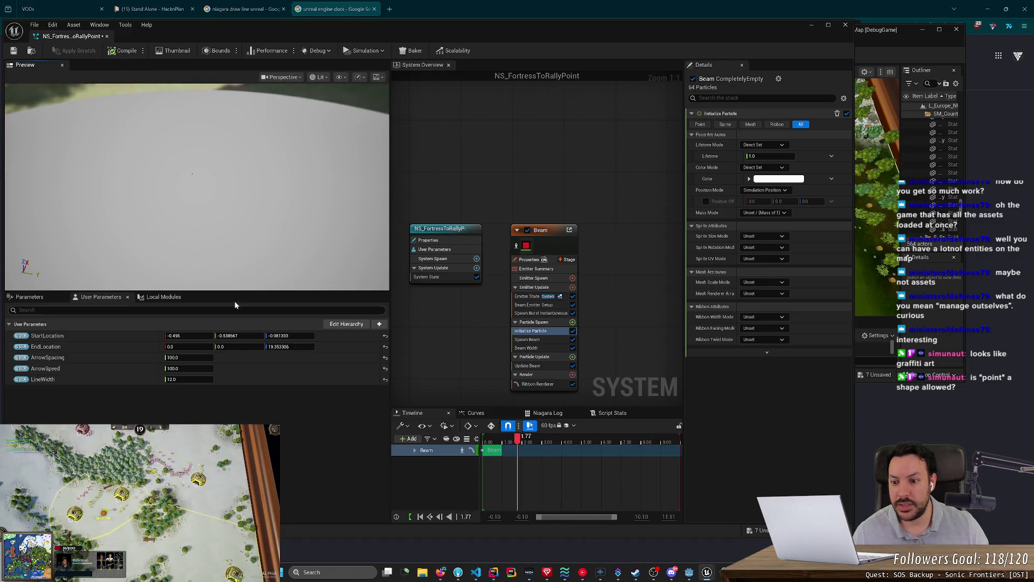
Set the StartLocation user parameter to 0, 0, 0.
type("0")
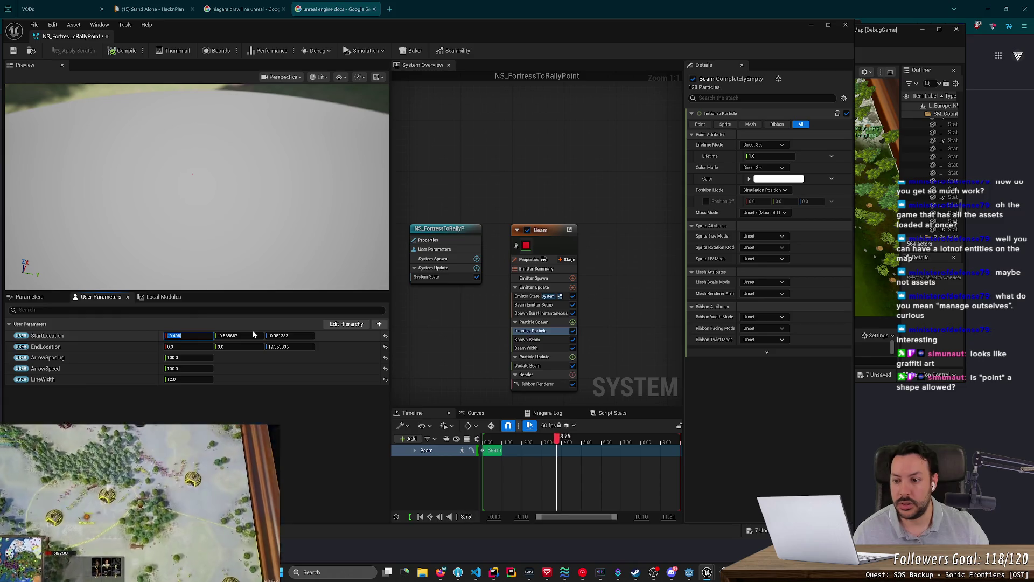
key("Tab")
type("0")
key("Tab")
type("0")
key("Return")
Drag EndLocation to 100, 0, 1 and view the short red beam in the preview.
mouse_move(267, 346)
left_mouse_down()
mouse_move(356, 358)
mouse_move(280, 346)
left_mouse_up()
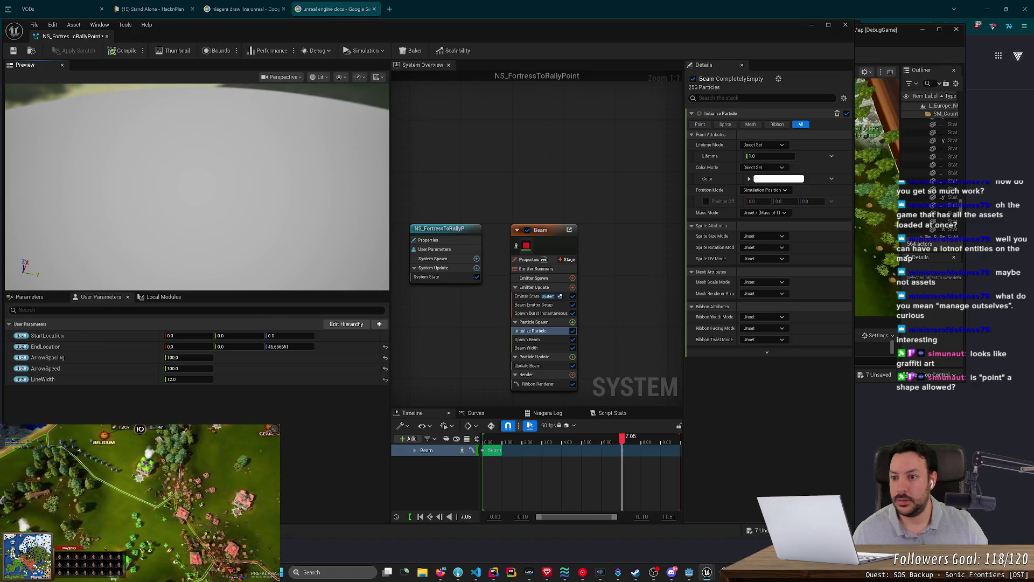
left_click_drag(278, 346, 312, 348)
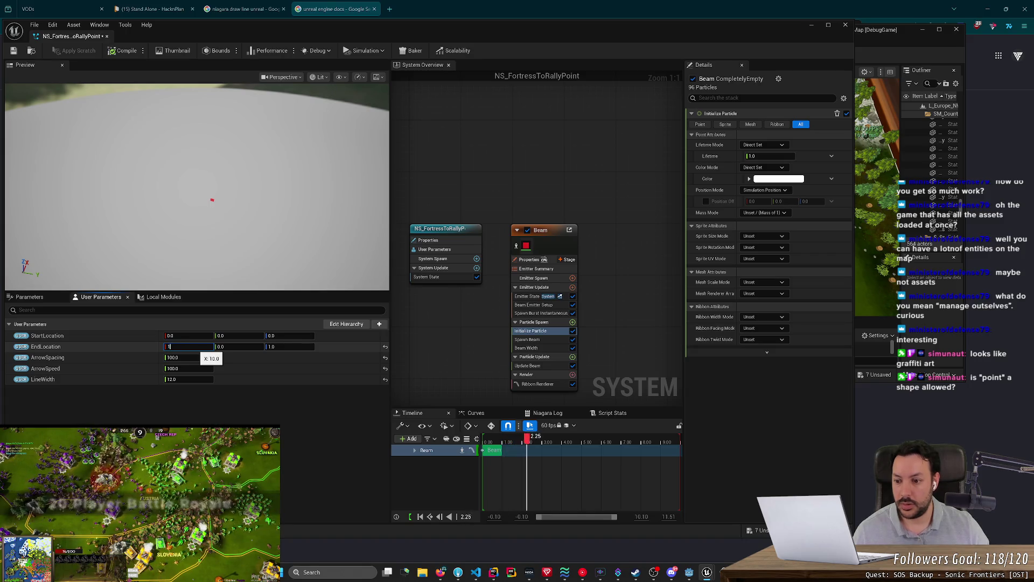
mouse_move(196, 186)
left_mouse_down()
mouse_move(197, 162)
mouse_move(196, 204)
left_mouse_up()
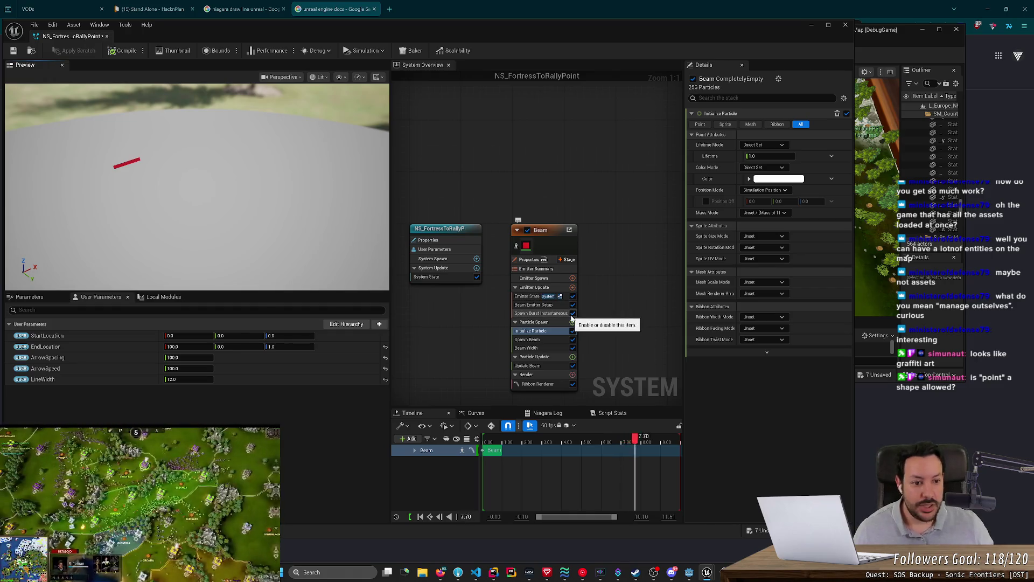
key("alt+Tab")
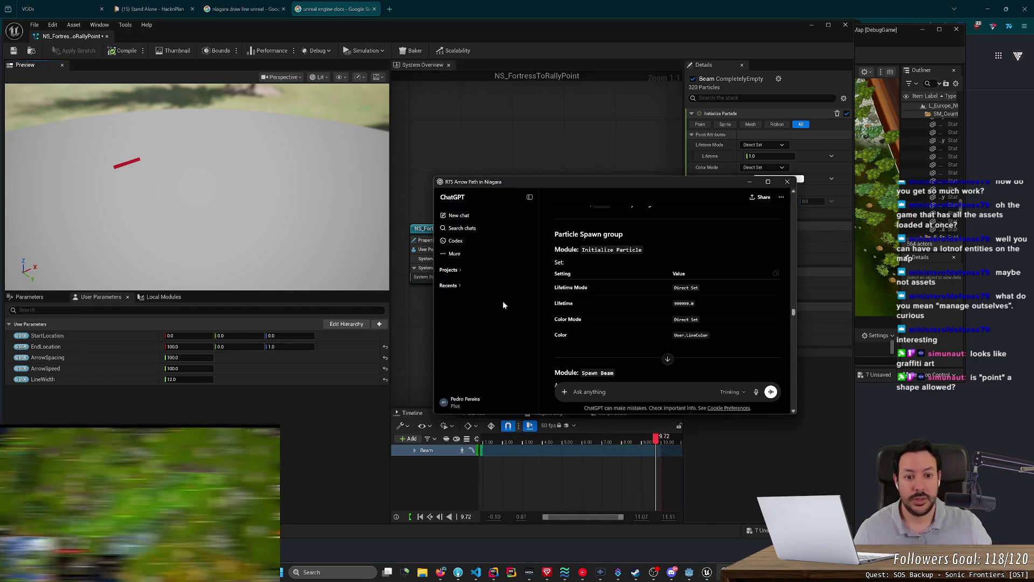
left_click_drag(637, 182, 407, 123)
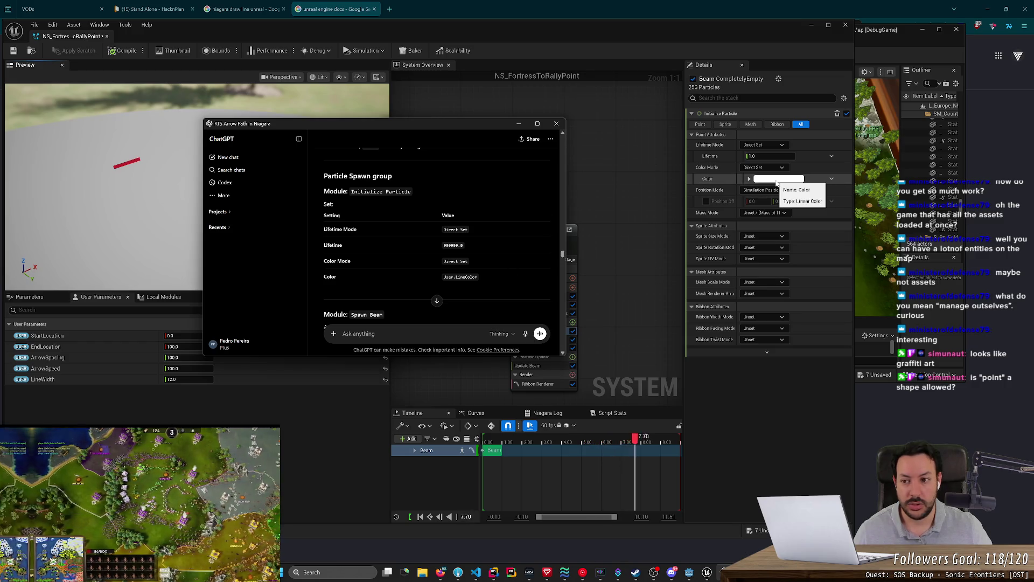
scroll(465, 222, "down", 1)
scroll(464, 235, "down", 2)
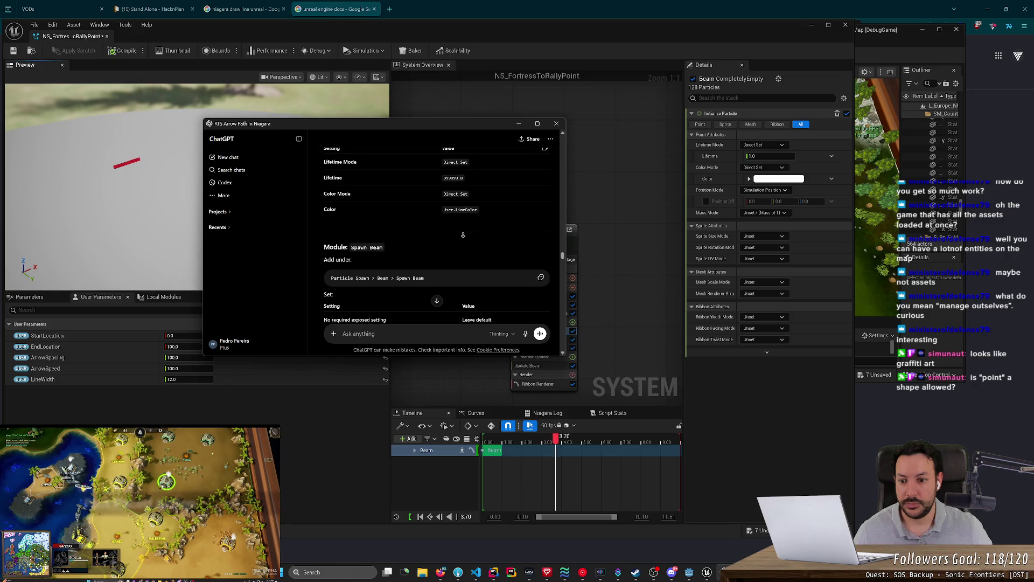
scroll(463, 235, "down", 2)
scroll(463, 235, "down", 5)
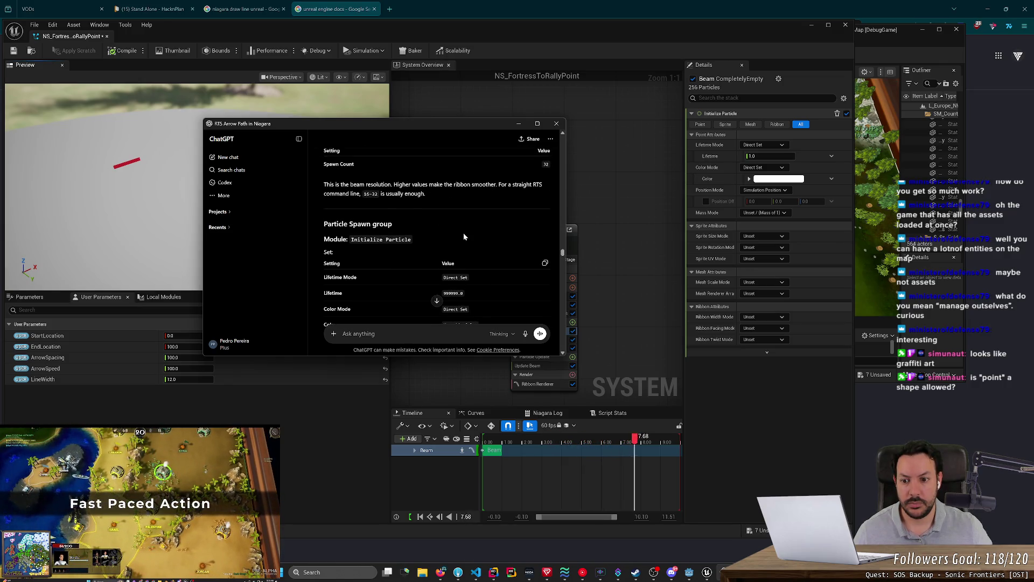
scroll(463, 235, "down", 3)
scroll(463, 235, "down", 2)
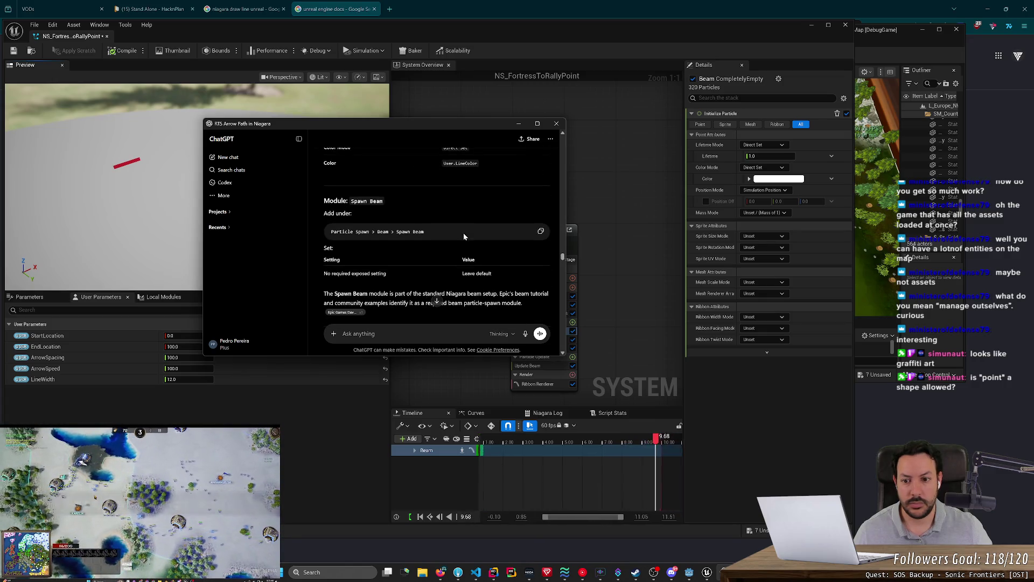
left_click(765, 189)
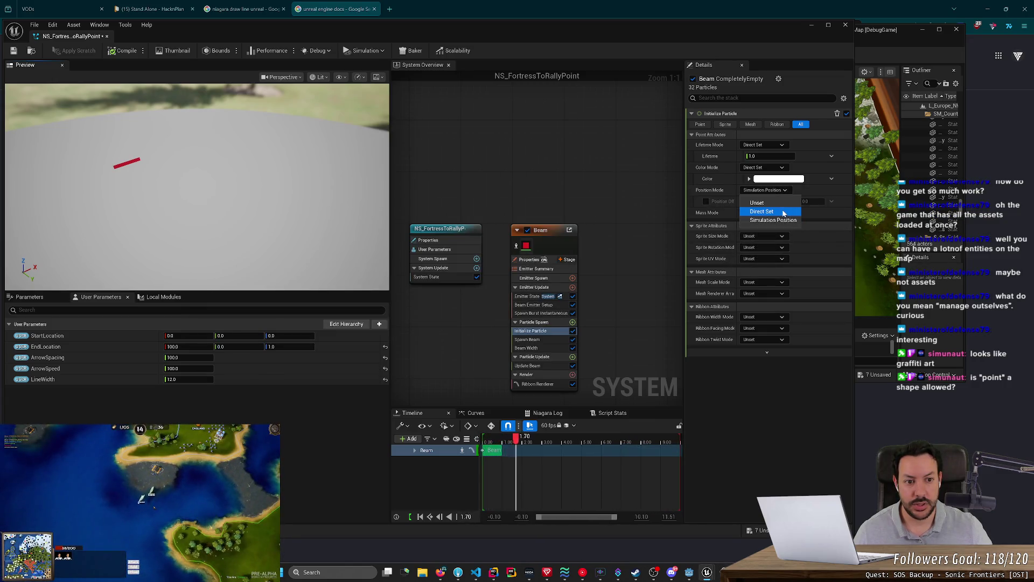
left_click(783, 212)
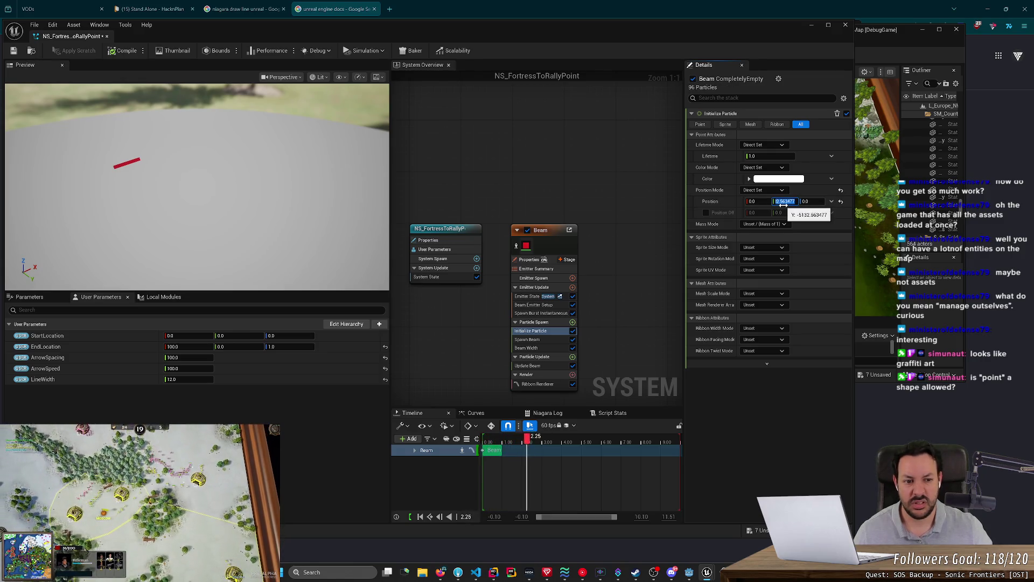
left_click(776, 190)
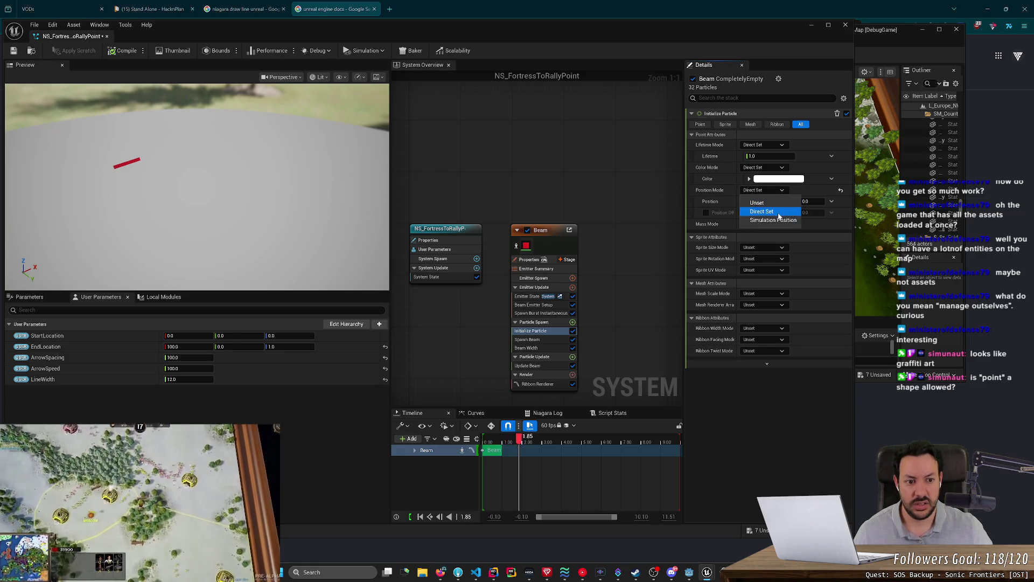
left_click(780, 219)
key("alt+Tab")
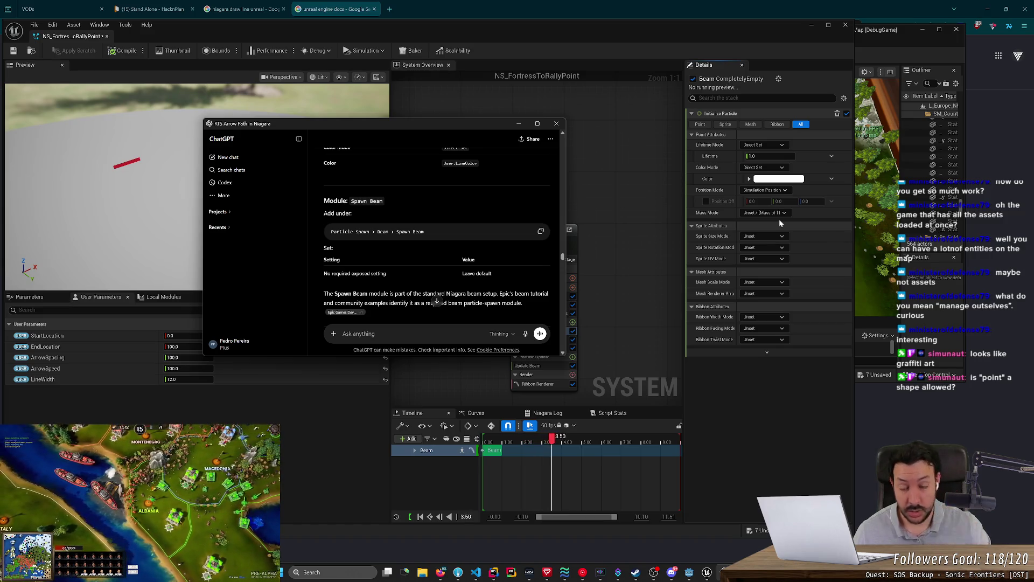
scroll(415, 215, "up", 3)
scroll(473, 233, "down", 2)
scroll(473, 233, "down", 2)
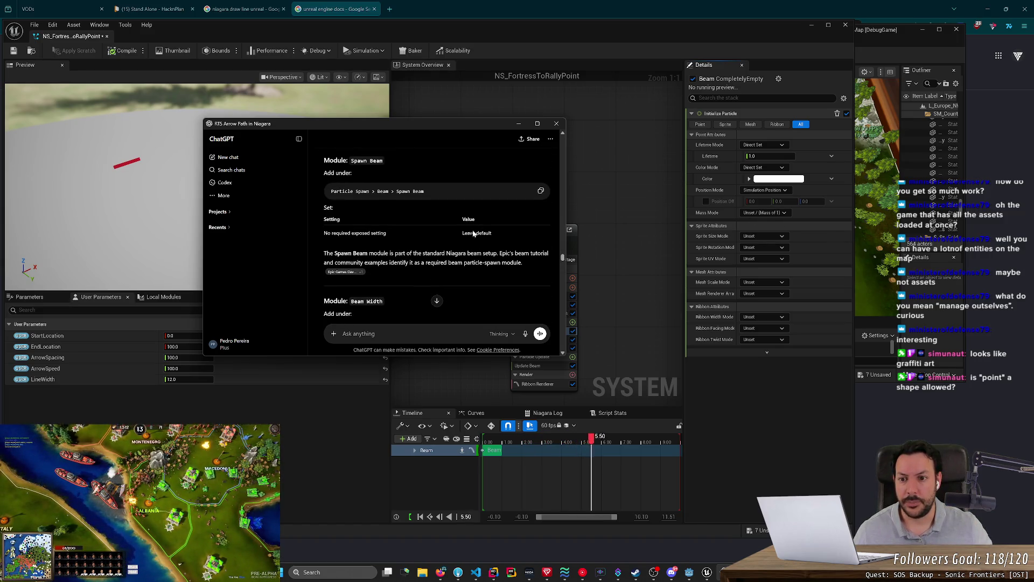
Collapse Spawn Beam's advanced settings and show Beam Width, bound to LineWidth with twist 0.0.
left_click_drag(438, 133, 279, 148)
left_click(528, 339)
key("alt+Tab")
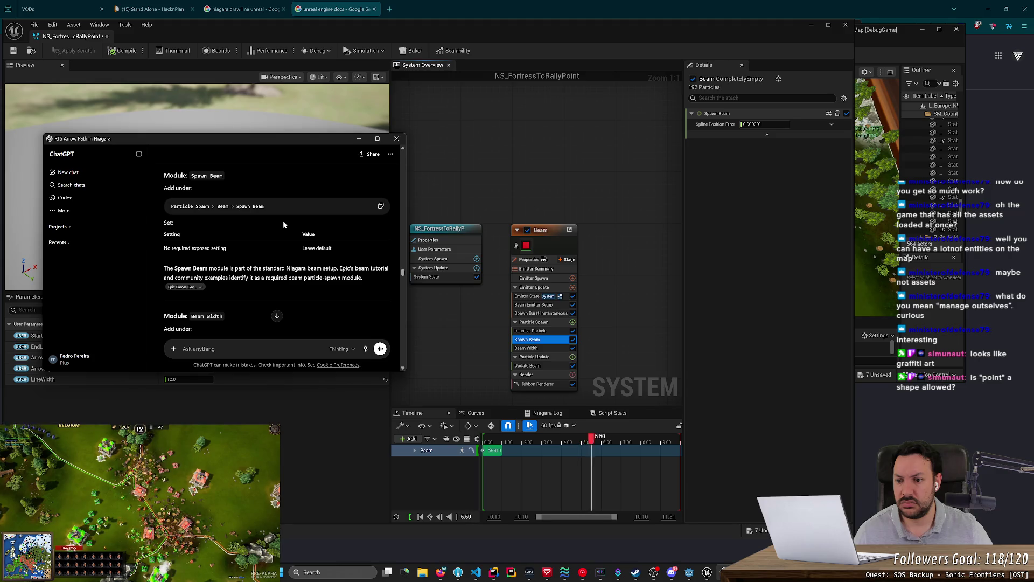
left_click(761, 134)
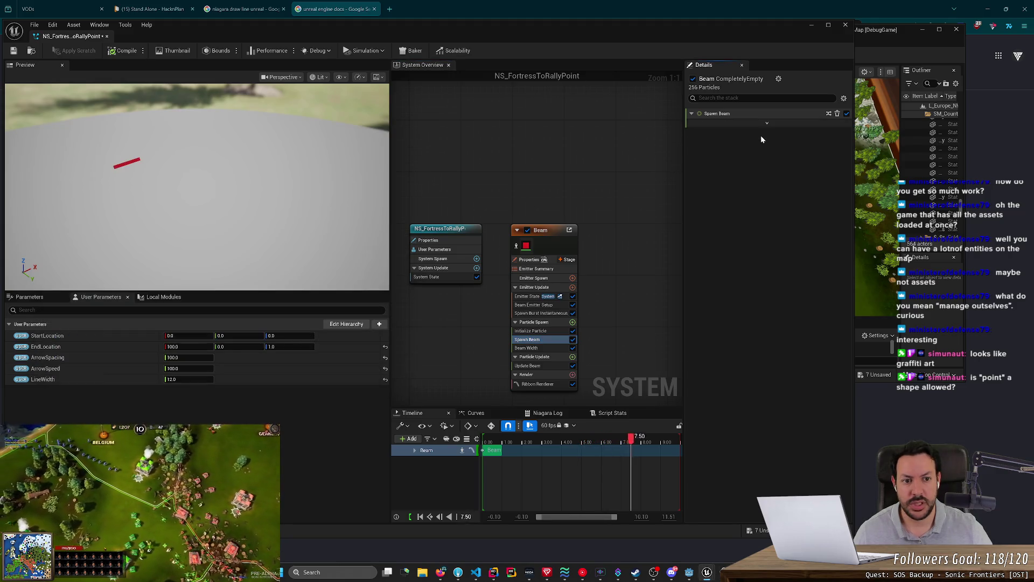
key("alt+Tab")
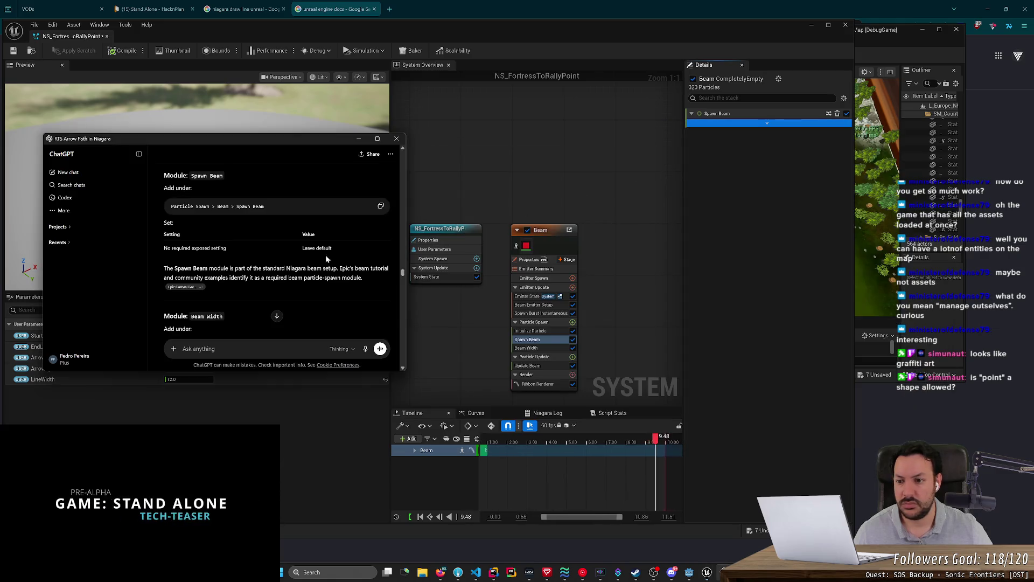
scroll(325, 259, "down", 5)
scroll(270, 274, "up", 3)
left_click(540, 349)
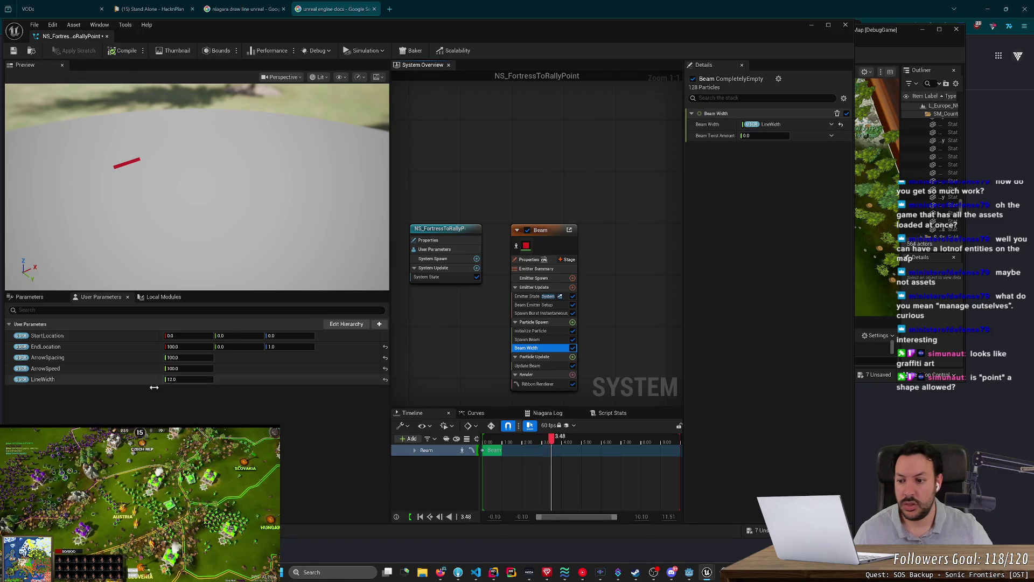
Drag LineWidth and EndLocation values, then reset the stretched EndLocation value to 0.
mouse_move(166, 379)
left_mouse_down()
mouse_move(226, 381)
mouse_move(143, 381)
left_mouse_up()
mouse_move(199, 263)
left_mouse_down()
mouse_move(194, 283)
mouse_move(195, 263)
mouse_move(173, 283)
mouse_move(177, 291)
mouse_move(195, 270)
mouse_move(194, 282)
mouse_move(190, 245)
left_mouse_up()
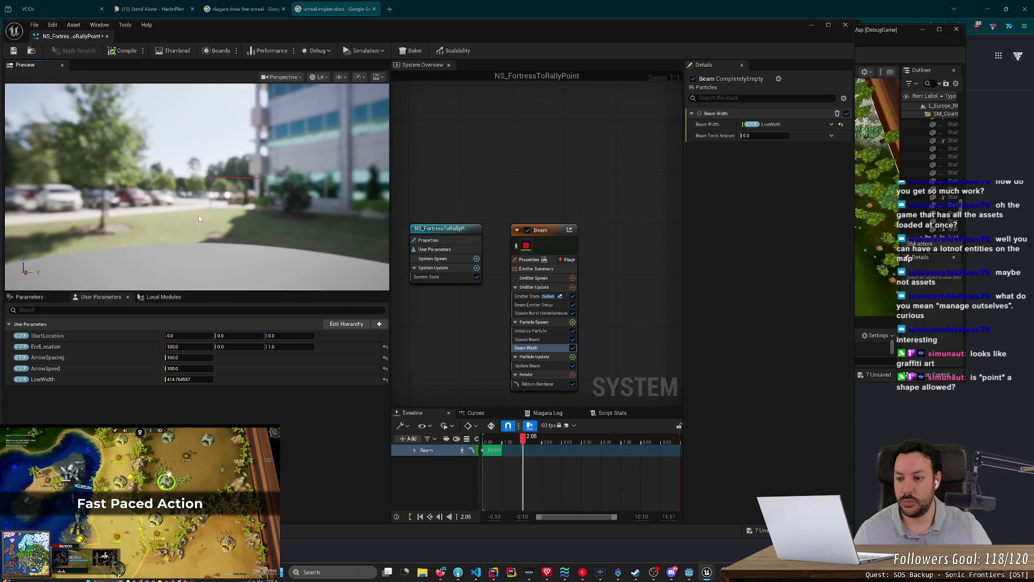
left_click_drag(176, 347, 176, 345)
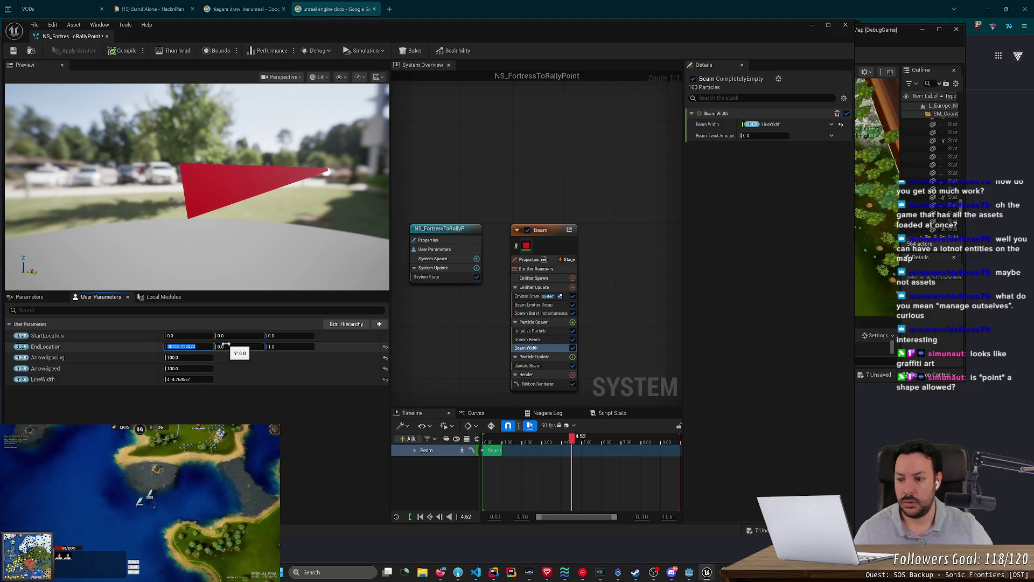
type("0")
key("Return")
key("Return")
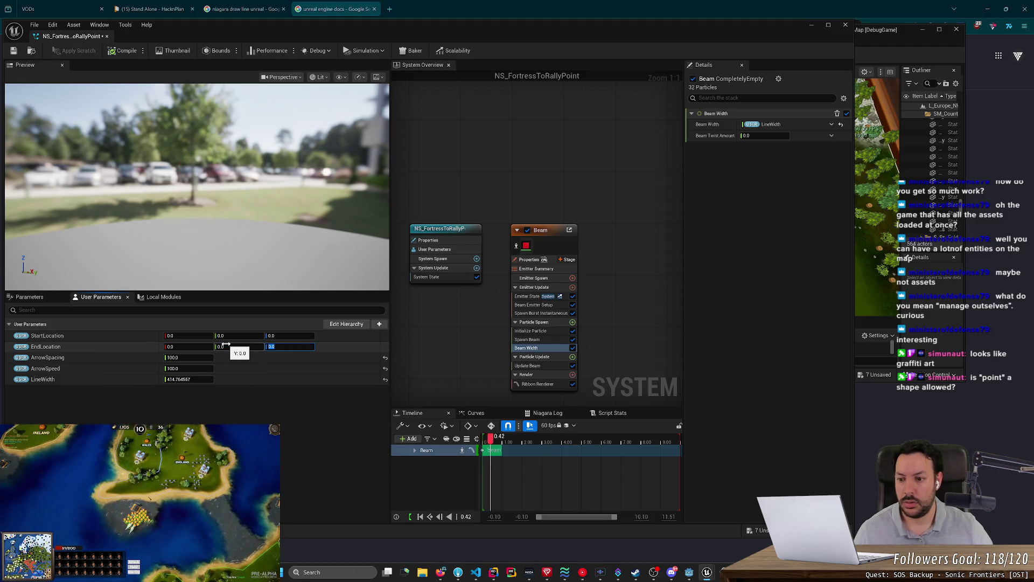
left_click_drag(194, 188, 323, 167)
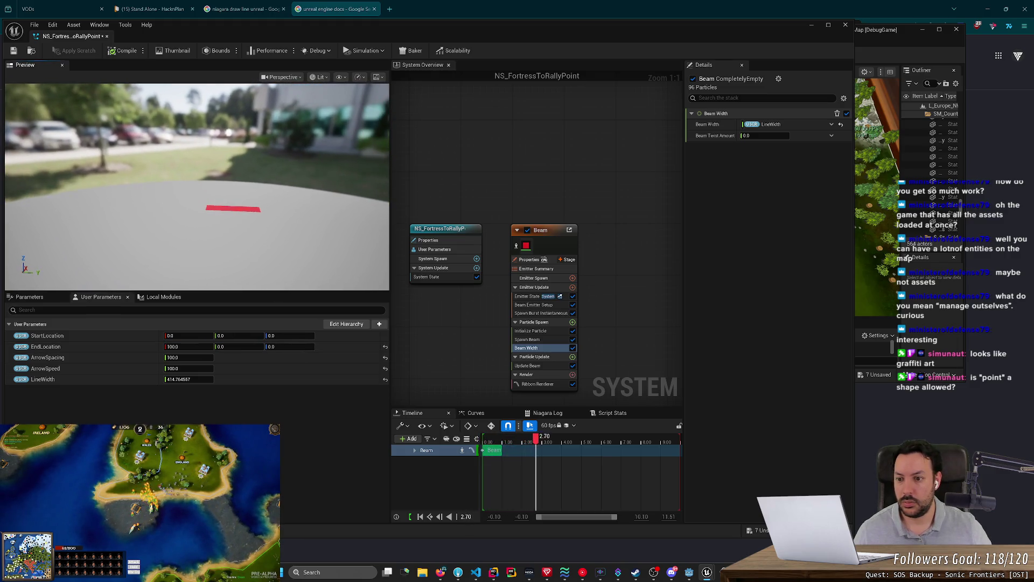
Set EndLocation X to 200 and LineWidth to 32, then check the thinner beam.
left_click(196, 350)
type("200")
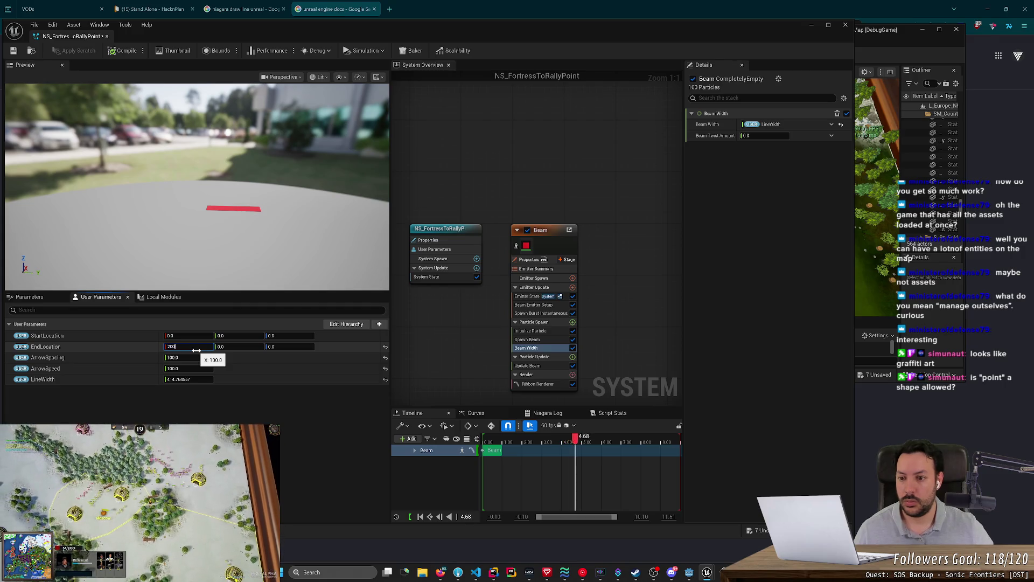
left_click(190, 368)
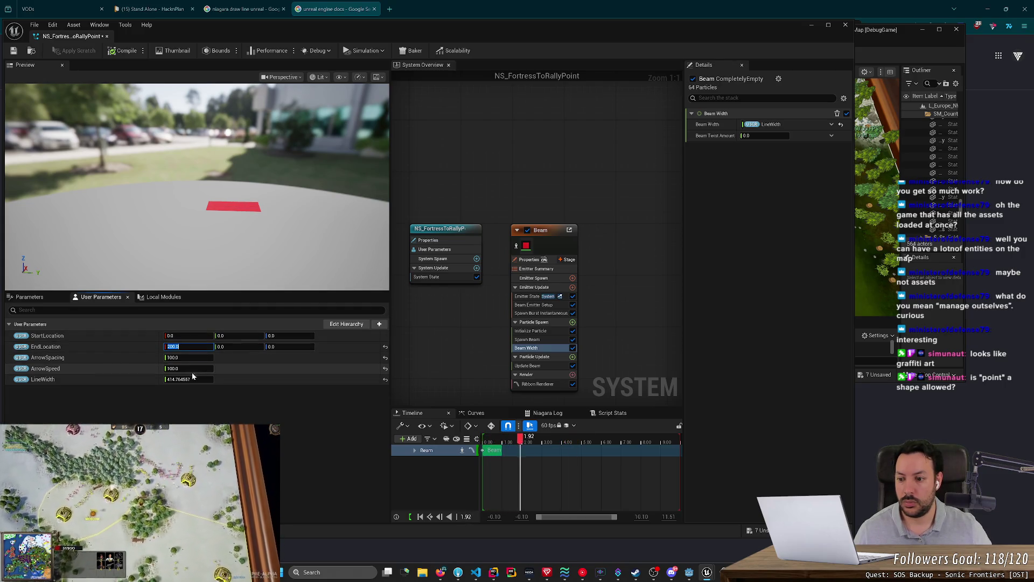
mouse_move(208, 379)
left_mouse_down()
mouse_move(184, 379)
mouse_move(208, 379)
left_mouse_up()
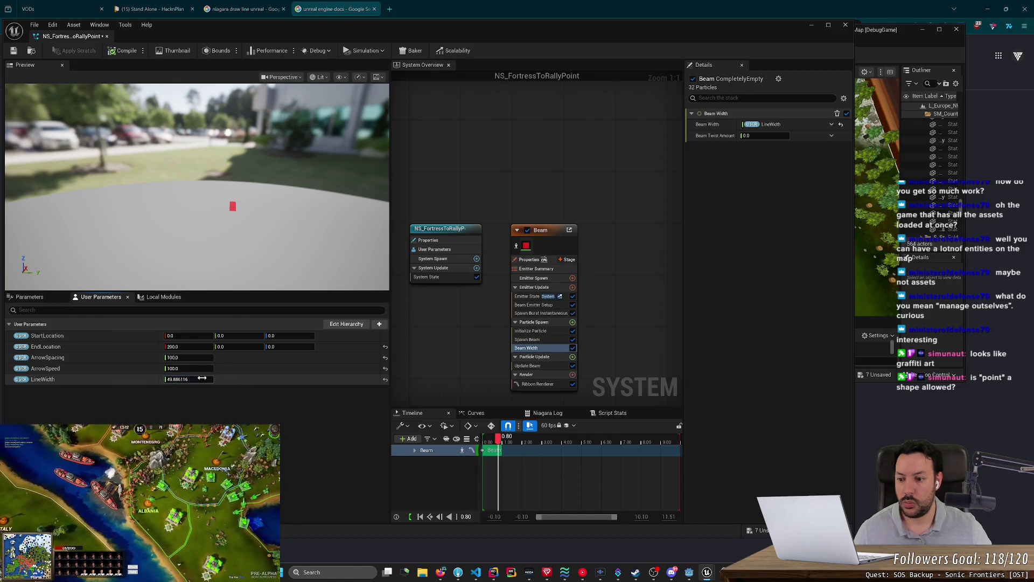
left_click(209, 378)
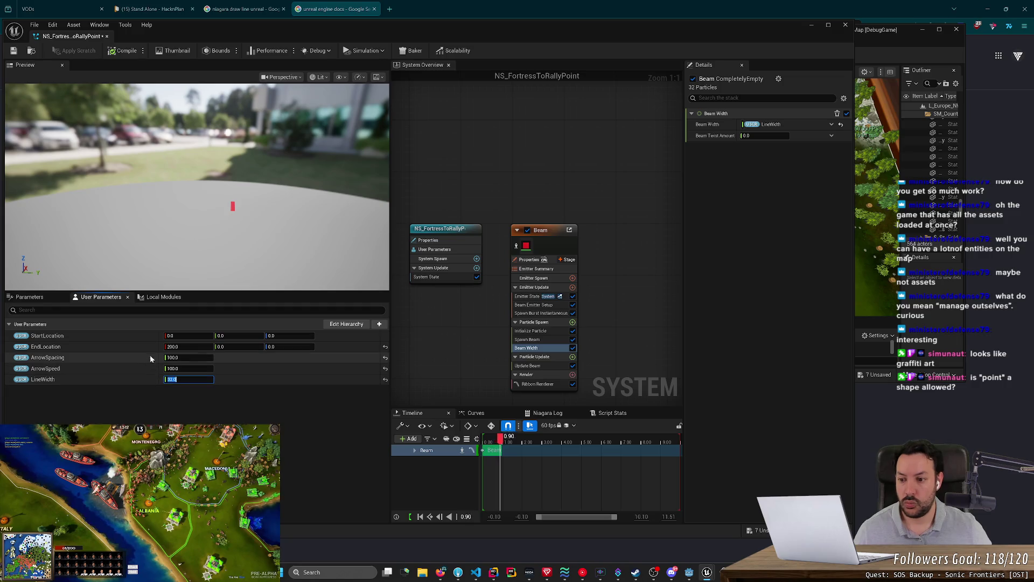
mouse_move(287, 243)
left_mouse_down()
mouse_move(355, 242)
mouse_move(334, 243)
left_mouse_up()
key("alt+Tab")
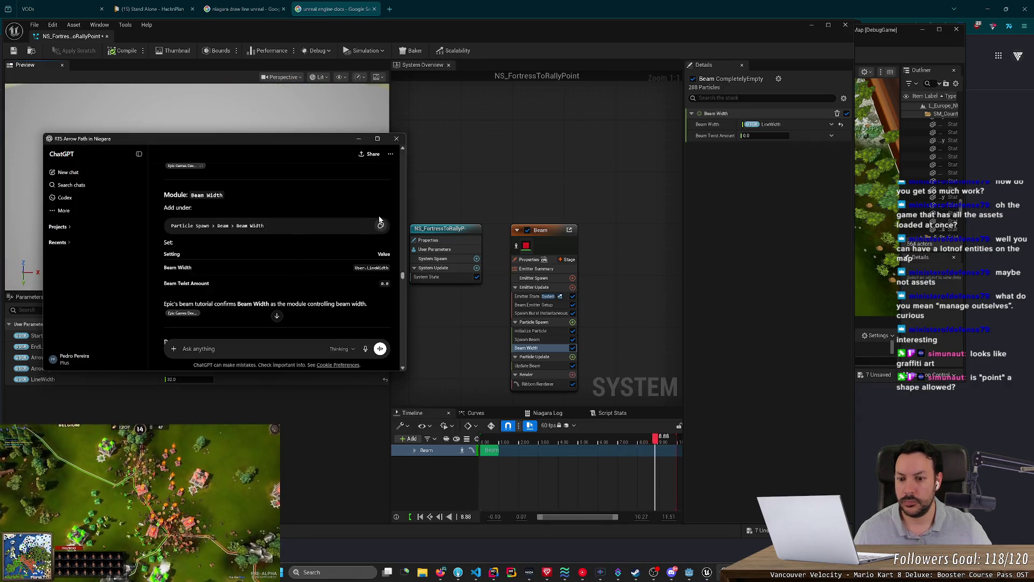
left_click(732, 160)
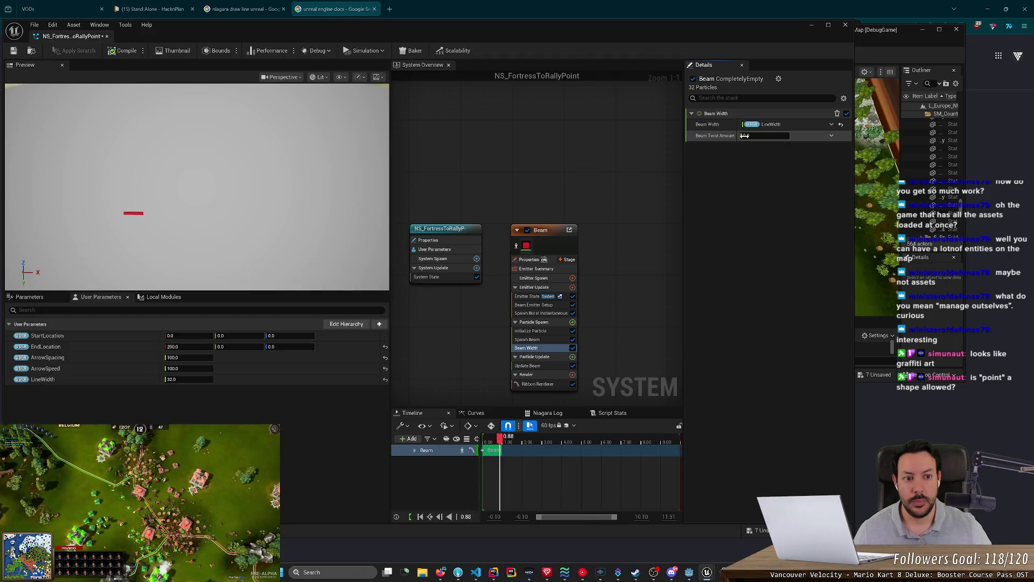
mouse_move(765, 135)
left_mouse_down()
mouse_move(786, 136)
mouse_move(754, 135)
left_mouse_up()
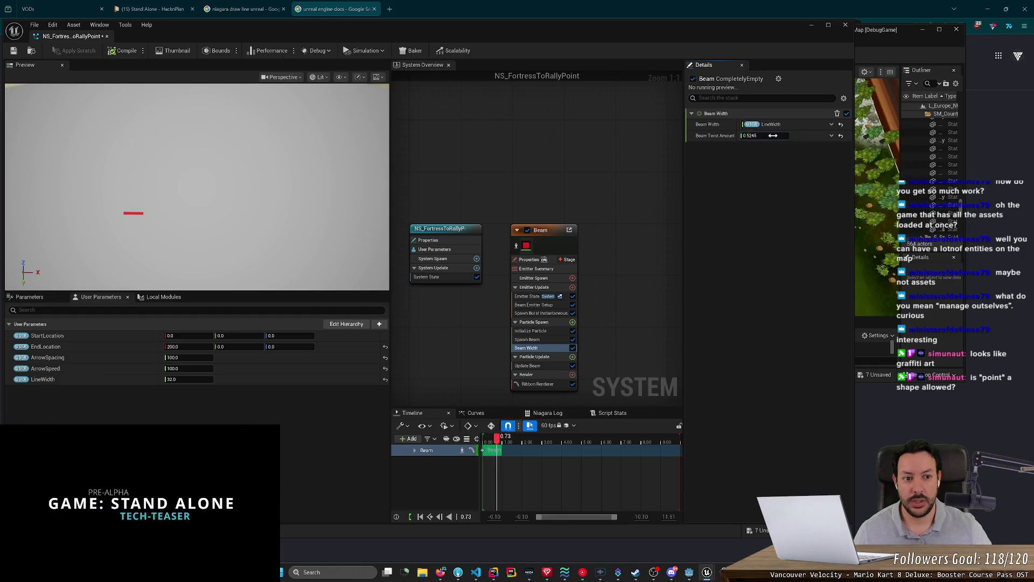
left_click(346, 204)
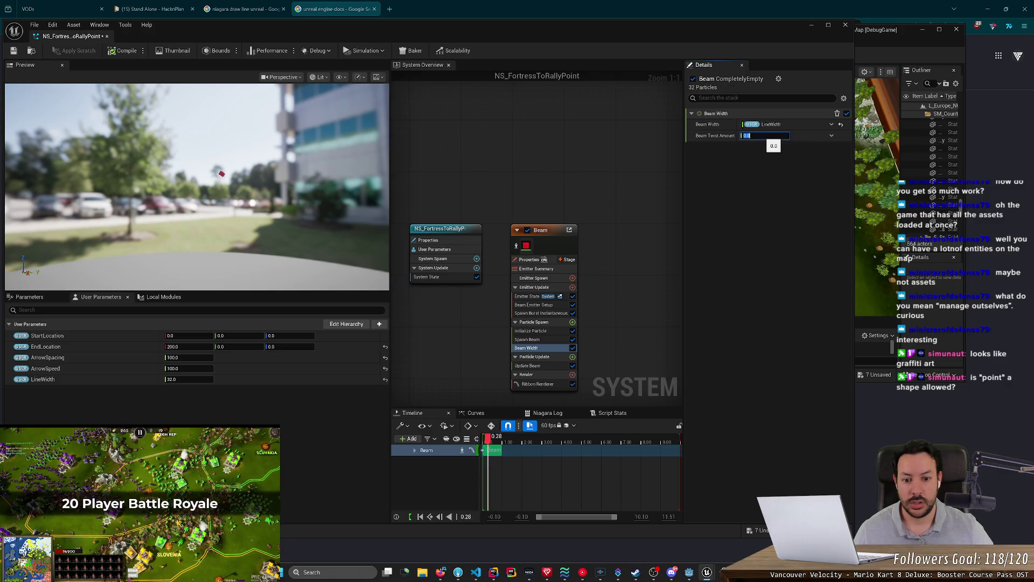
key("alt+Tab")
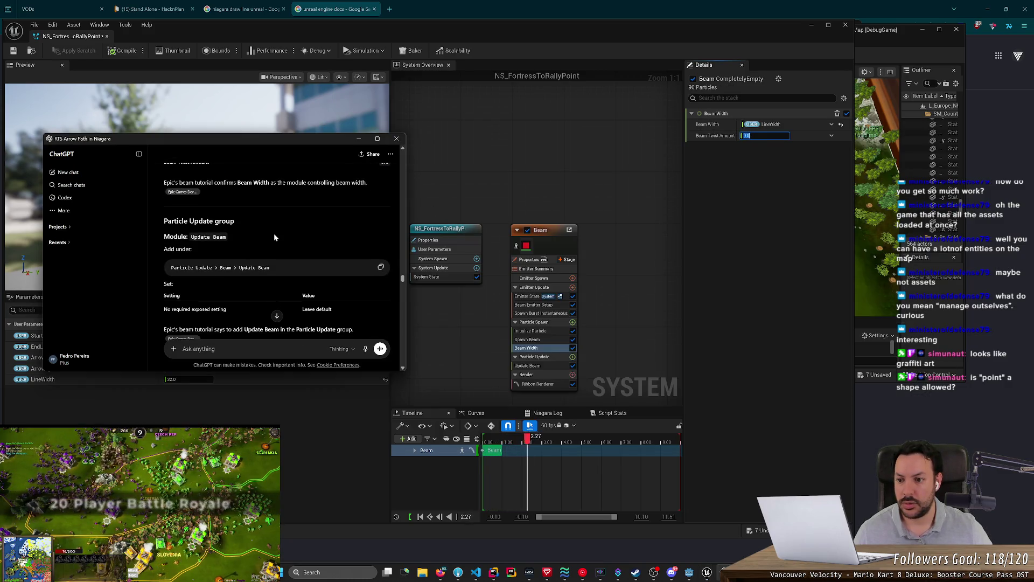
Select Update Beam, then show the Ribbon Renderer settings with ML_Color material and Screen facing.
key("alt+Tab")
left_click(531, 365)
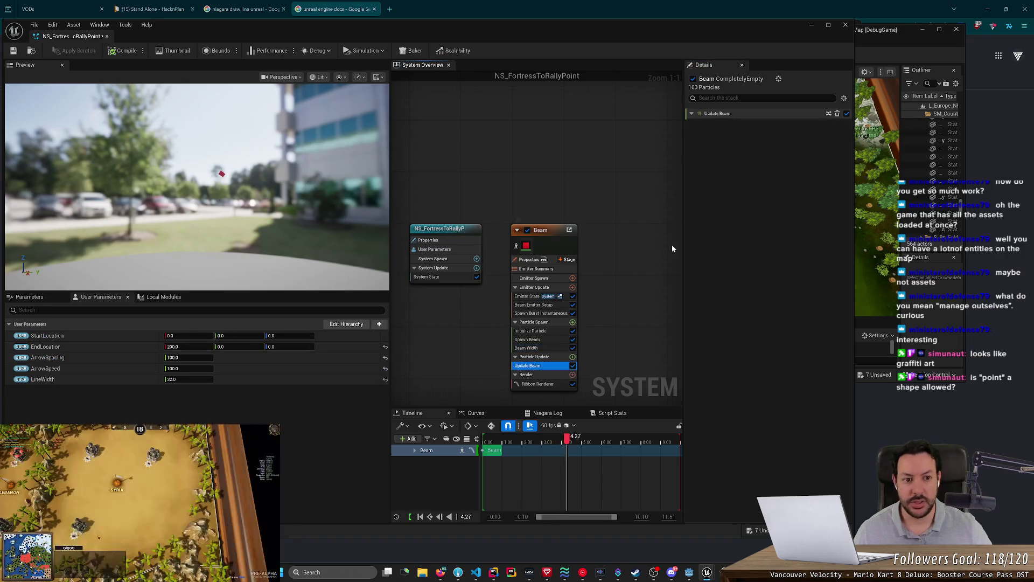
key("alt+Tab")
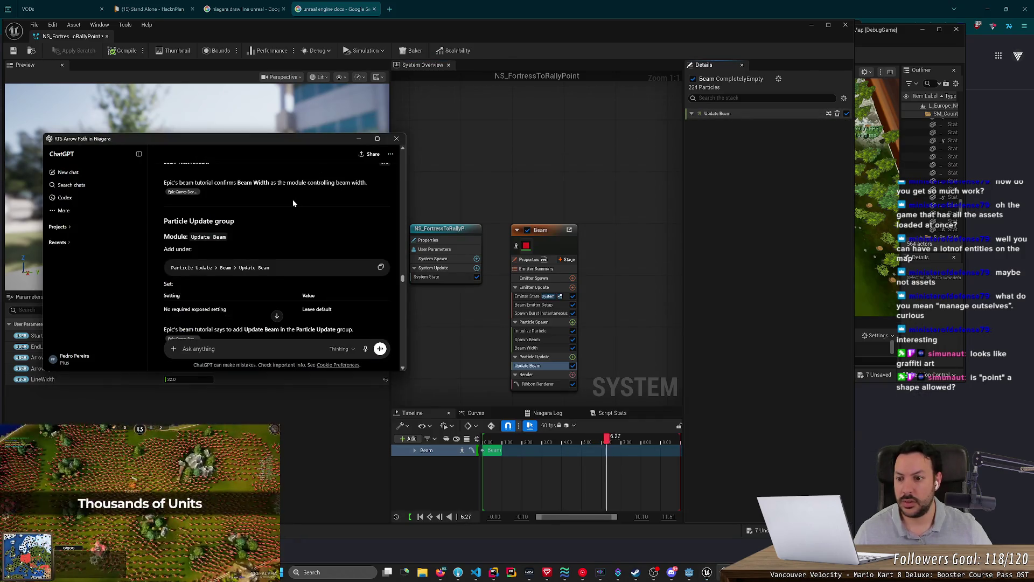
scroll(287, 211, "down", 1)
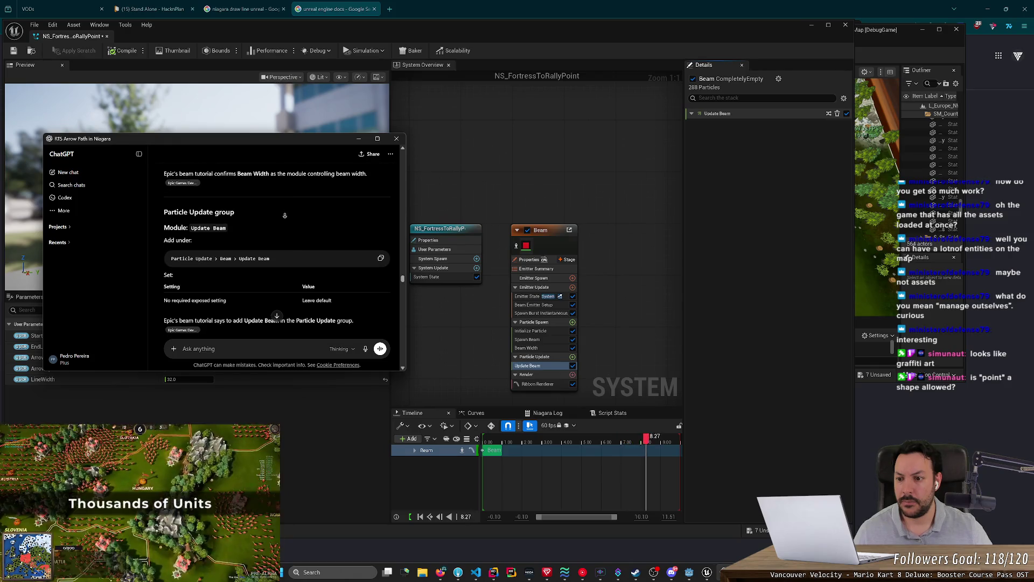
scroll(285, 215, "down", 2)
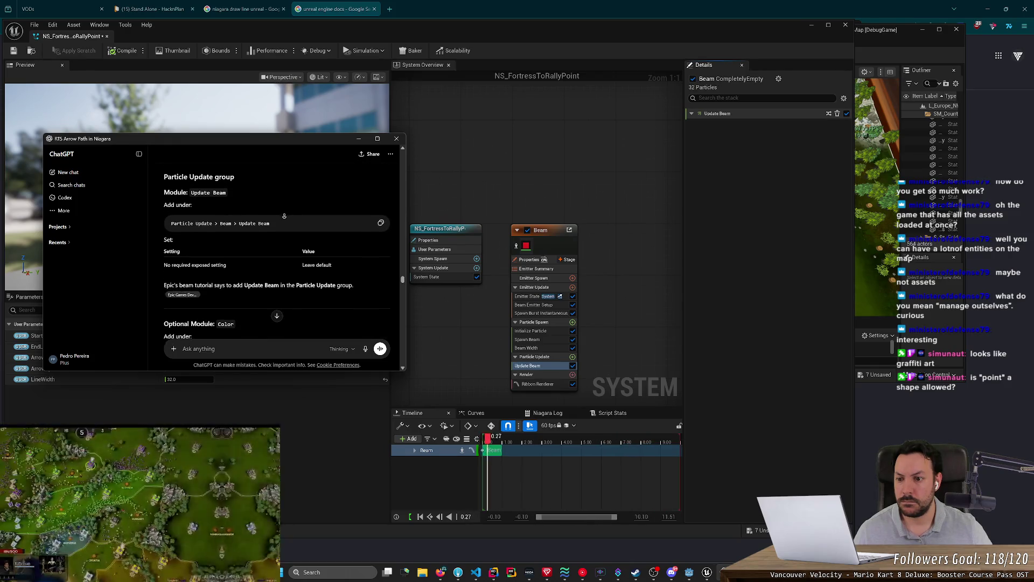
scroll(283, 216, "down", 3)
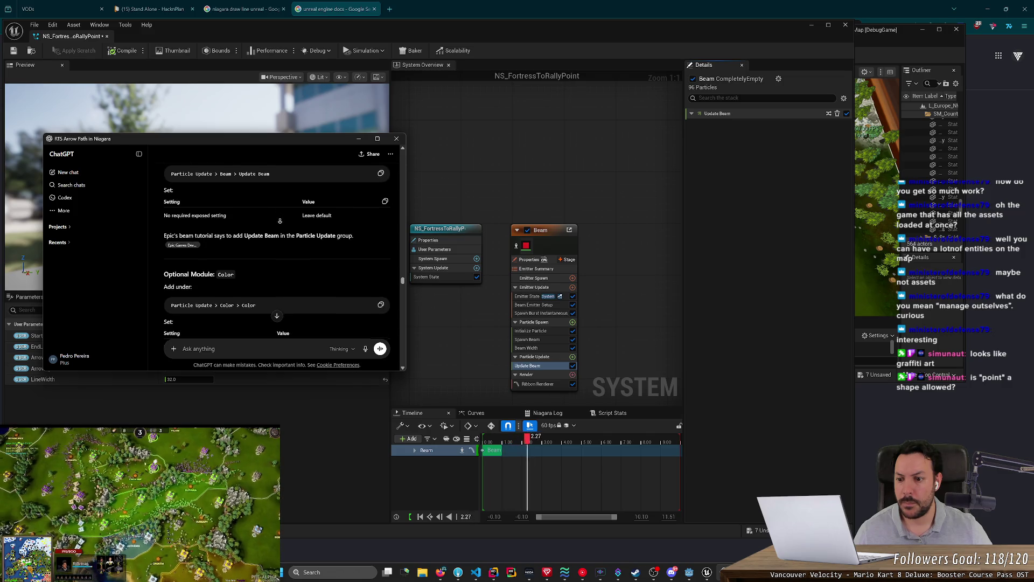
scroll(279, 222, "down", 4)
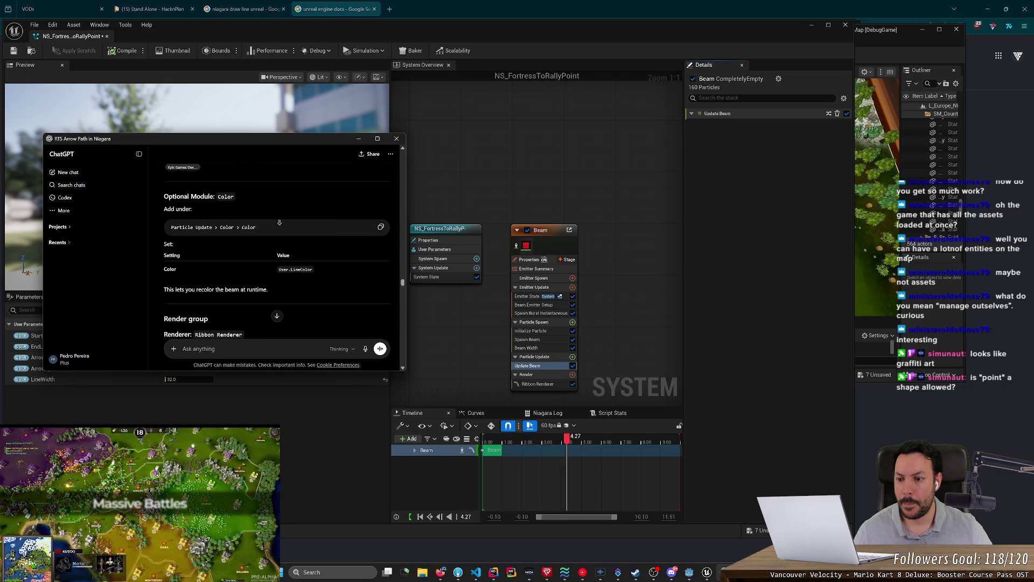
scroll(279, 222, "down", 4)
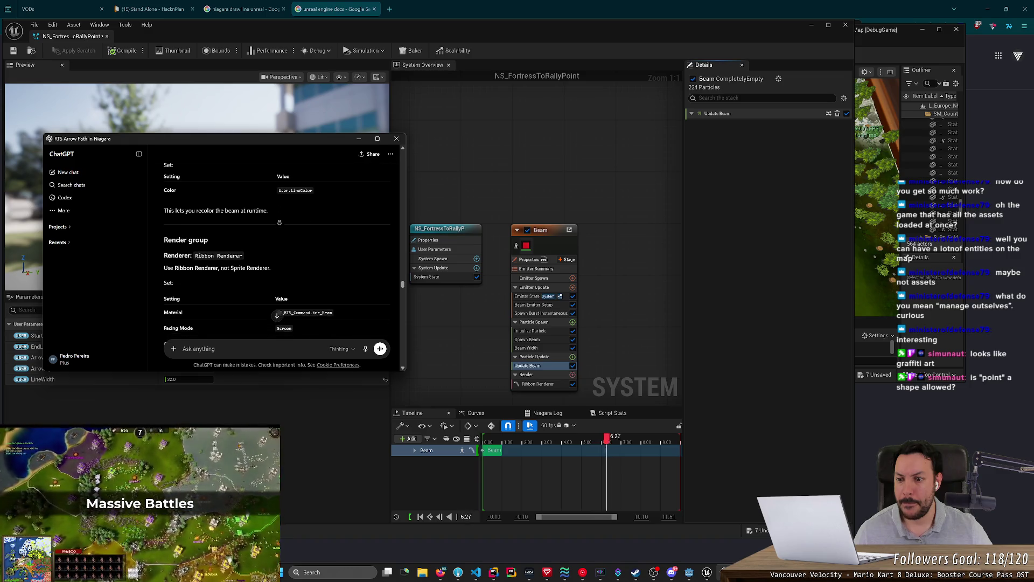
scroll(279, 222, "down", 4)
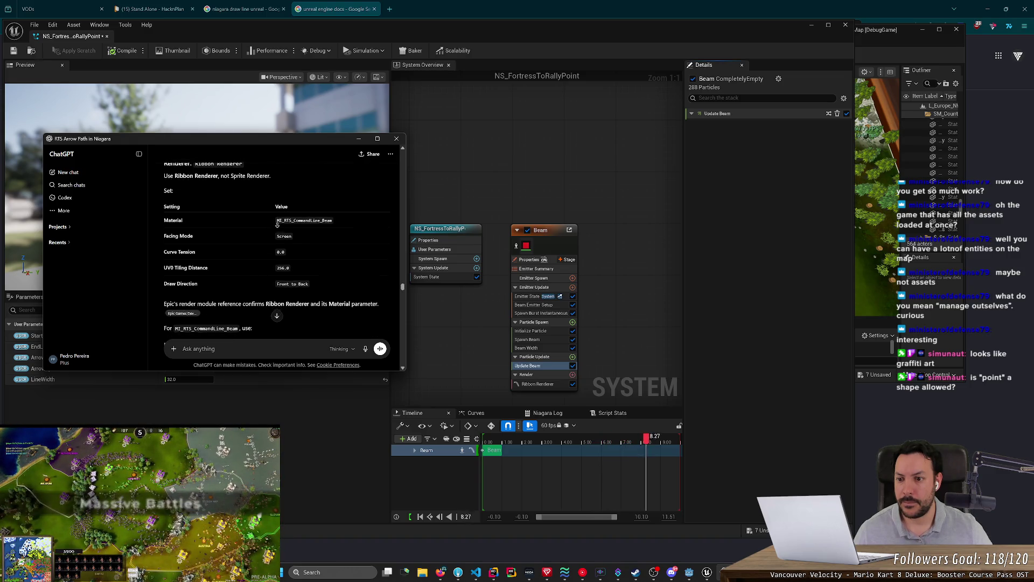
left_click(536, 384)
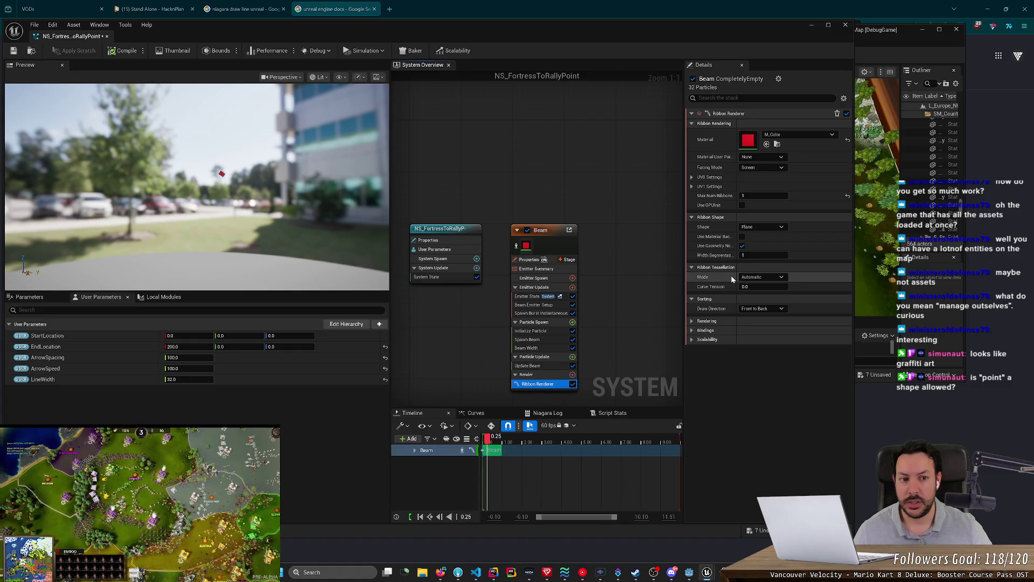
Try Custom and Custom Side Vector ribbon facing modes, then switch to Screen.
left_click(762, 168)
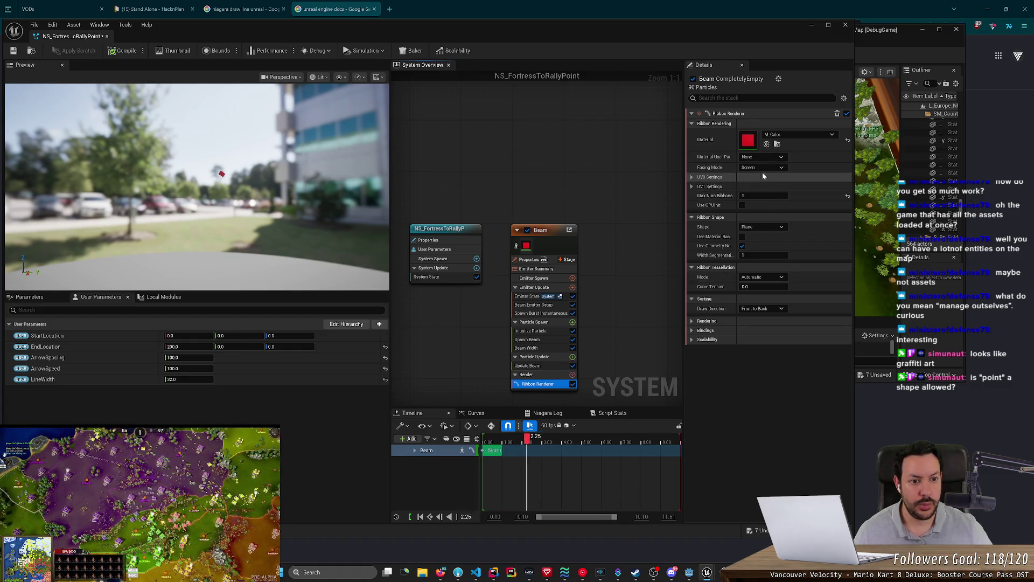
left_click(765, 185)
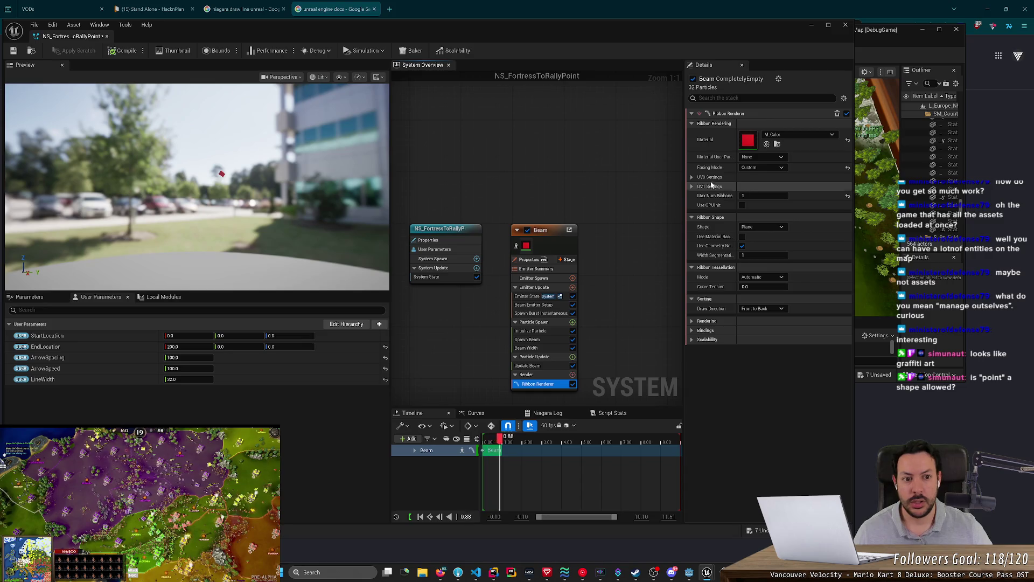
mouse_move(215, 189)
left_mouse_down()
mouse_move(258, 162)
mouse_move(302, 161)
mouse_move(261, 160)
left_mouse_up()
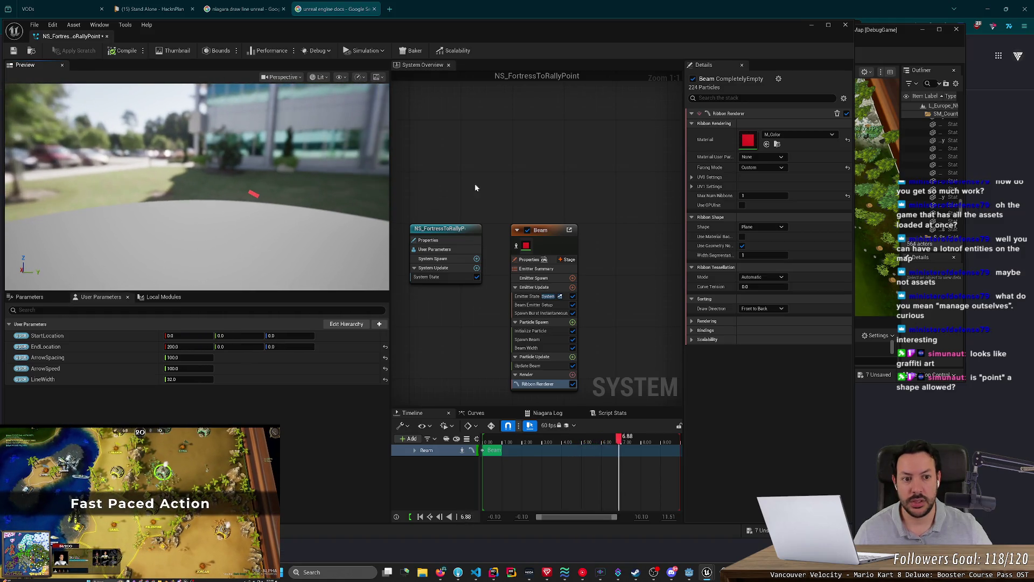
left_click(762, 167)
left_click(775, 189)
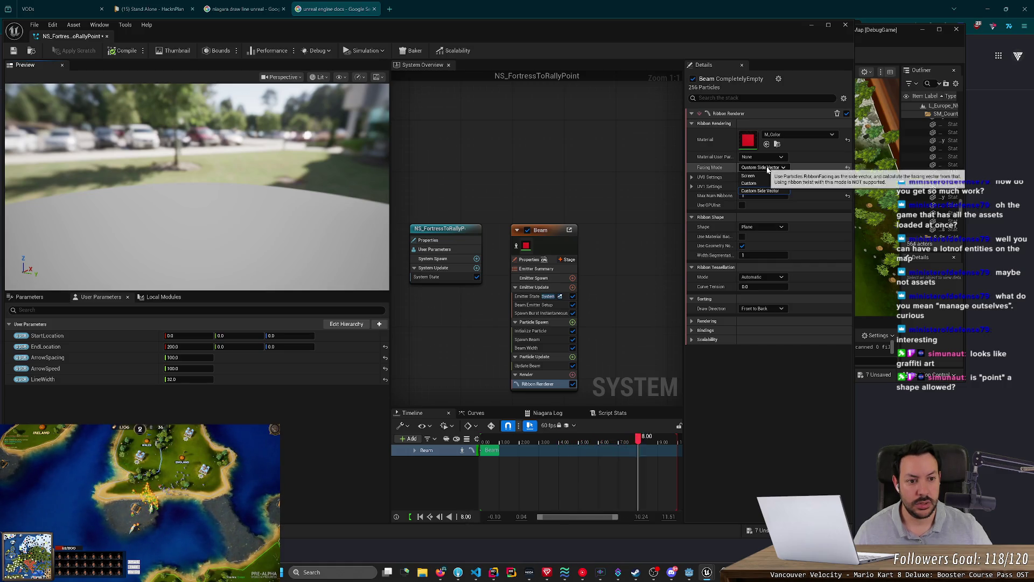
left_click(767, 167)
left_click(755, 183)
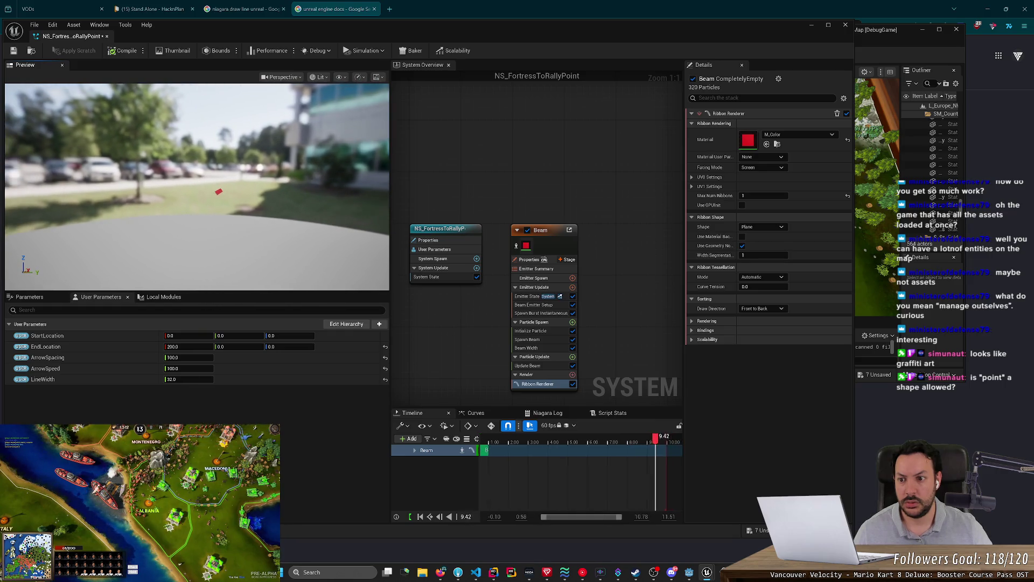
Cycle facing through Custom and Custom Side Vector again, settle on Screen, and expand UV0 Settings.
left_click(762, 167)
left_click(749, 181)
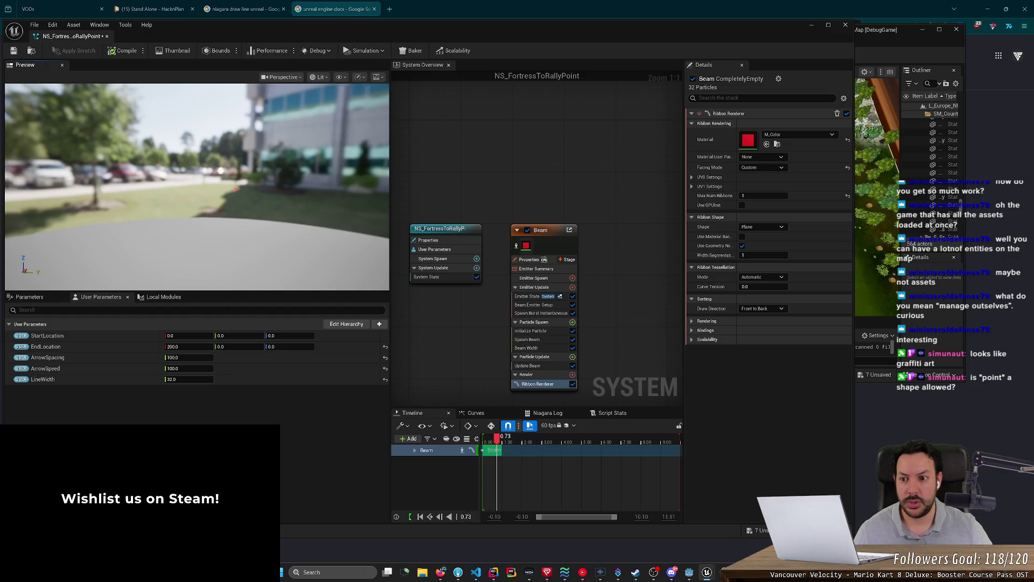
left_click(748, 169)
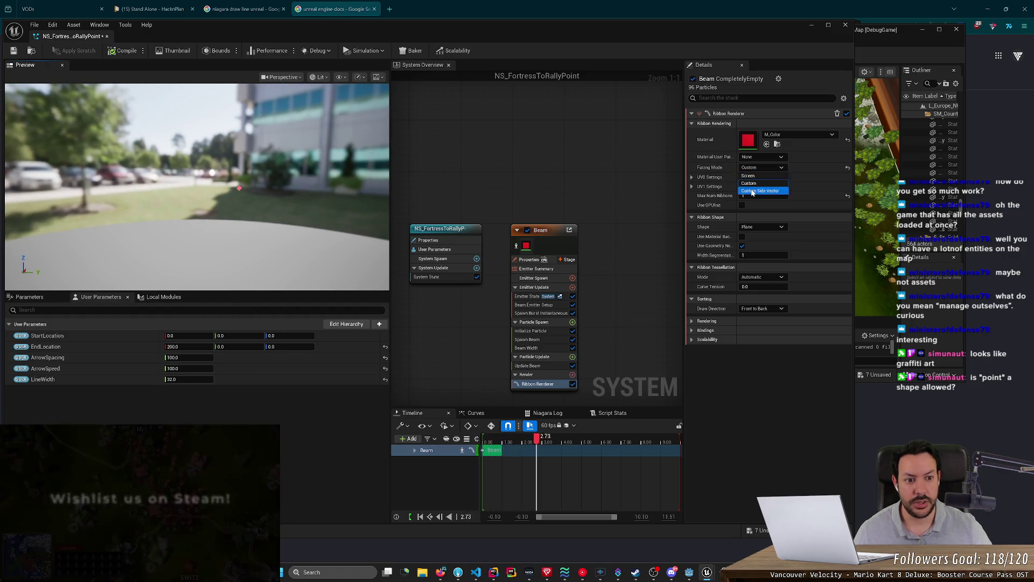
left_click(754, 190)
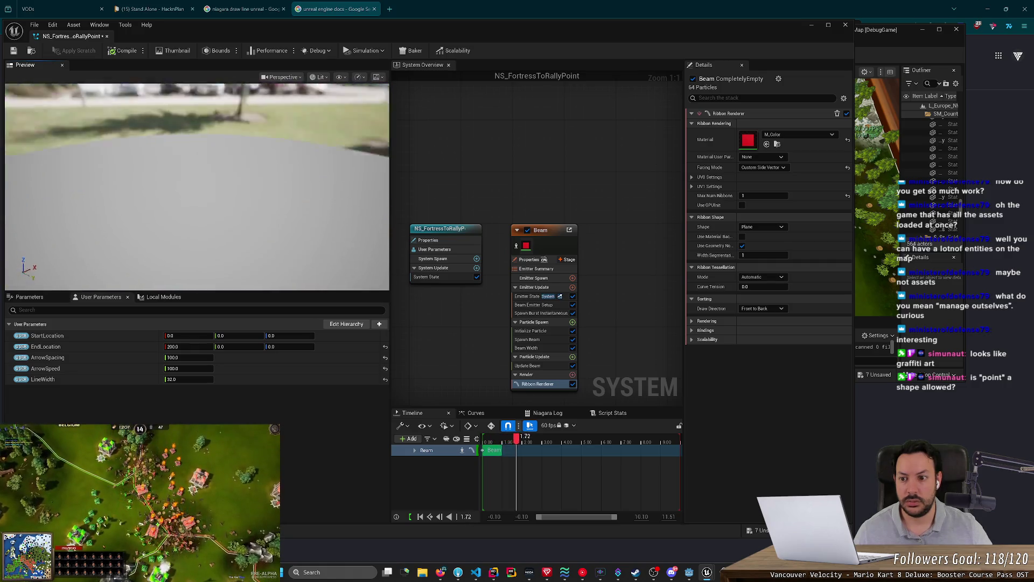
left_click(762, 168)
left_click(765, 176)
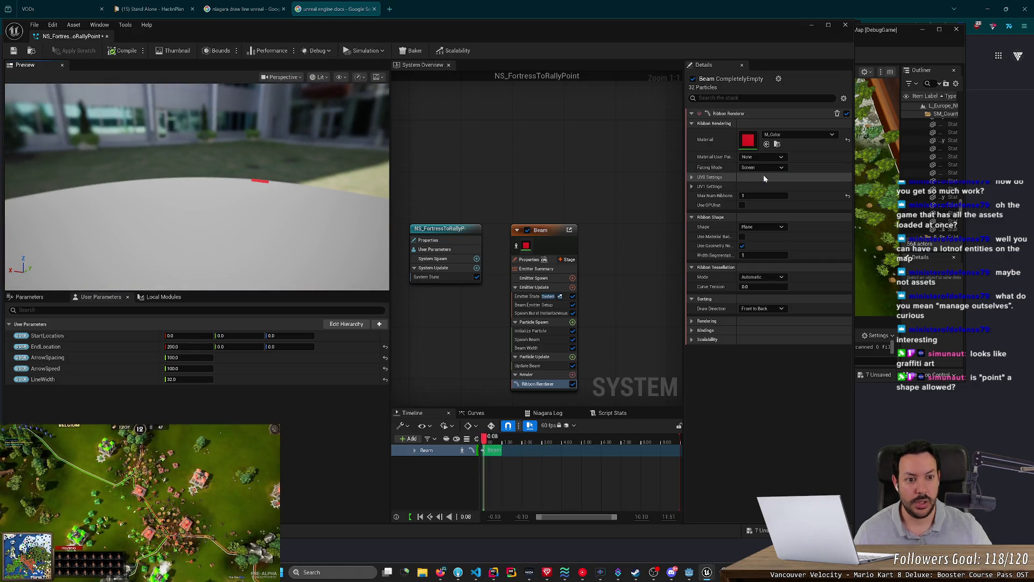
left_click(693, 177)
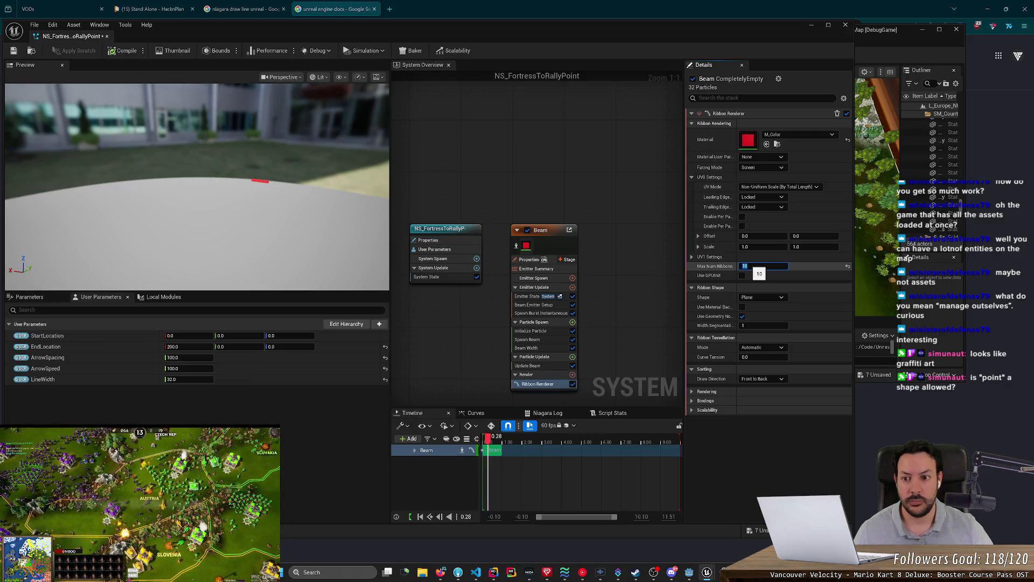
Expand the ribbon's Rendering and UV1 Settings, which mirror UV0 with Non-Uniform Scale mode.
mouse_move(215, 183)
left_mouse_down()
mouse_move(173, 221)
mouse_move(129, 221)
left_mouse_up()
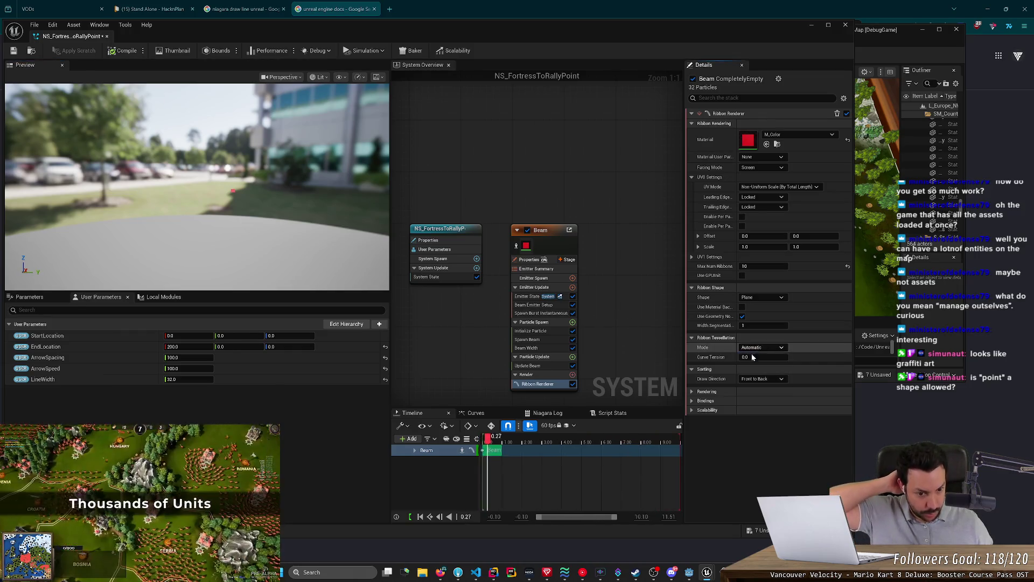
left_click(693, 401)
left_click(692, 401)
left_click(693, 392)
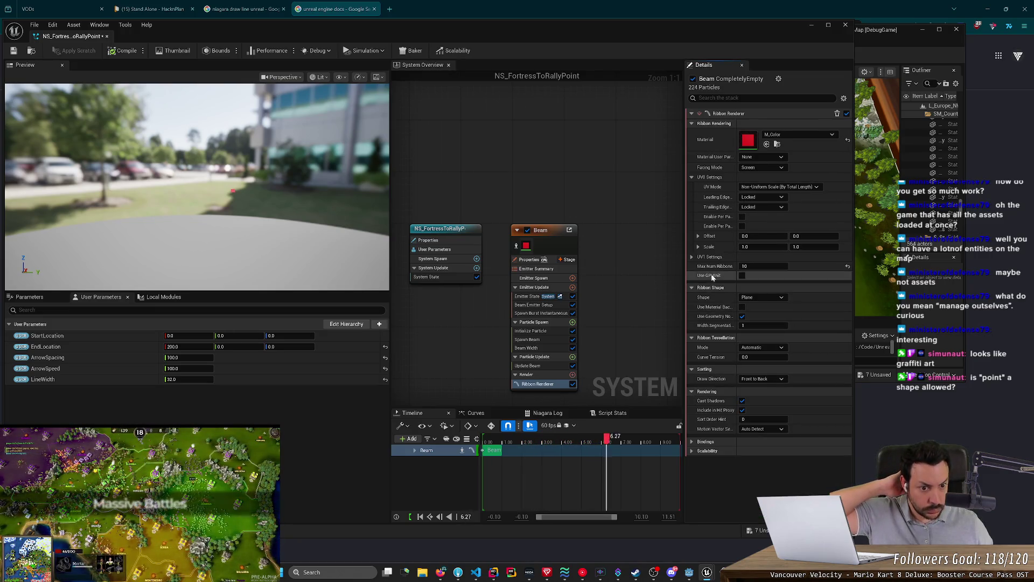
left_click(692, 257)
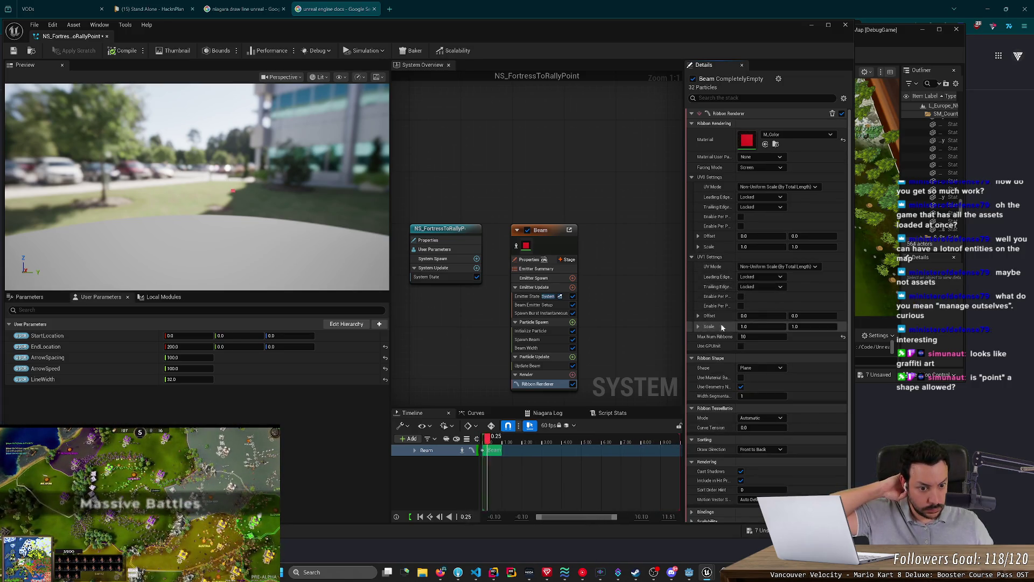
Collapse the UV0 and UV1 settings and set the ribbon Facing Mode to Custom.
left_click(689, 257)
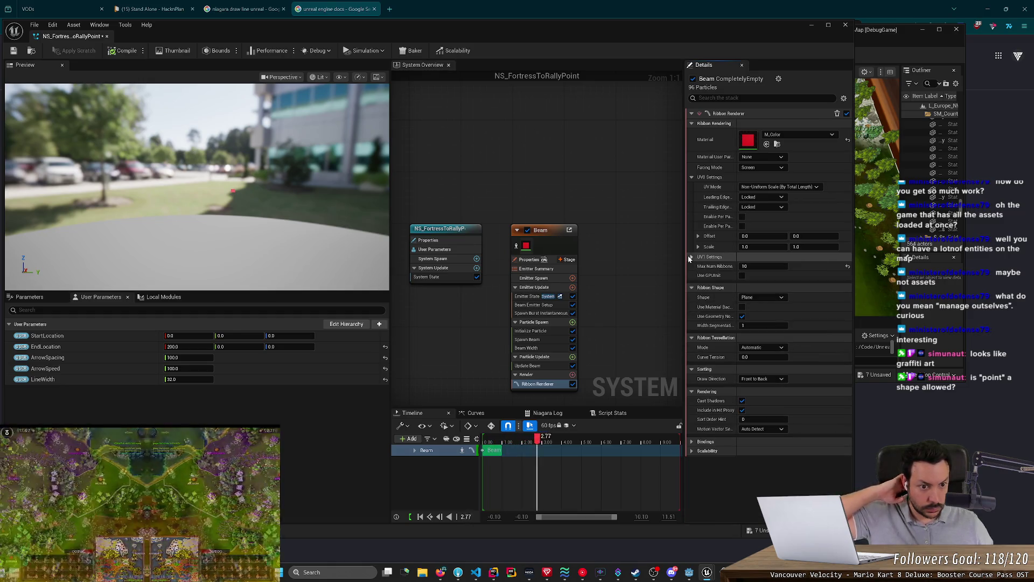
left_click(691, 177)
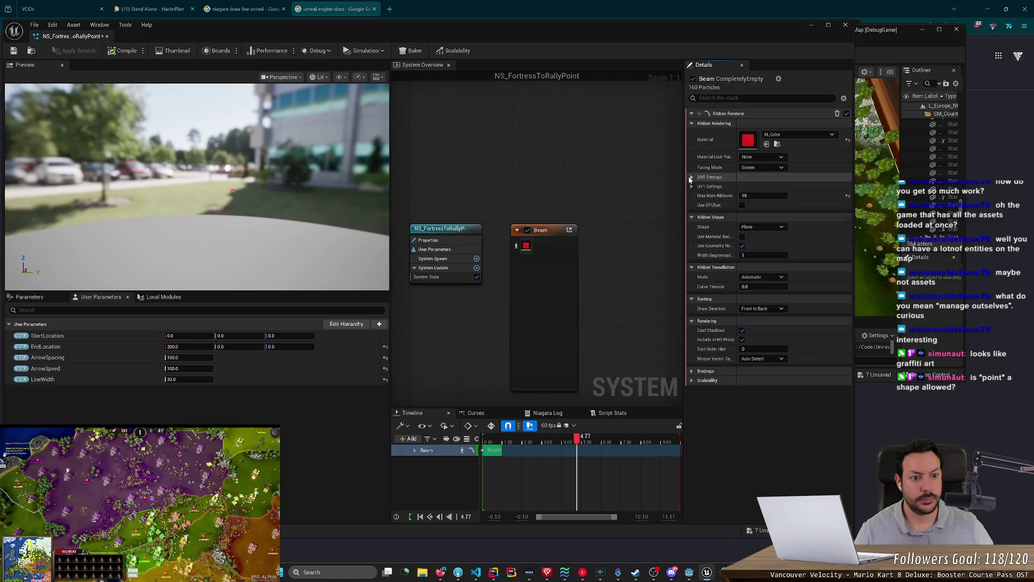
left_click(762, 168)
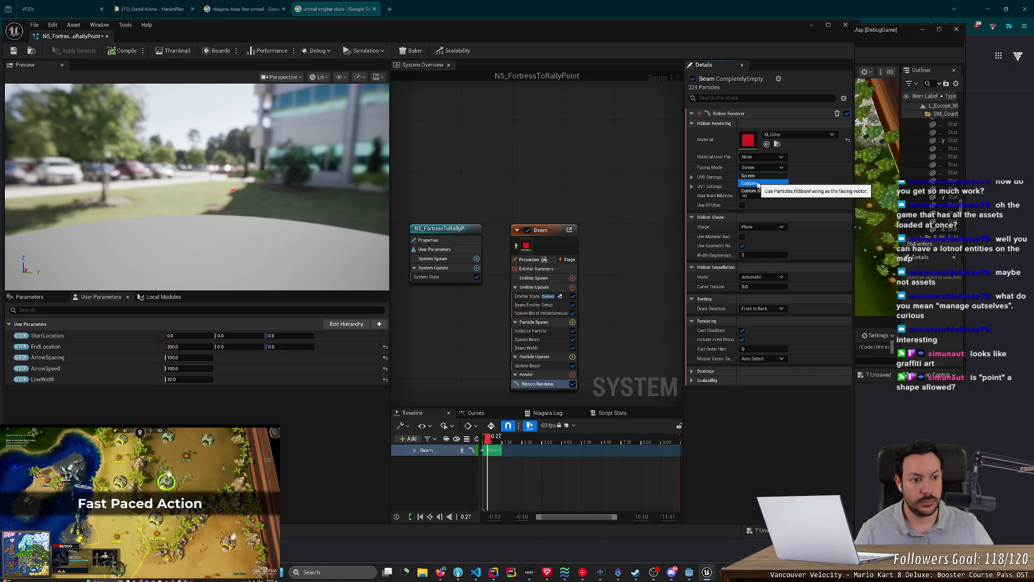
left_click(758, 184)
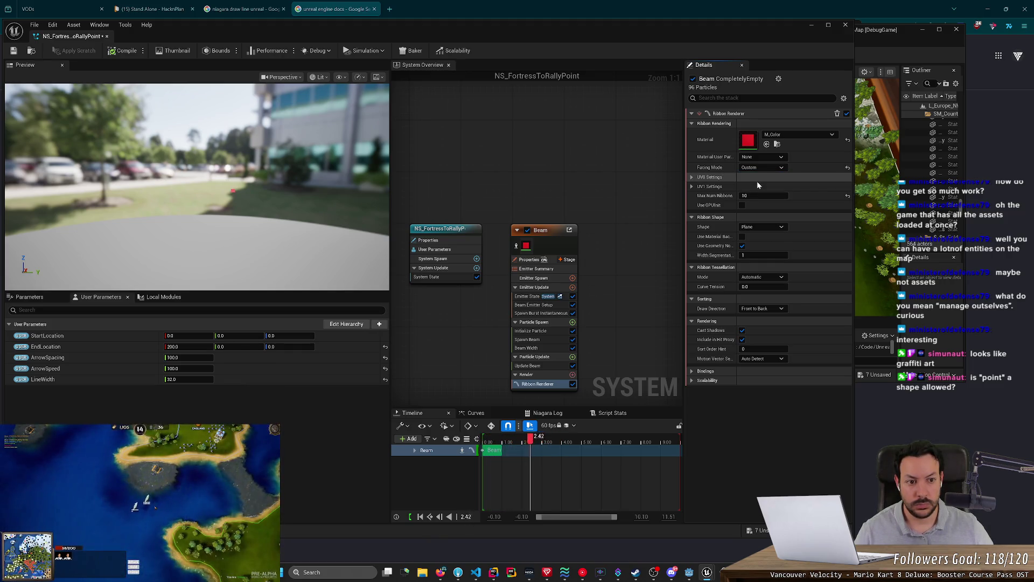
left_click(760, 168)
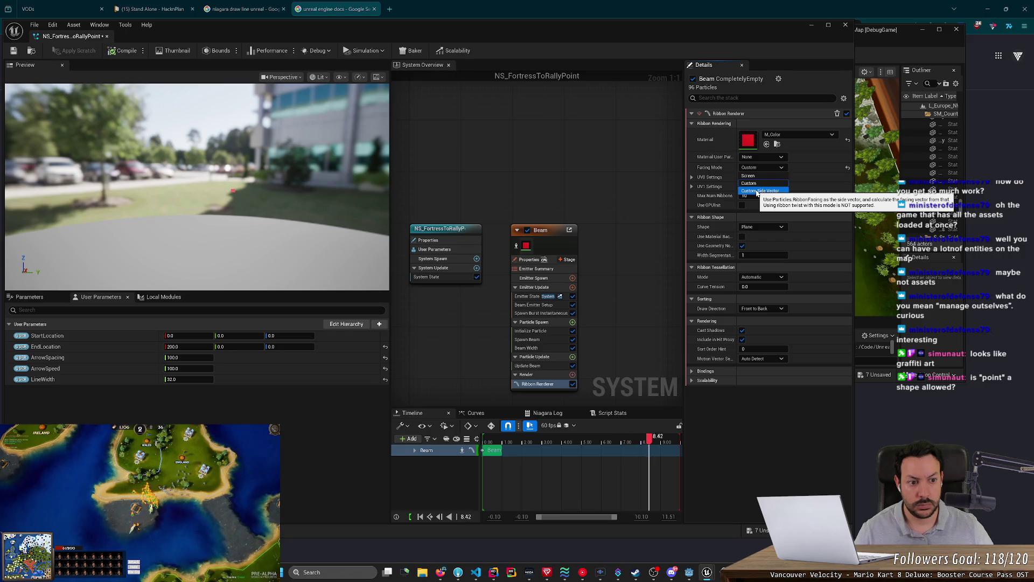
left_click(757, 186)
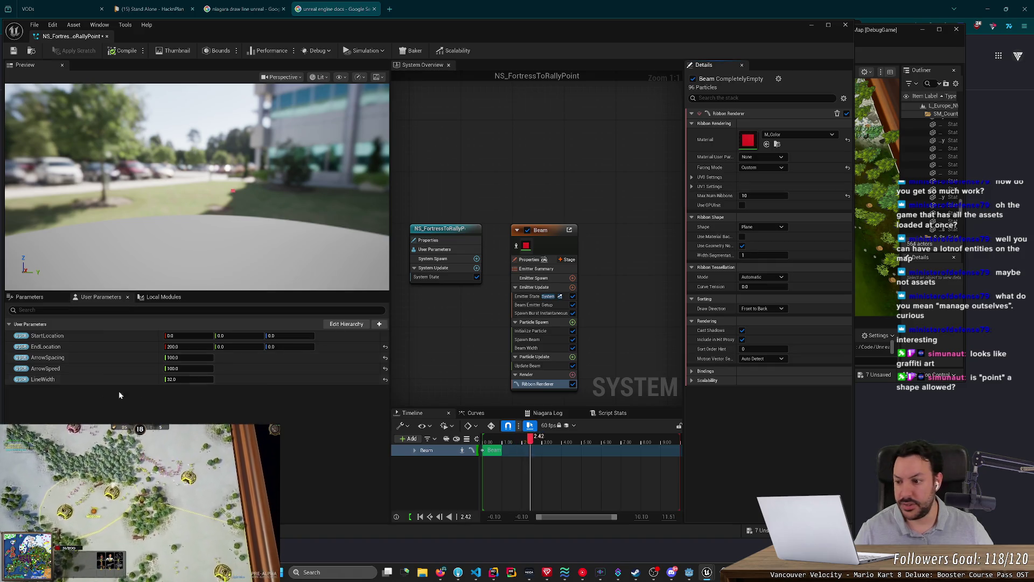
left_click(152, 300)
Browse the Parameters list through its System, Emitter and Particle Attributes categories.
left_click(51, 300)
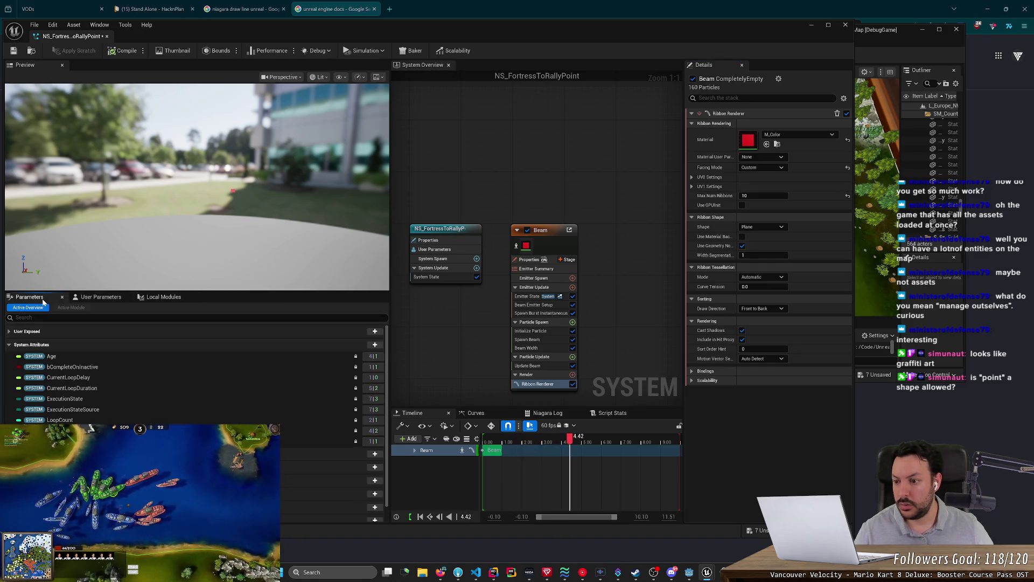
scroll(194, 377, "down", 1)
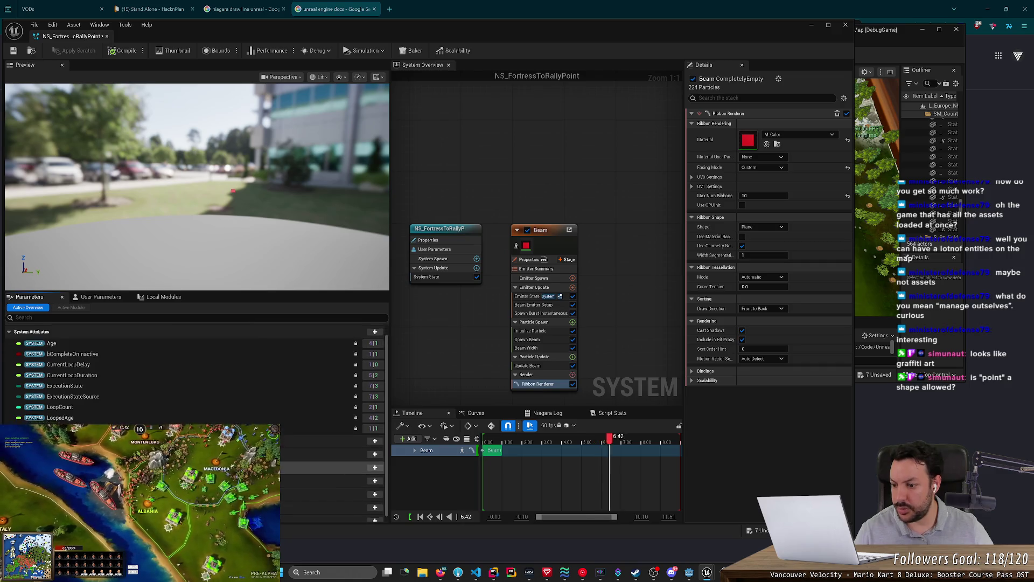
scroll(193, 371, "down", 5)
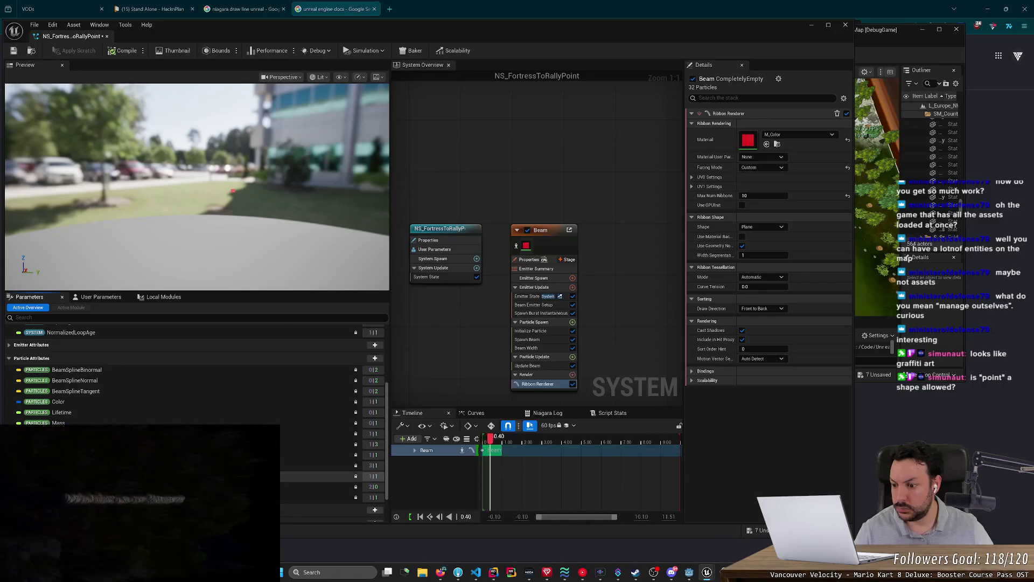
scroll(194, 372, "down", 3)
scroll(89, 367, "up", 1)
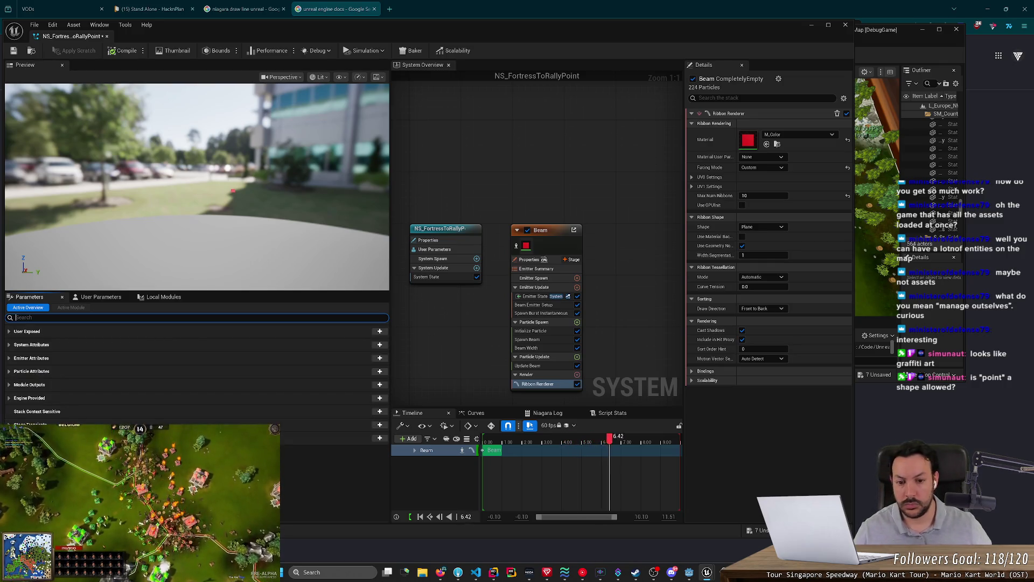
key("alt+Tab")
Set the ribbon Facing Mode back to Screen.
scroll(354, 313, "down", 5)
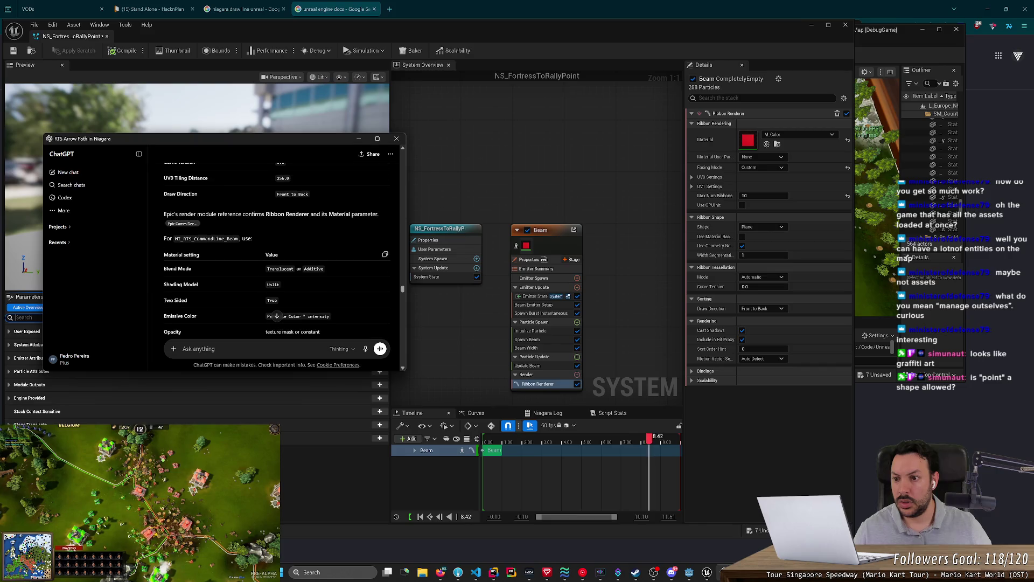
scroll(305, 268, "up", 5)
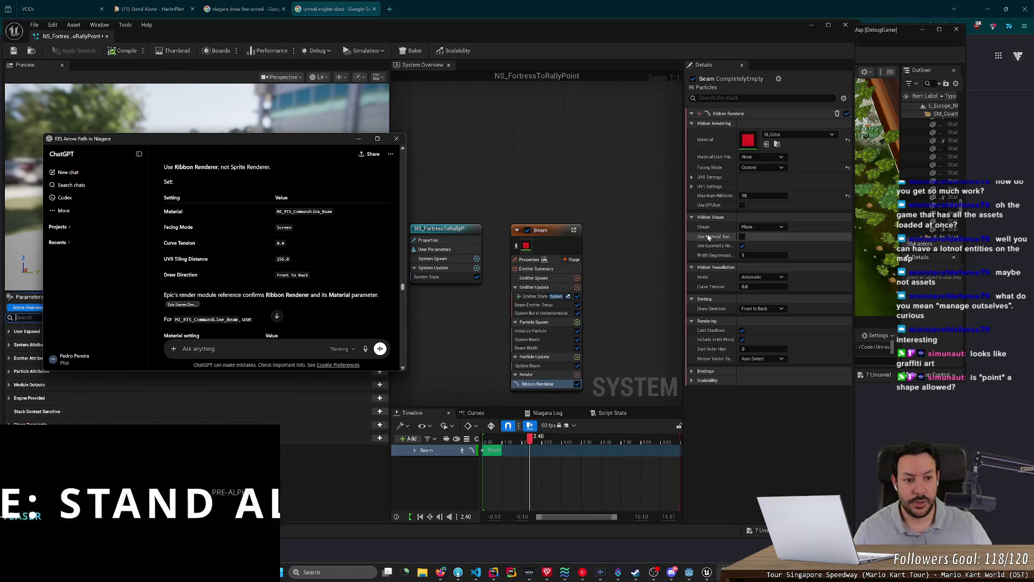
left_click(754, 159)
left_click(758, 167)
left_click(759, 176)
key("alt+Tab")
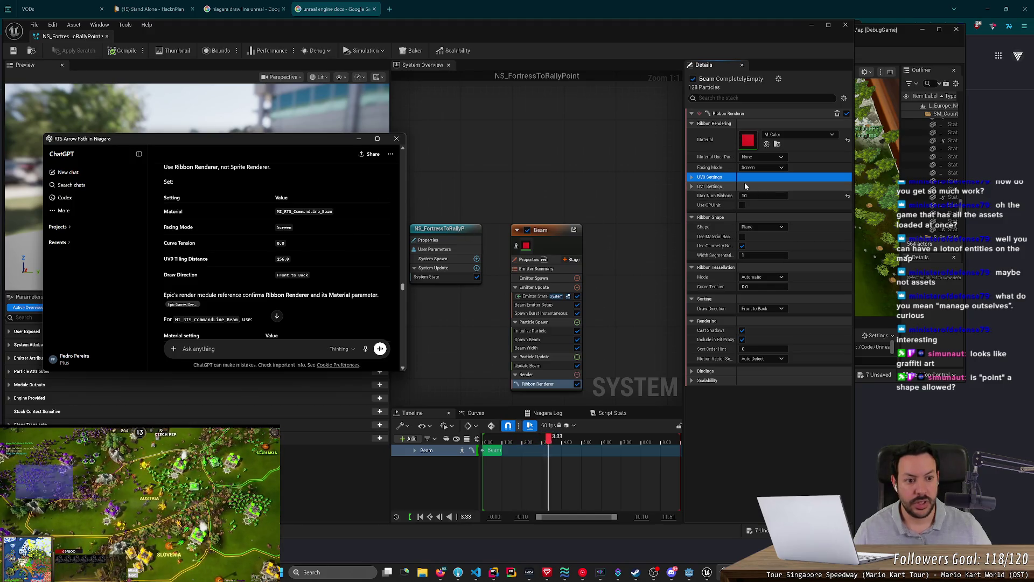
Try Custom and Disabled ribbon tessellation, then settle on Automatic with Curve Tension 0.0.
left_click(757, 276)
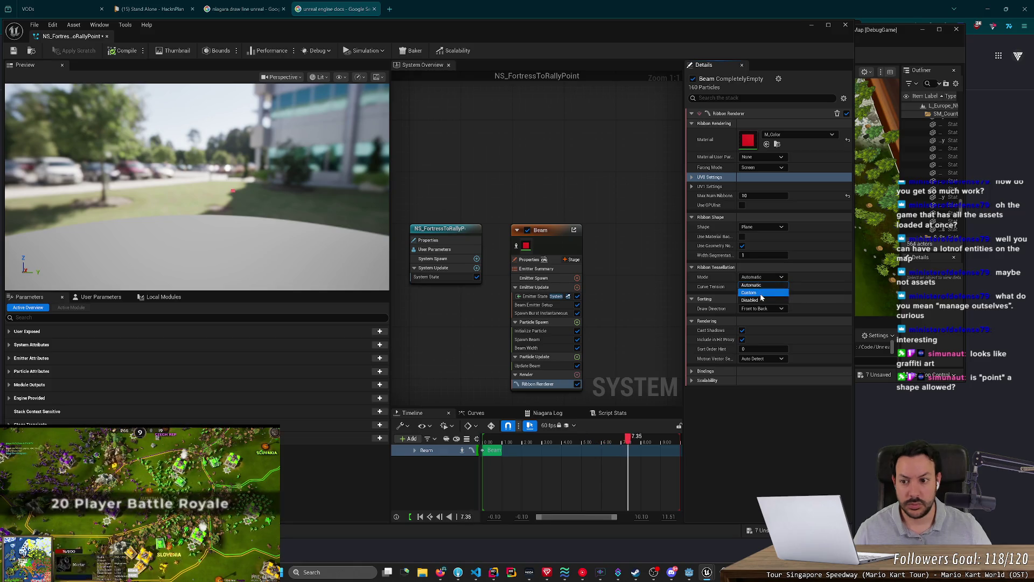
left_click(762, 295)
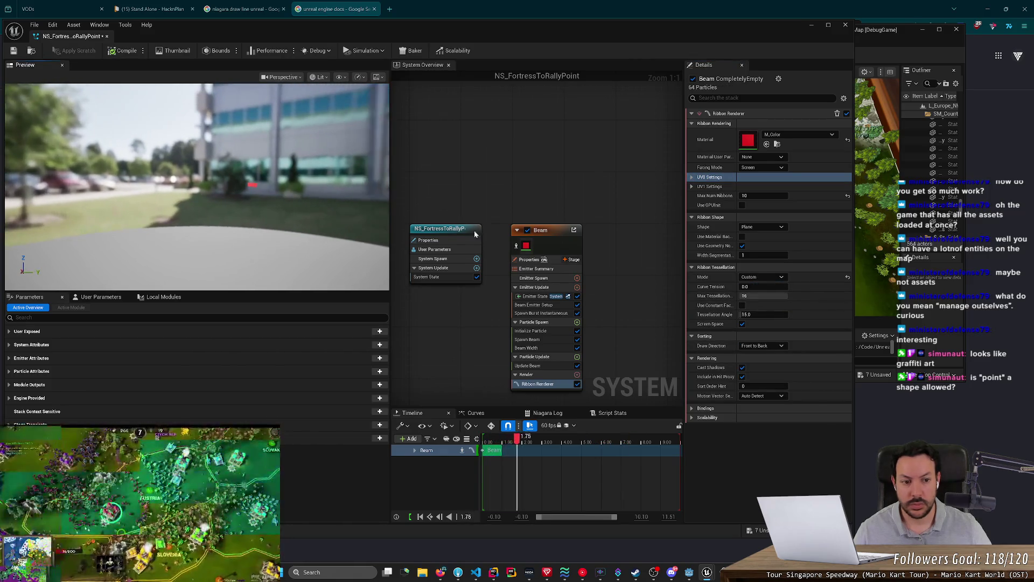
left_click(761, 277)
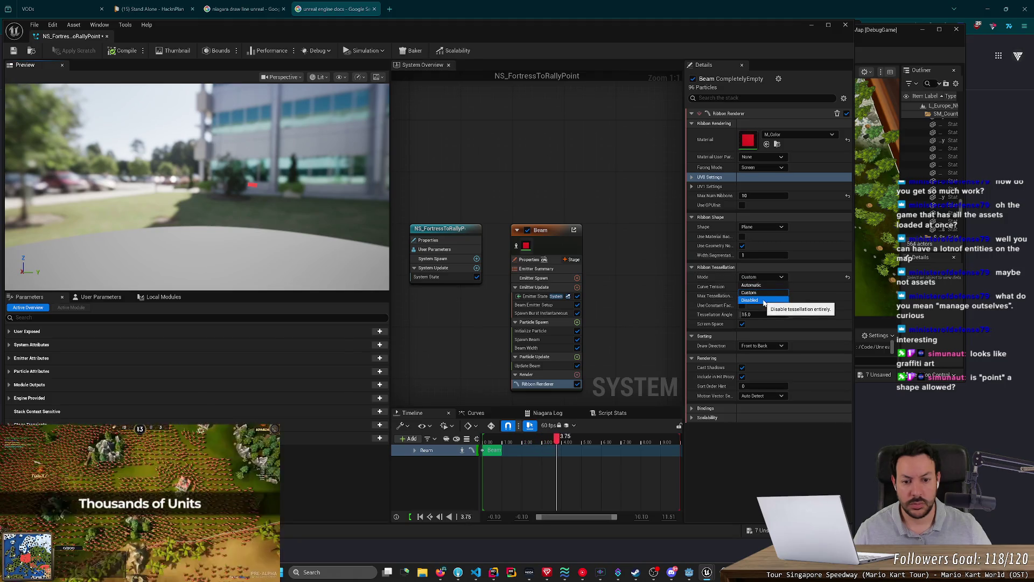
left_click(764, 302)
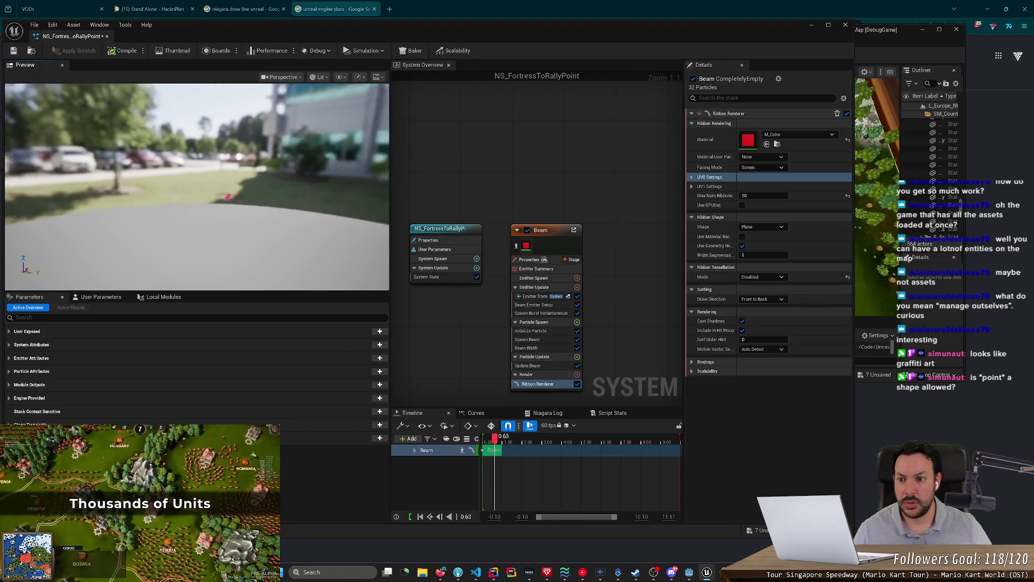
left_click(761, 277)
left_click(754, 286)
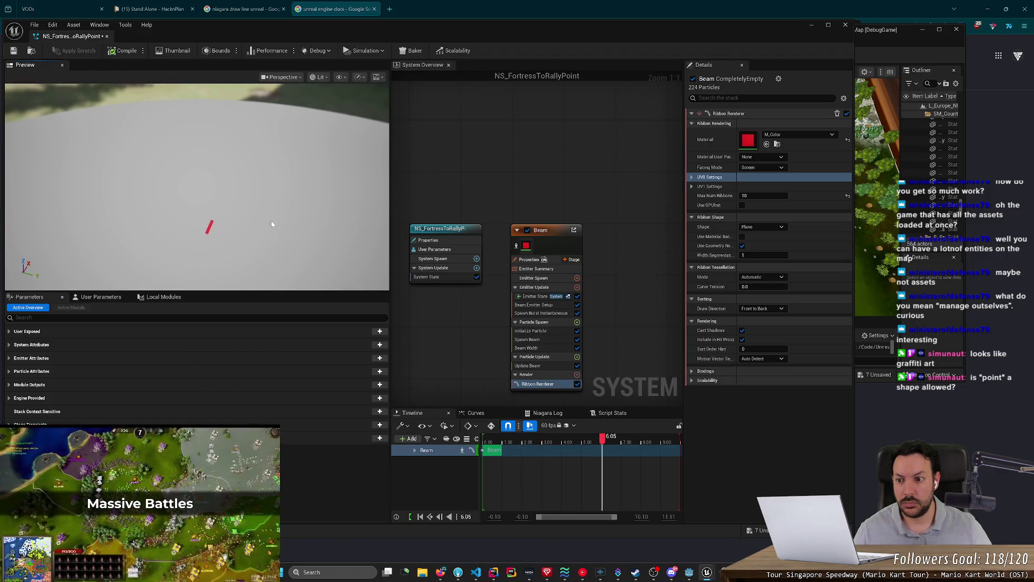
Review ChatGPT's answer and begin typing a follow-up about making the line straight.
key("alt+Tab")
scroll(269, 243, "down", 5)
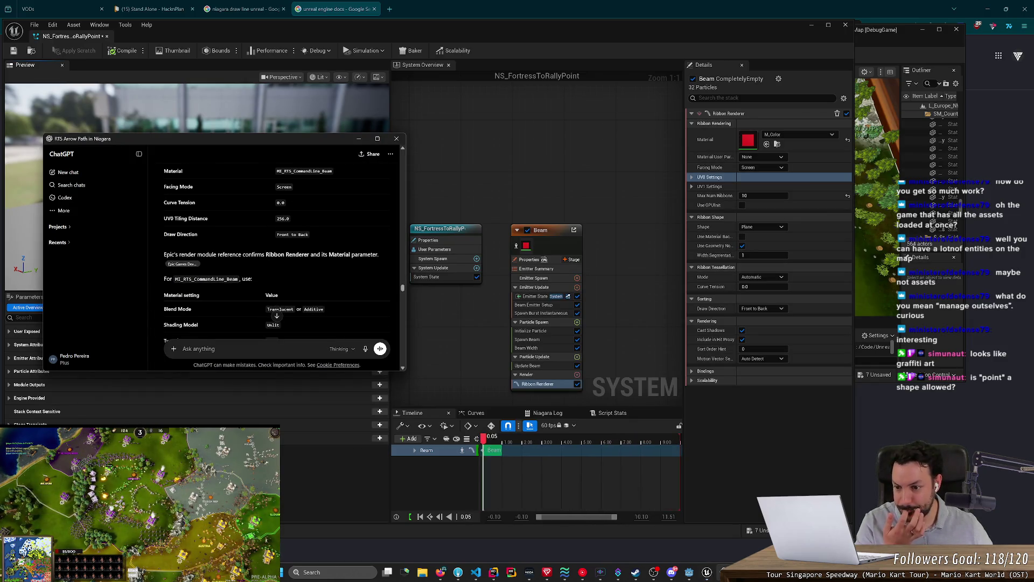
scroll(277, 253, "down", 3)
scroll(278, 248, "down", 3)
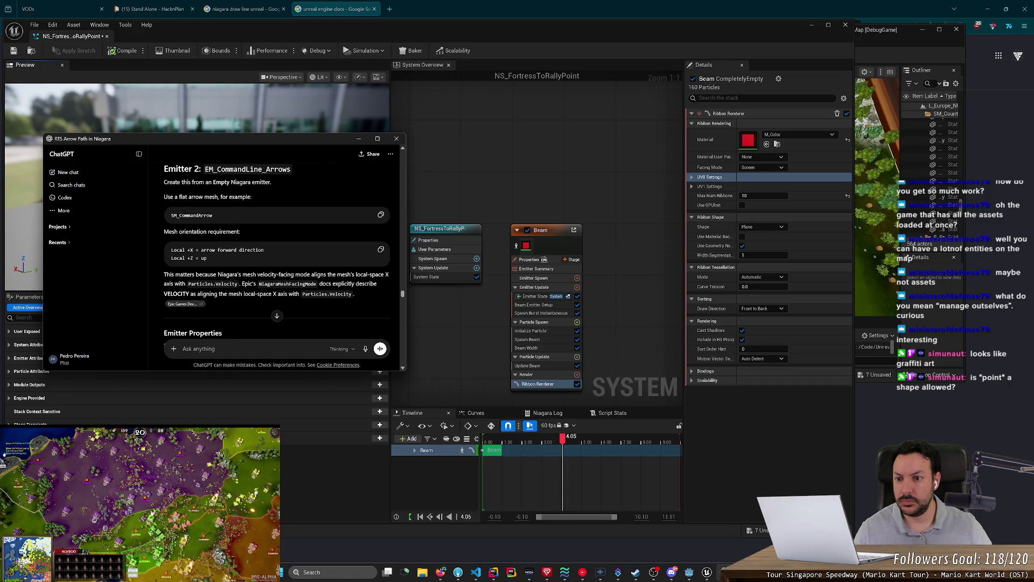
scroll(287, 261, "down", 10)
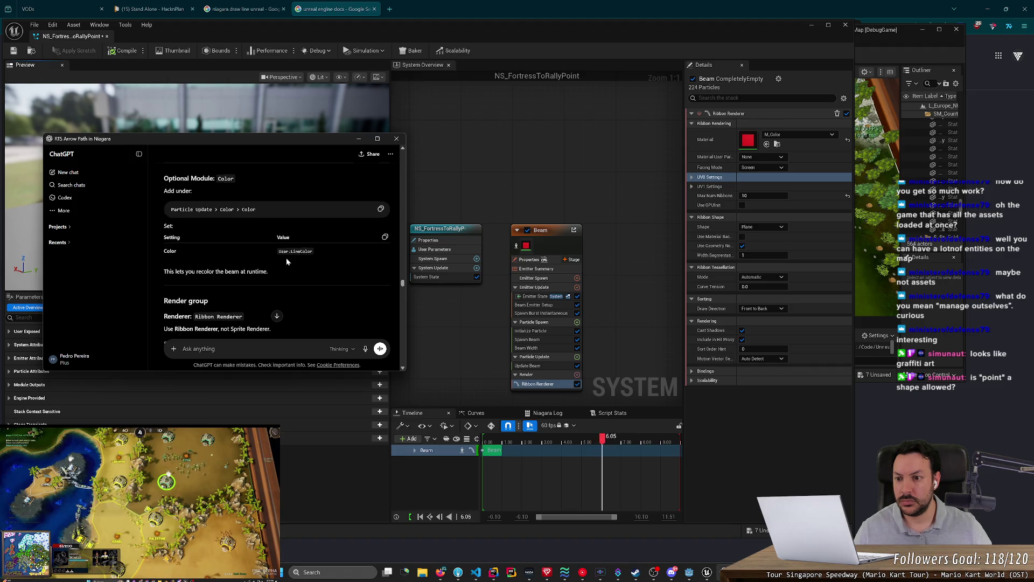
scroll(280, 259, "up", 10)
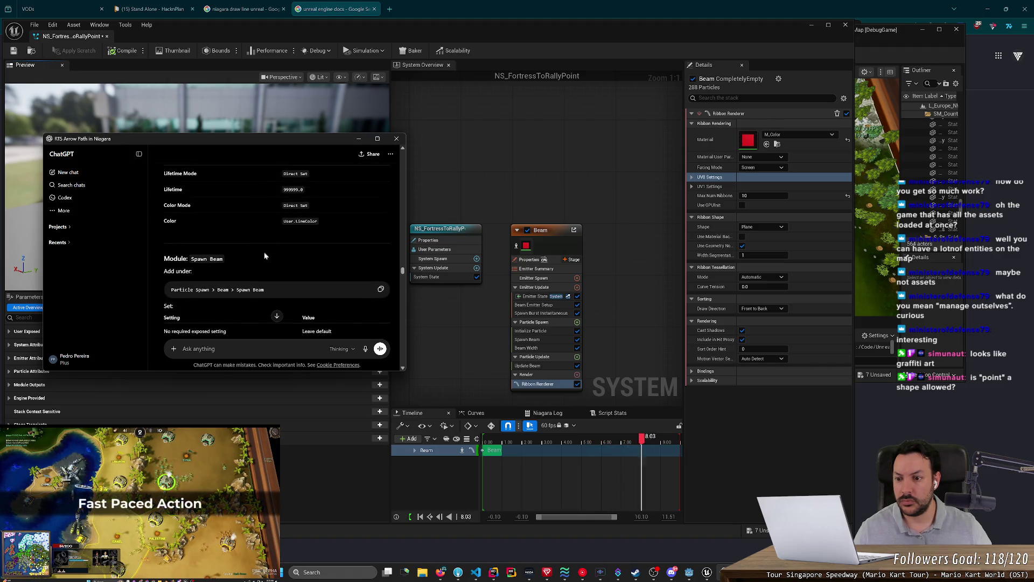
scroll(264, 256, "up", 3)
type("o")
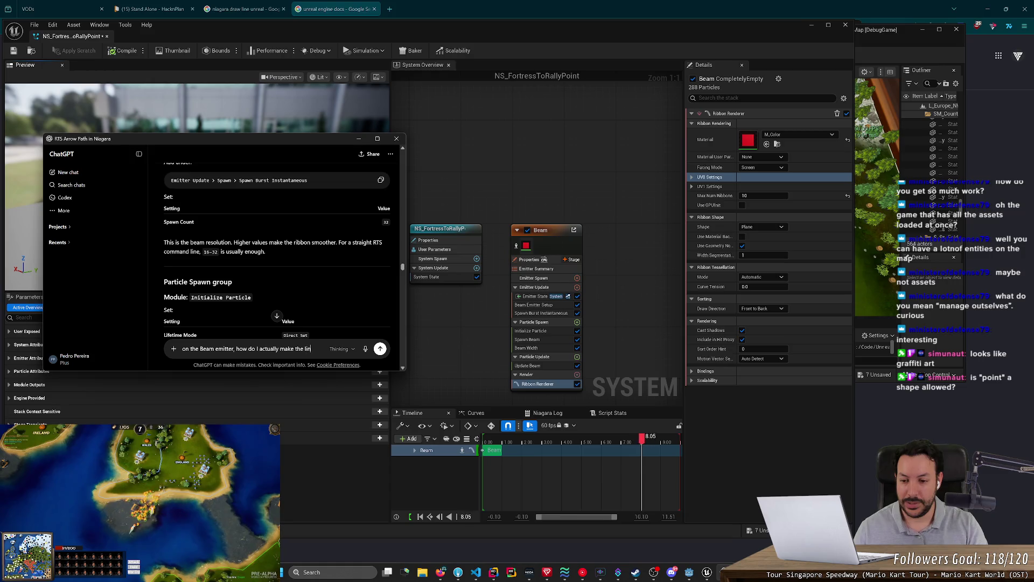
type("be straight with the X")
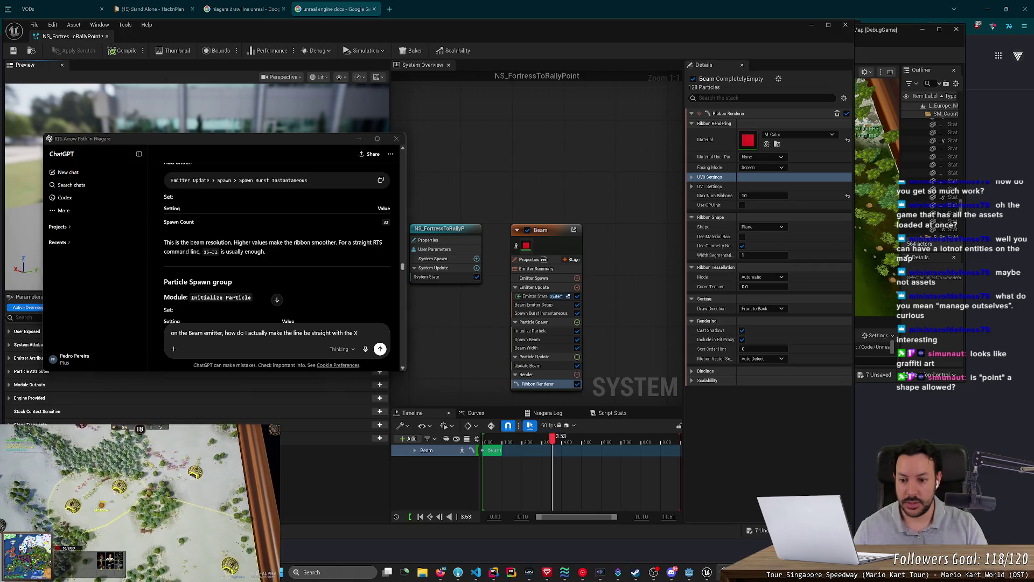
Minimize the Niagara editor to reveal the RTS_Map level editor.
key("alt+Tab")
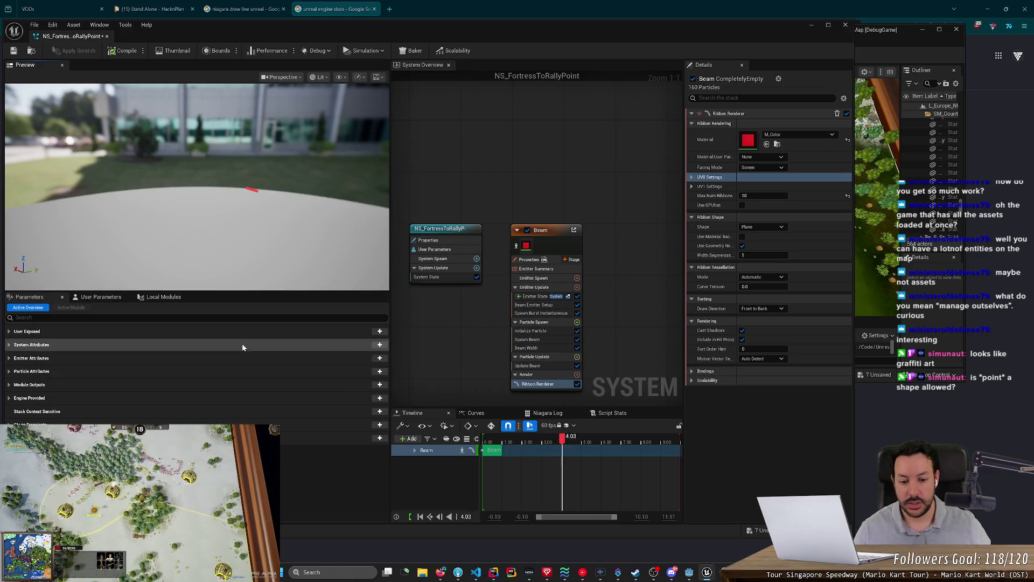
mouse_move(703, 573)
left_click(674, 510)
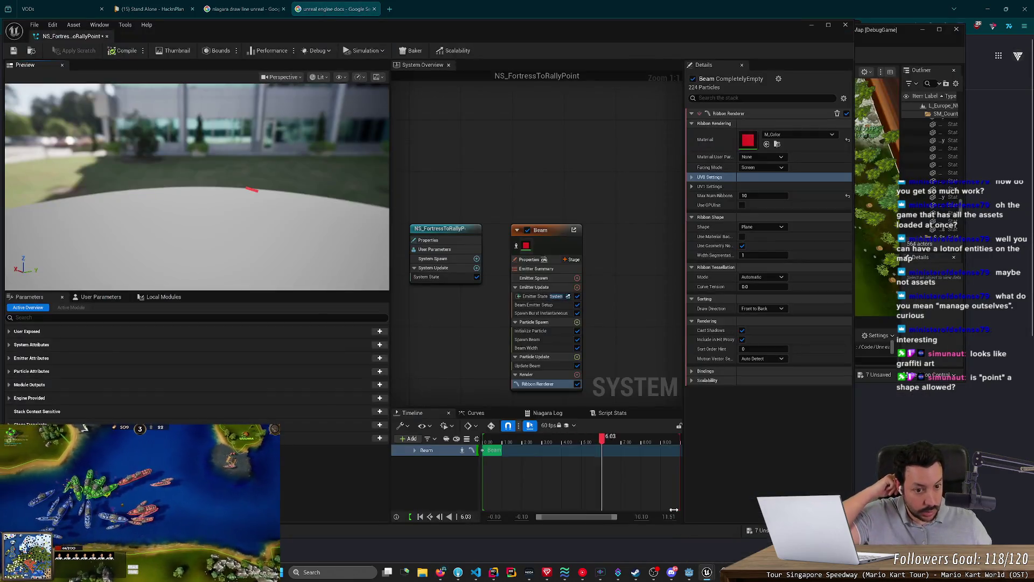
left_click(812, 25)
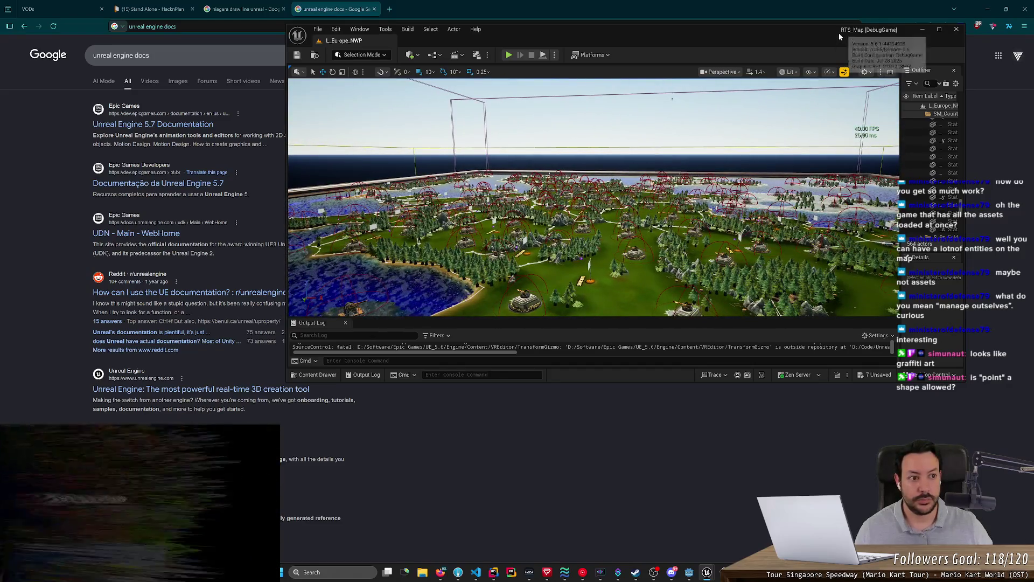
Maximize the level editor, widen the Outliner, and frame BP_BaseFortressUkraine6 in the viewport.
double_click(839, 34)
mouse_move(938, 112)
left_mouse_down()
mouse_move(810, 161)
mouse_move(743, 216)
mouse_move(756, 237)
left_mouse_up()
left_click(492, 400)
key("f")
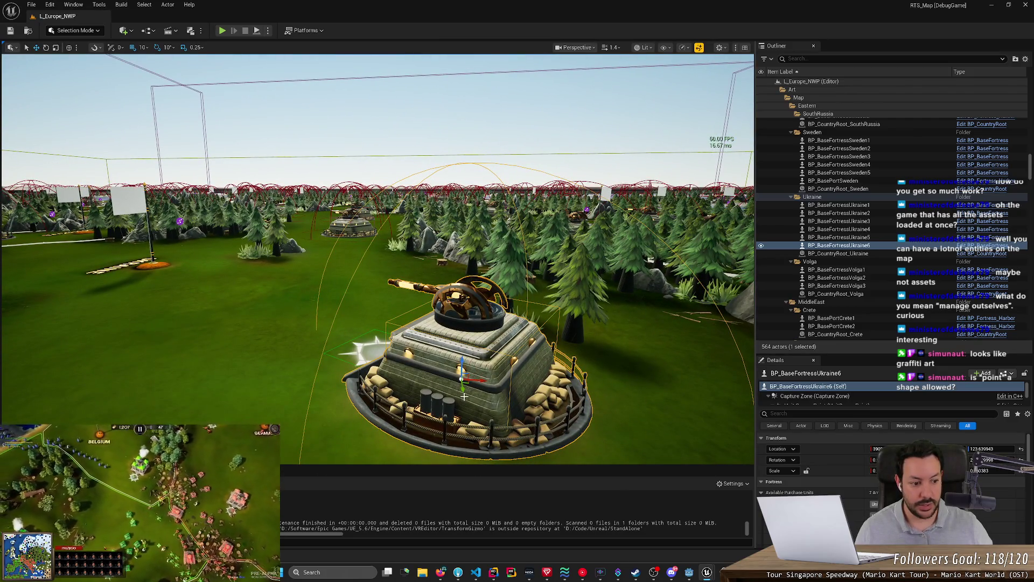
Reopen the NS_FortressToRallyPoint Niagara system and return to ChatGPT.
double_click(493, 372)
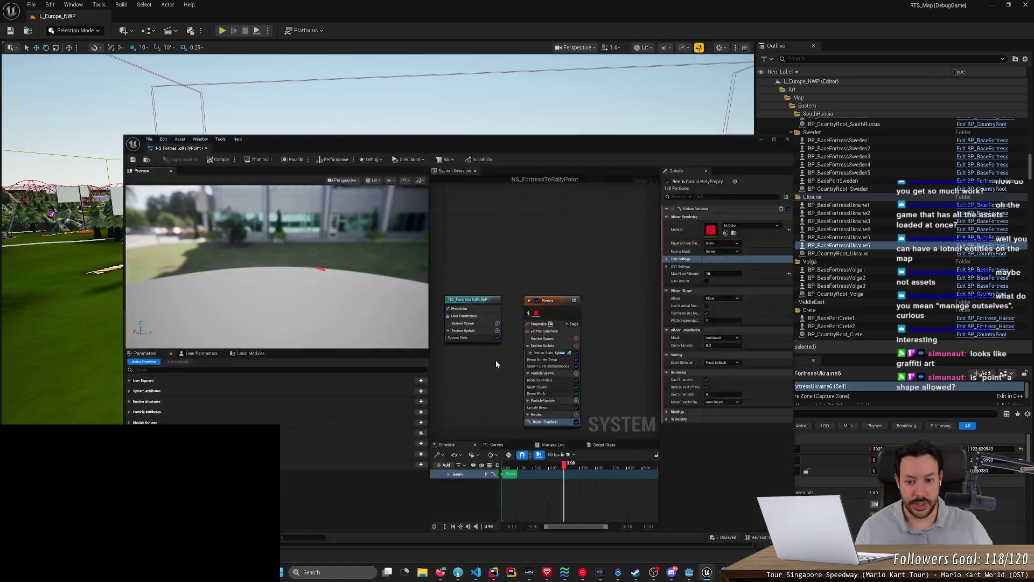
key("alt+Tab")
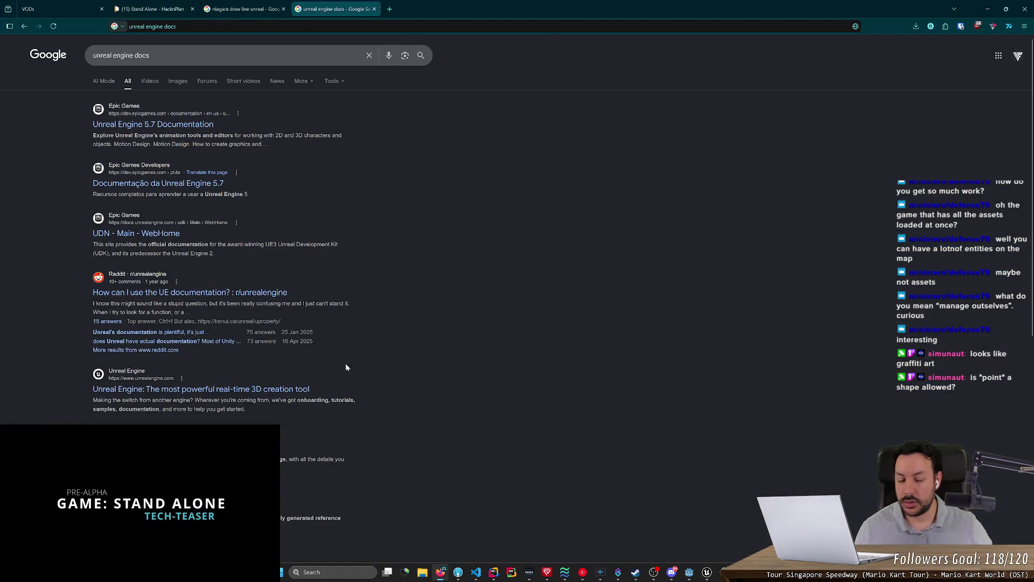
key("alt+Tab")
key("alt+Tab")
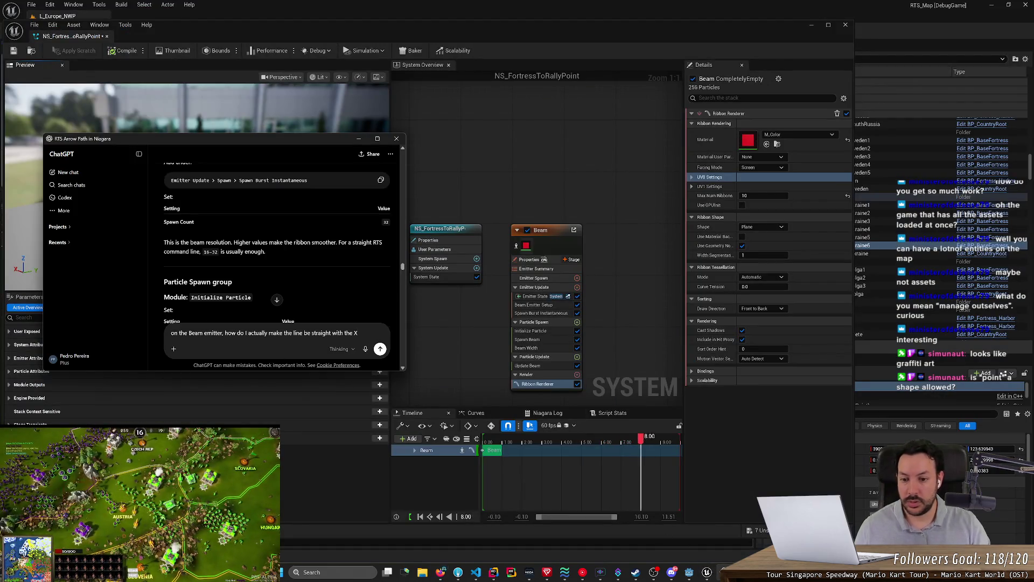
Send ChatGPT the question about keeping the beam flat instead of rotating with the camera.
type("plane? it")
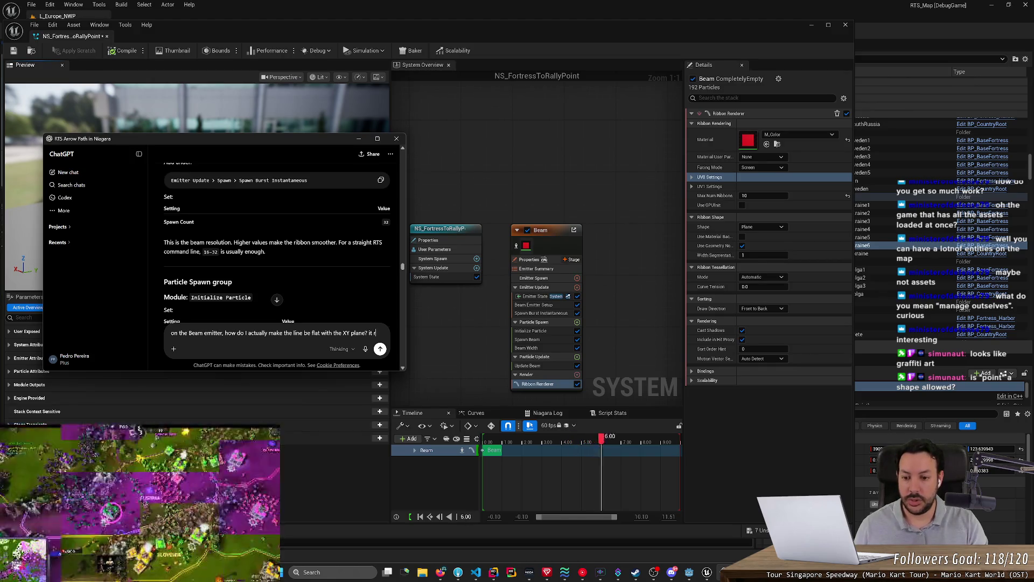
type("rotates when I move the camera")
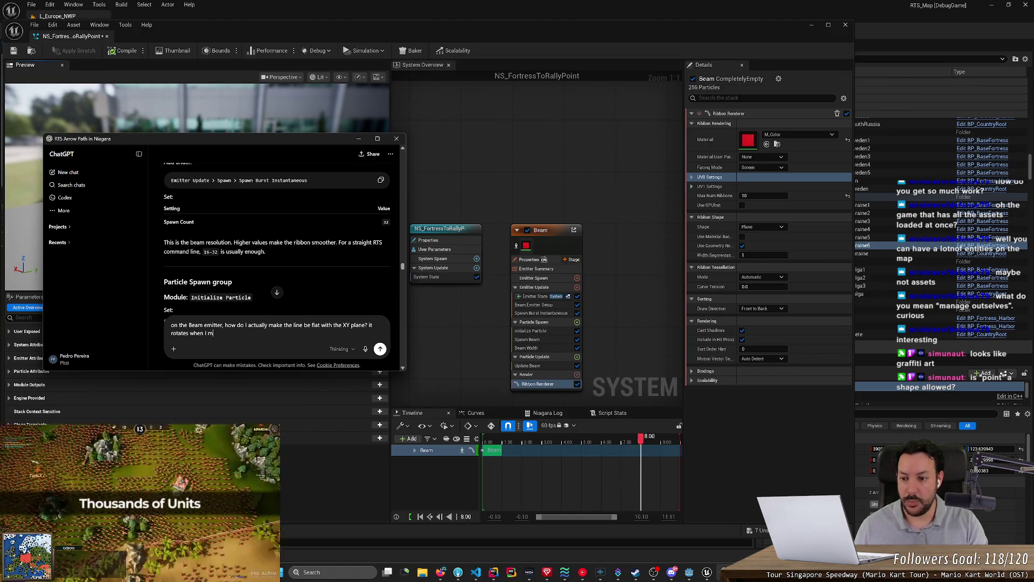
key("Return")
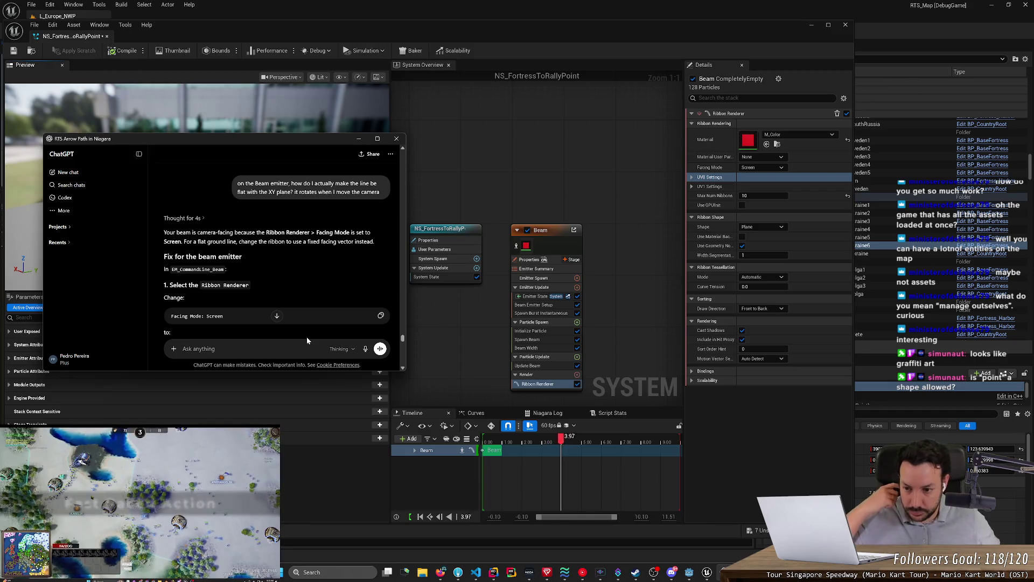
scroll(297, 284, "down", 1)
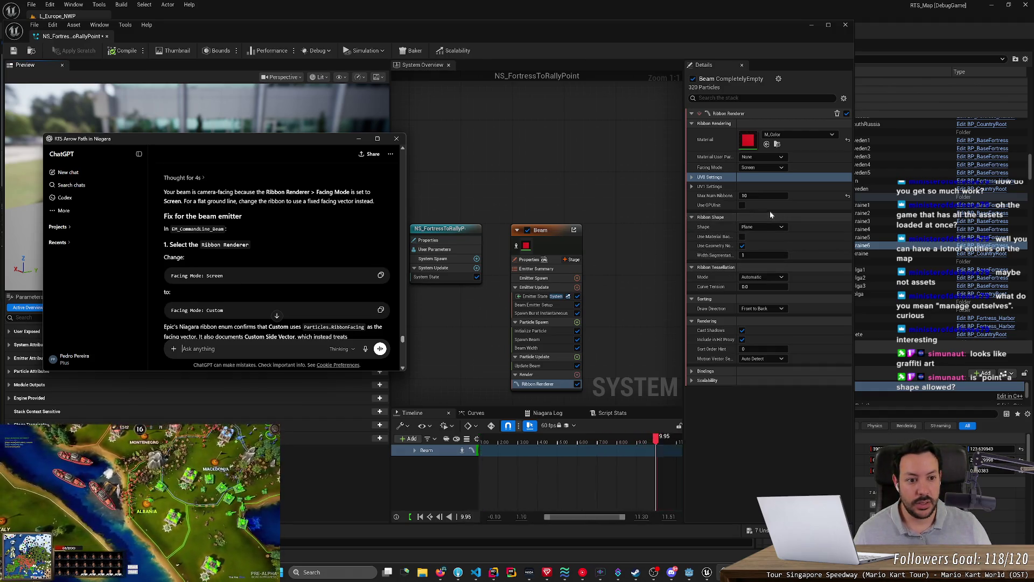
Change the Beam Ribbon Renderer's Facing Mode from Screen to Custom and read ChatGPT's step 2.
left_click(765, 169)
left_click(767, 182)
left_click(400, 223)
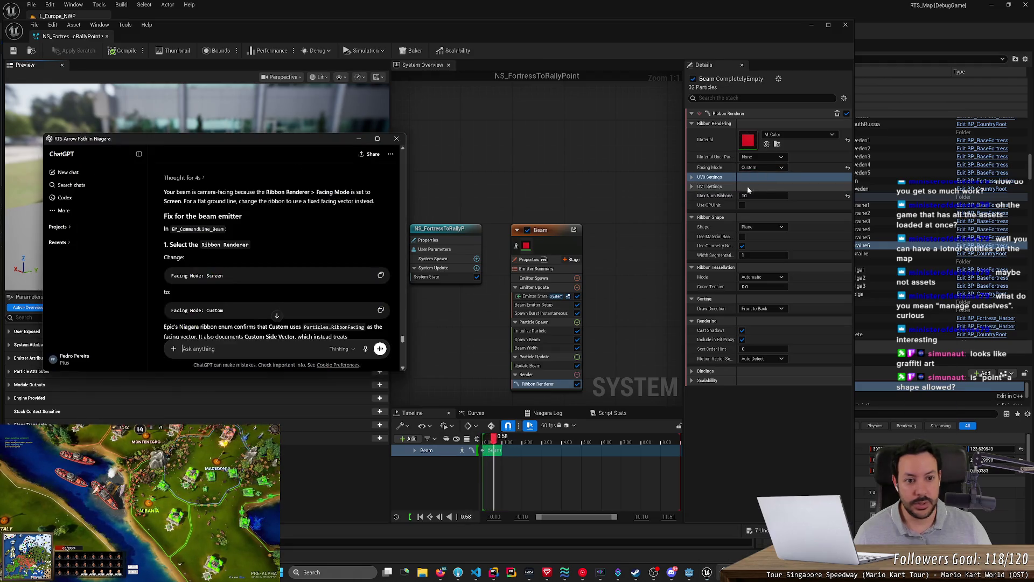
scroll(309, 241, "down", 2)
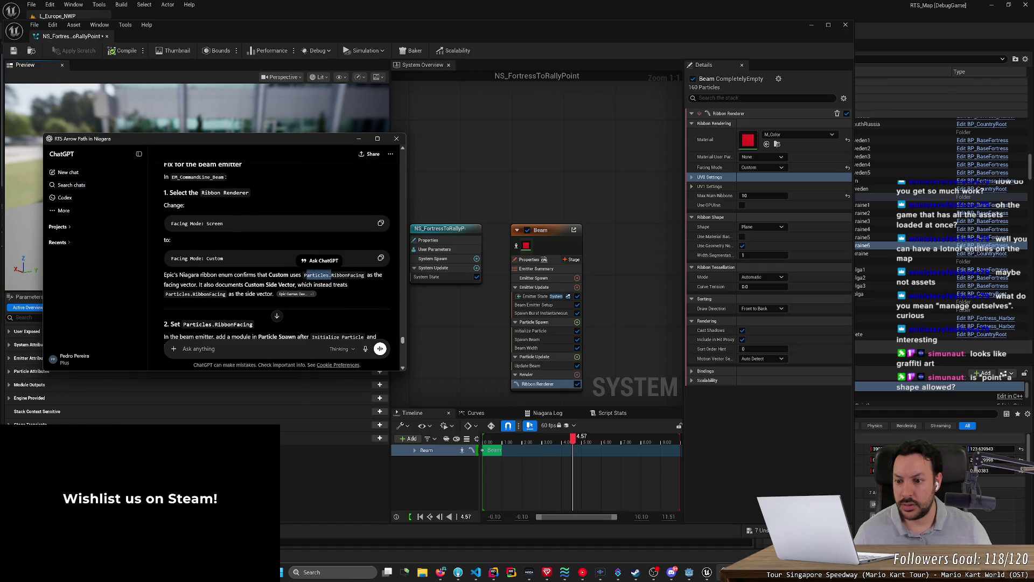
scroll(277, 253, "down", 5)
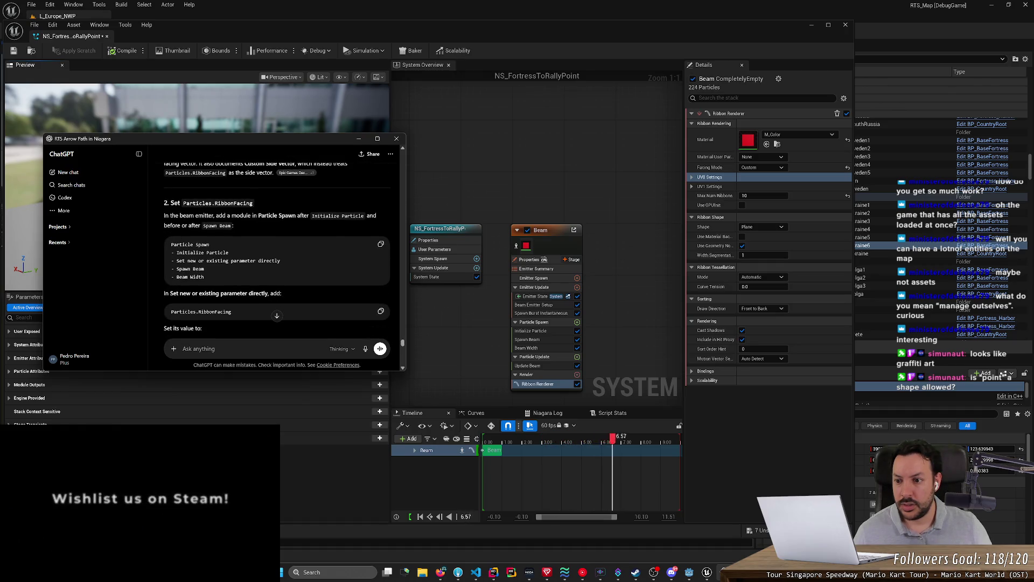
left_click_drag(212, 216, 215, 216)
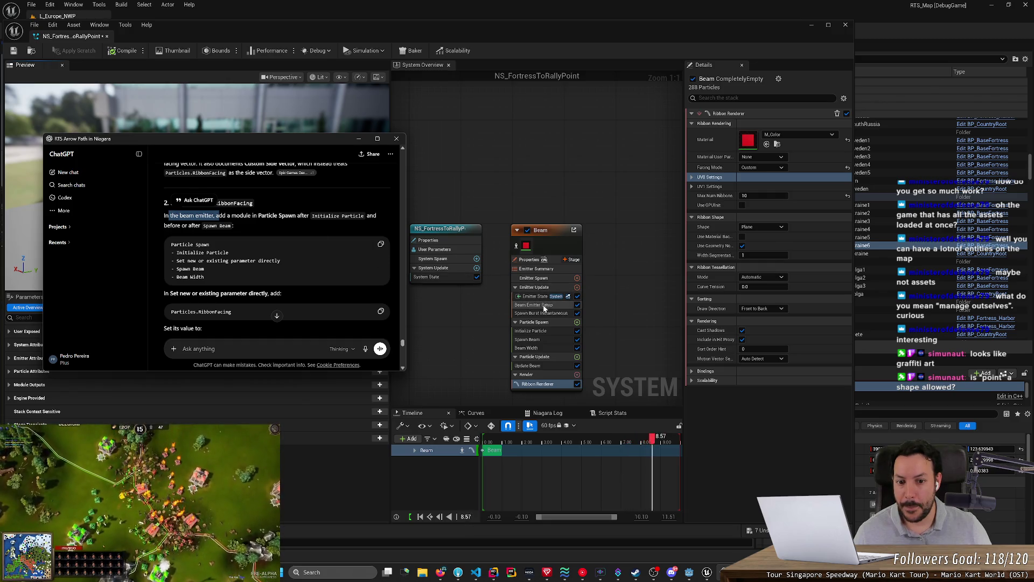
Show the Beam Emitter Setup module with StartLocation and EndLocation, then return to ChatGPT.
left_click(538, 305)
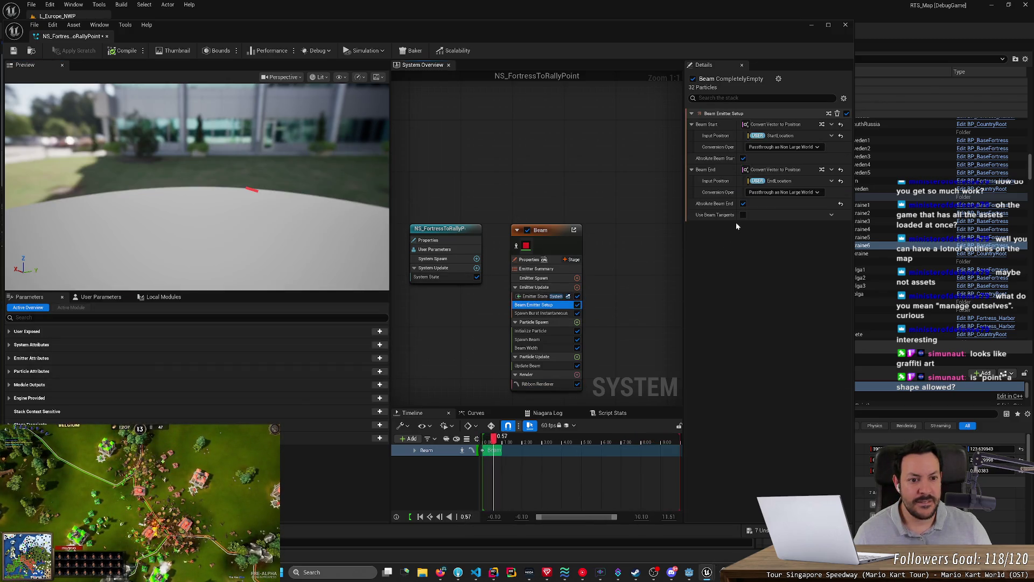
key("alt+Tab")
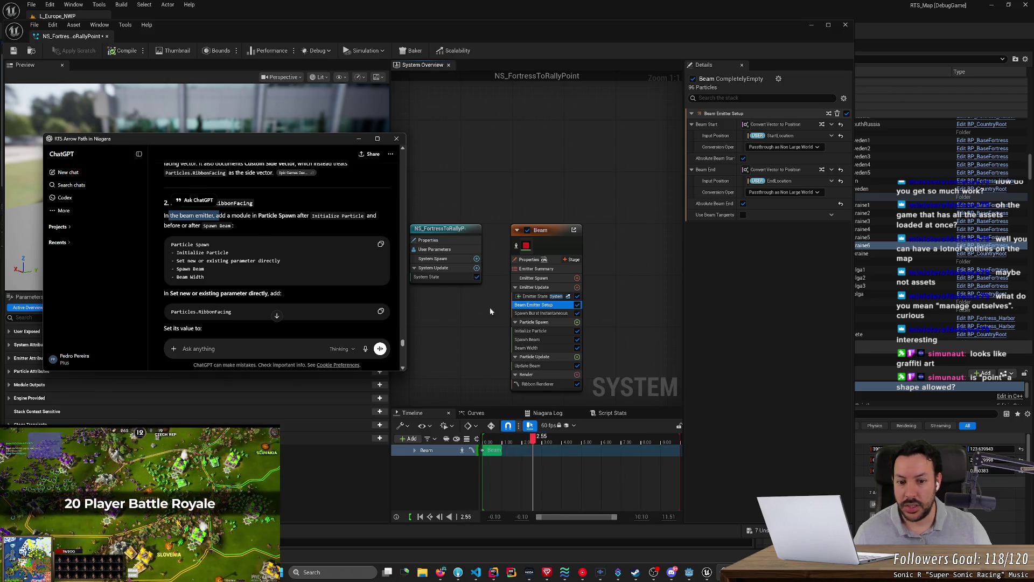
Open the Add Module menu on the Beam emitter's Particle Spawn stage.
left_click(577, 322)
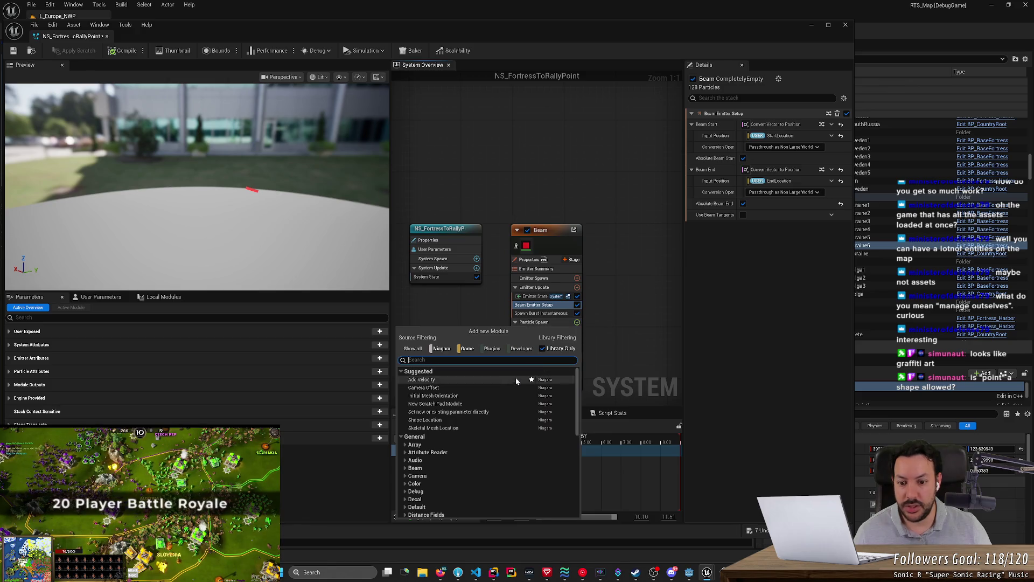
Add a Set Parameters module below Initialize Particle setting Particles.RibbonFacing to 0.0, 0.0, 1.0, then compile.
left_click(487, 411)
left_click_drag(544, 358, 546, 334)
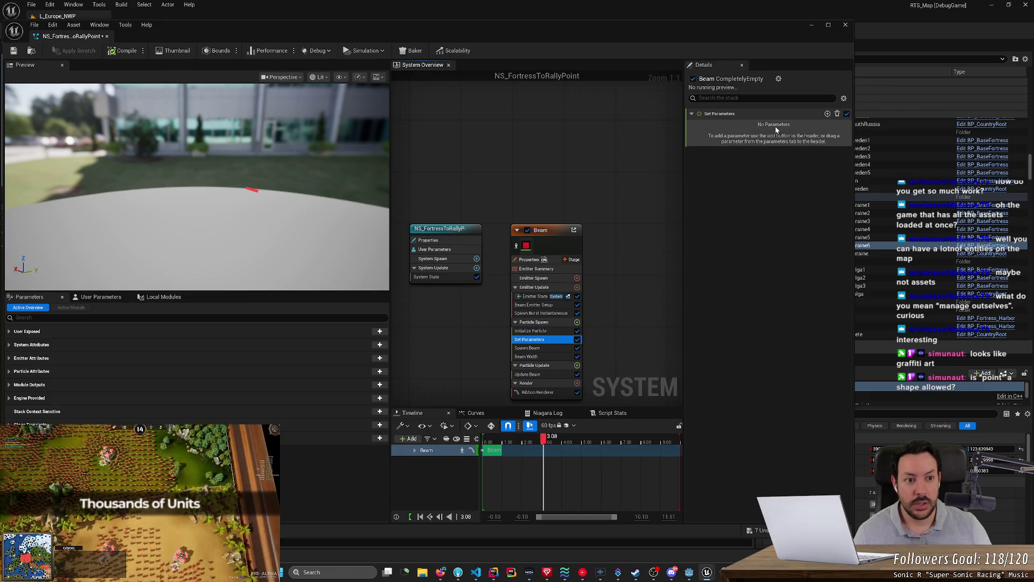
key("alt+Tab")
key("alt+Tab")
left_click(827, 113)
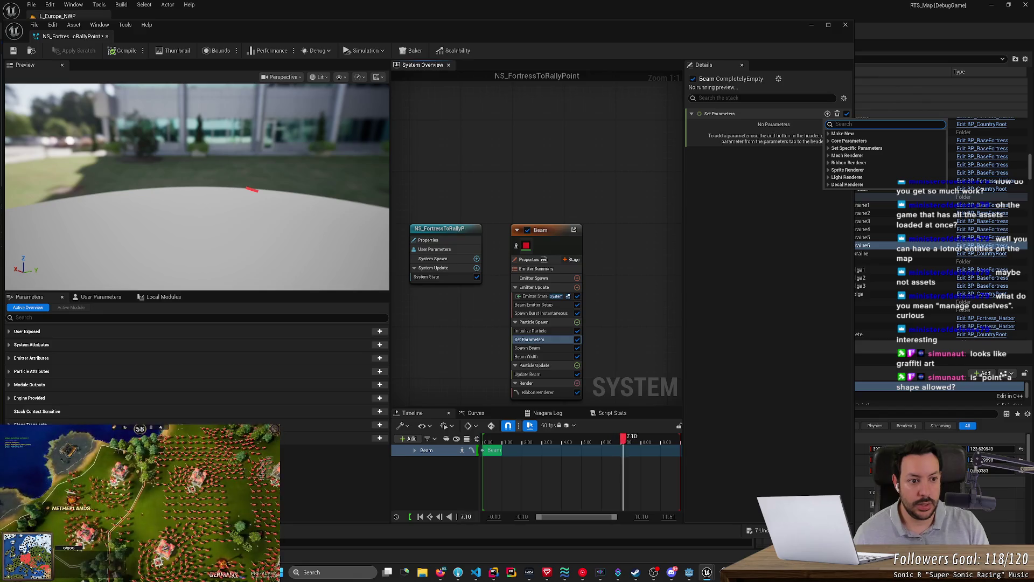
left_click(830, 162)
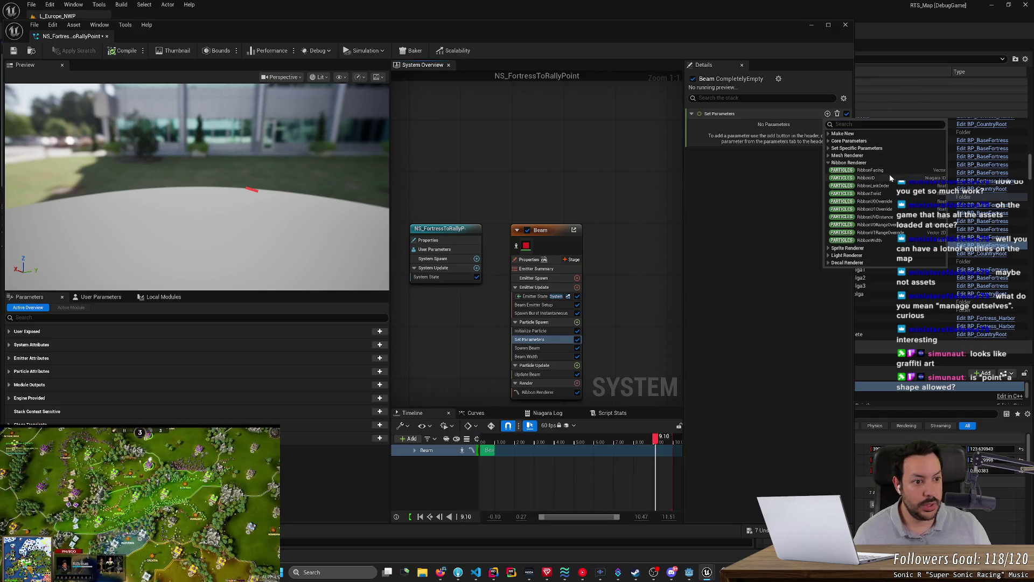
left_click(870, 171)
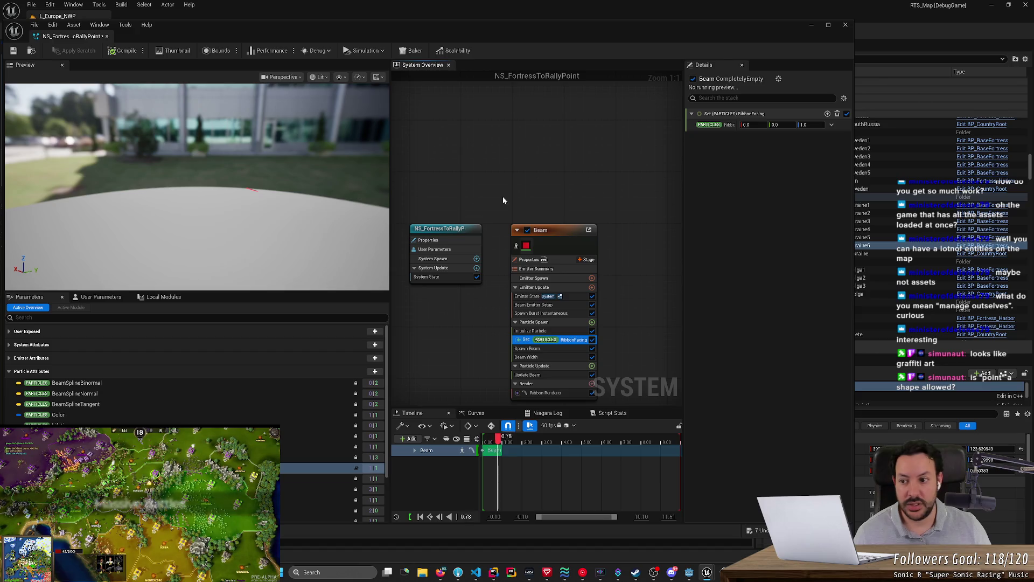
mouse_move(305, 198)
left_mouse_down()
mouse_move(162, 205)
mouse_move(156, 183)
mouse_move(135, 186)
mouse_move(305, 192)
left_mouse_up()
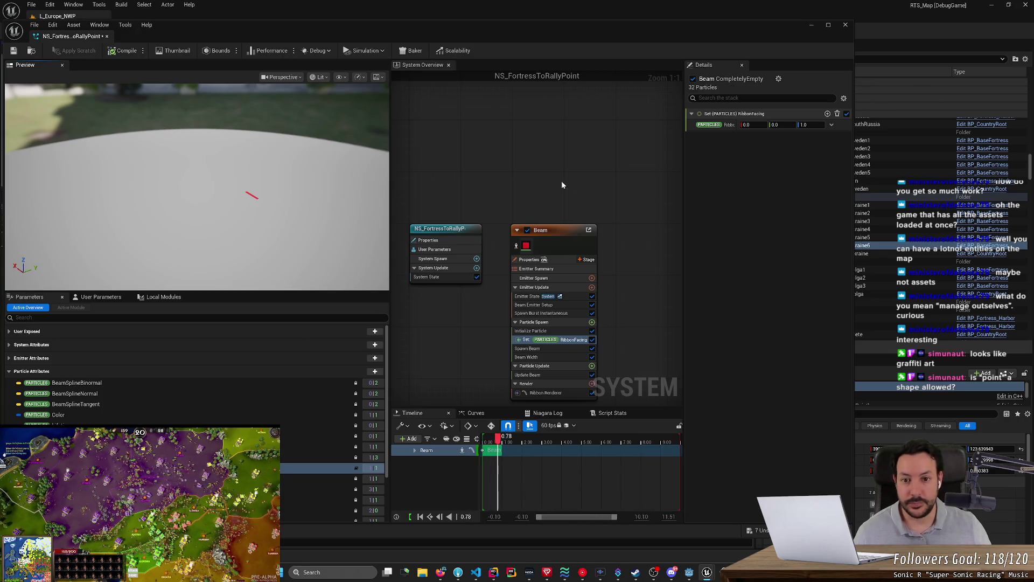
left_click(577, 182)
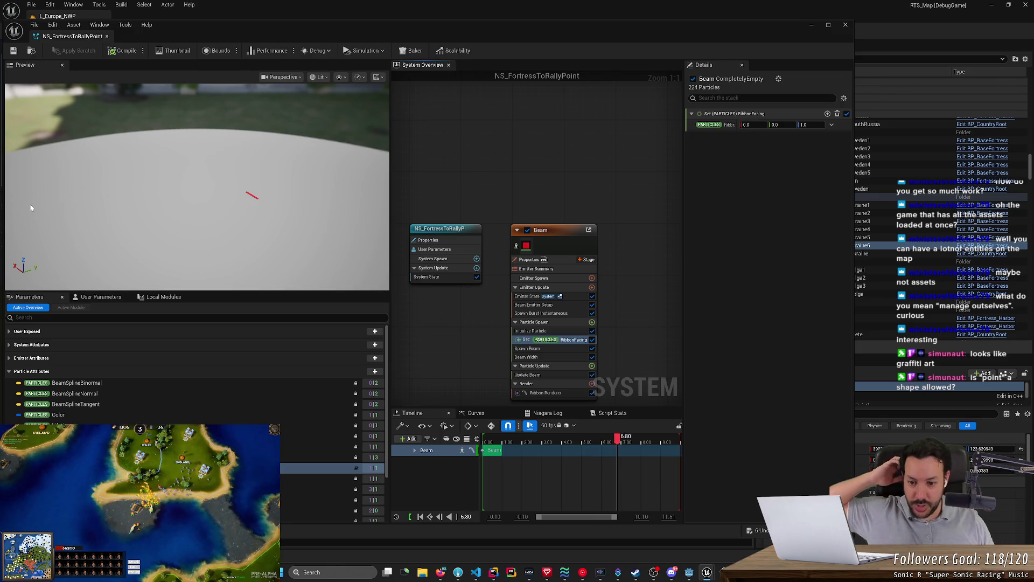
Shorten the beam by setting EndLocation to 830.16, -210.59, 0 in the user parameters.
left_click(162, 297)
left_click(102, 296)
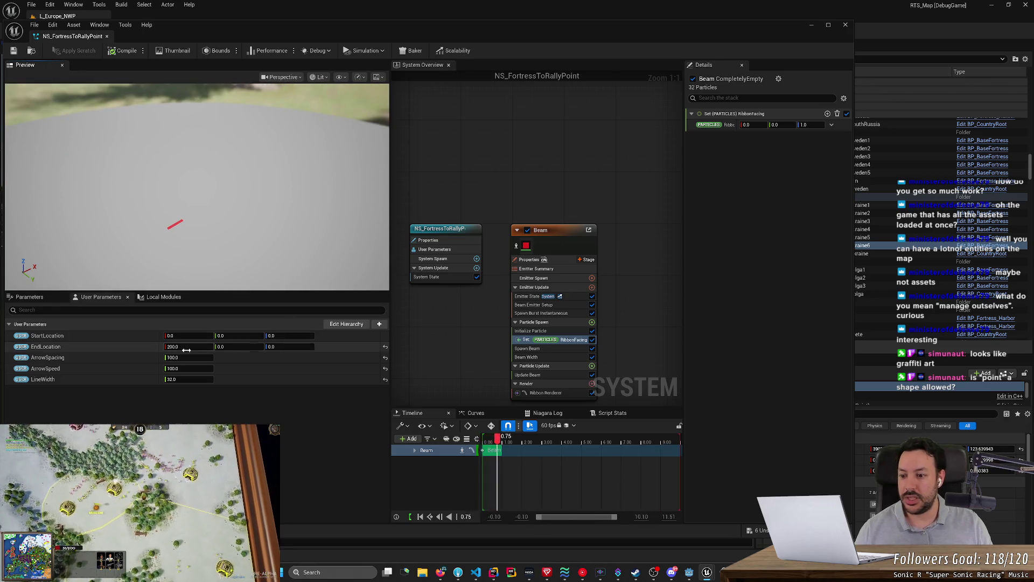
left_click_drag(189, 346, 324, 347)
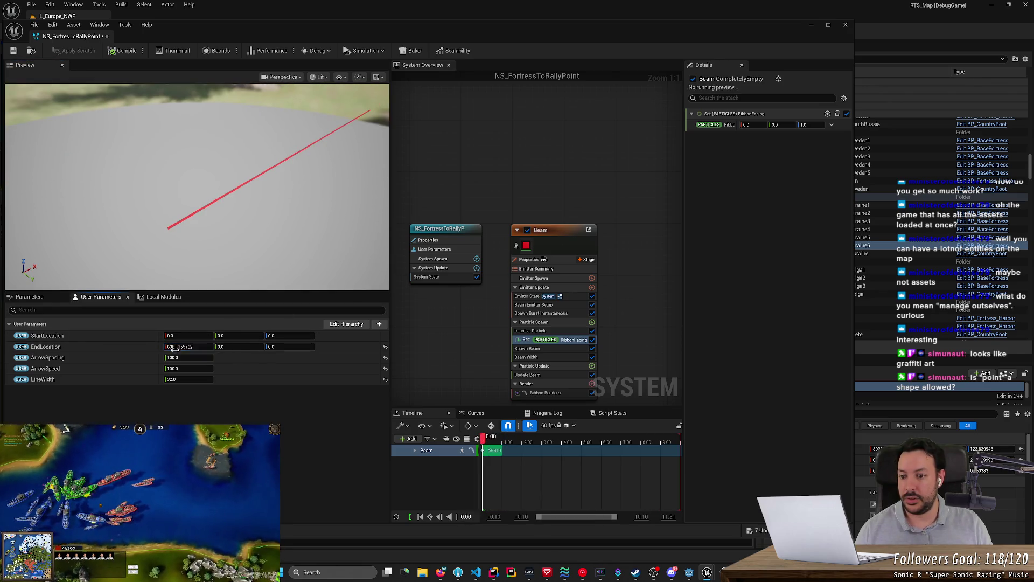
mouse_move(190, 346)
left_mouse_down()
mouse_move(238, 353)
mouse_move(241, 338)
mouse_move(225, 349)
mouse_move(248, 347)
mouse_move(221, 348)
mouse_move(233, 347)
left_mouse_up()
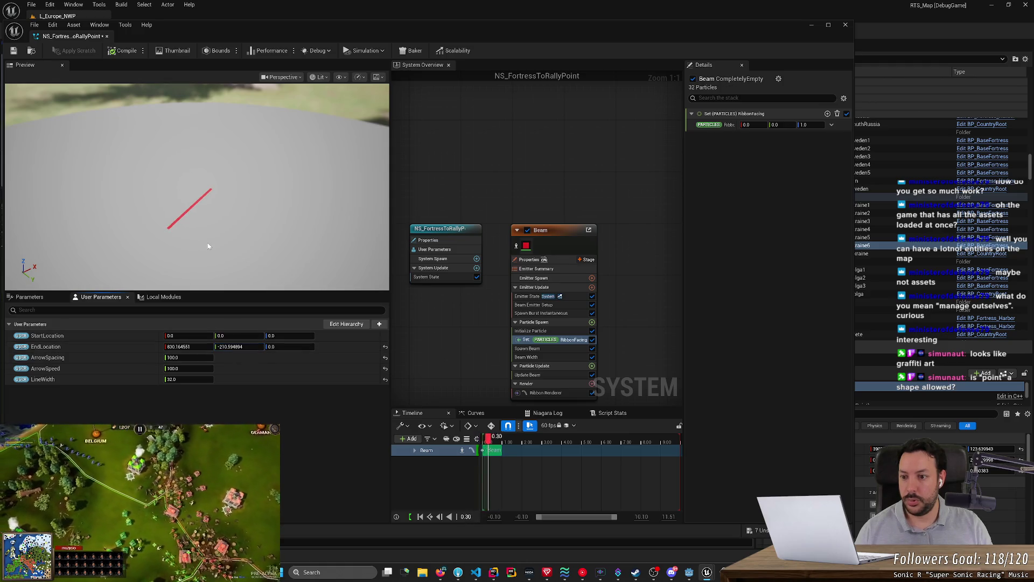
mouse_move(162, 250)
left_mouse_down()
mouse_move(208, 232)
mouse_move(165, 252)
left_mouse_up()
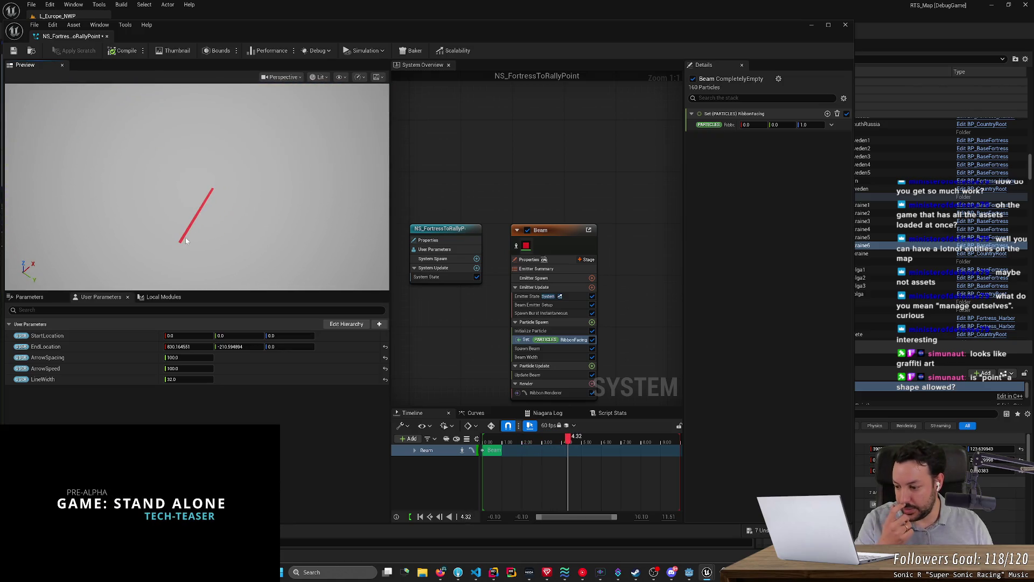
Set the beam's LineWidth to 32.
left_click_drag(182, 379, 204, 379)
left_click(204, 379)
type("3")
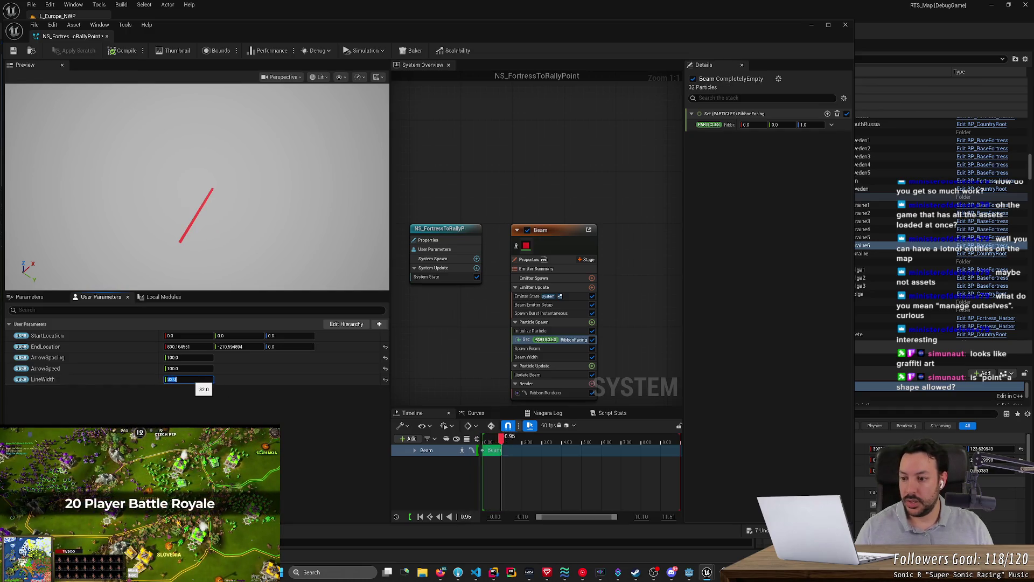
key("Return")
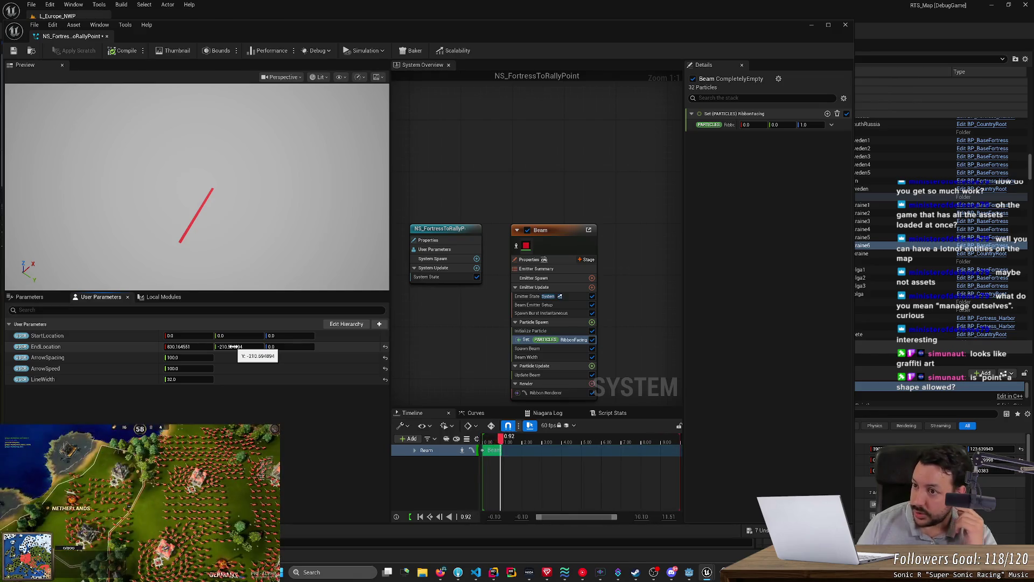
Save the NS_FortressToRallyPoint system and bring up the Beam's Ribbon Renderer settings.
left_click(13, 50)
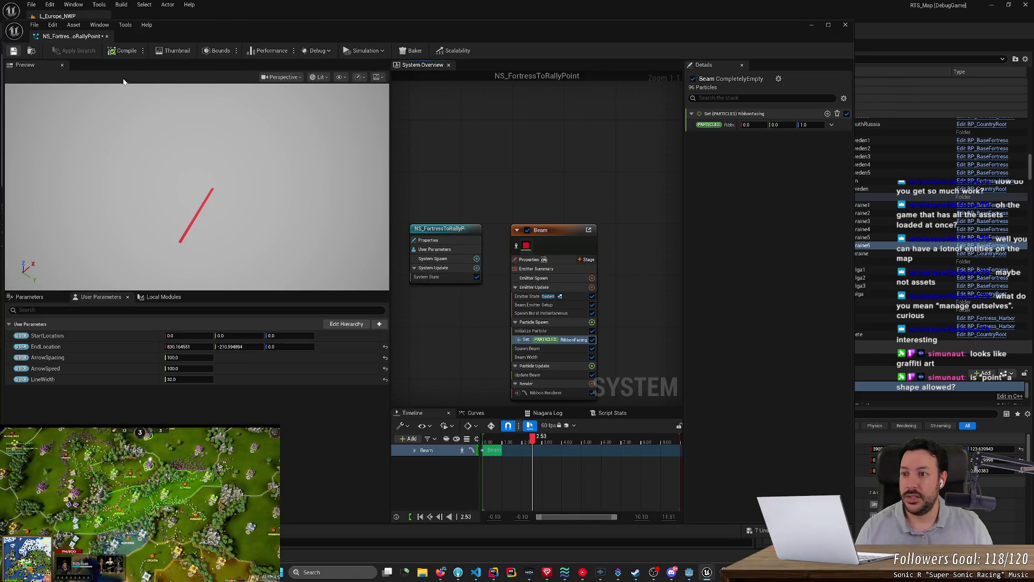
mouse_move(233, 133)
left_mouse_down()
mouse_move(253, 115)
mouse_move(248, 140)
mouse_move(242, 121)
mouse_move(224, 197)
mouse_move(219, 181)
mouse_move(217, 203)
mouse_move(231, 215)
left_mouse_up()
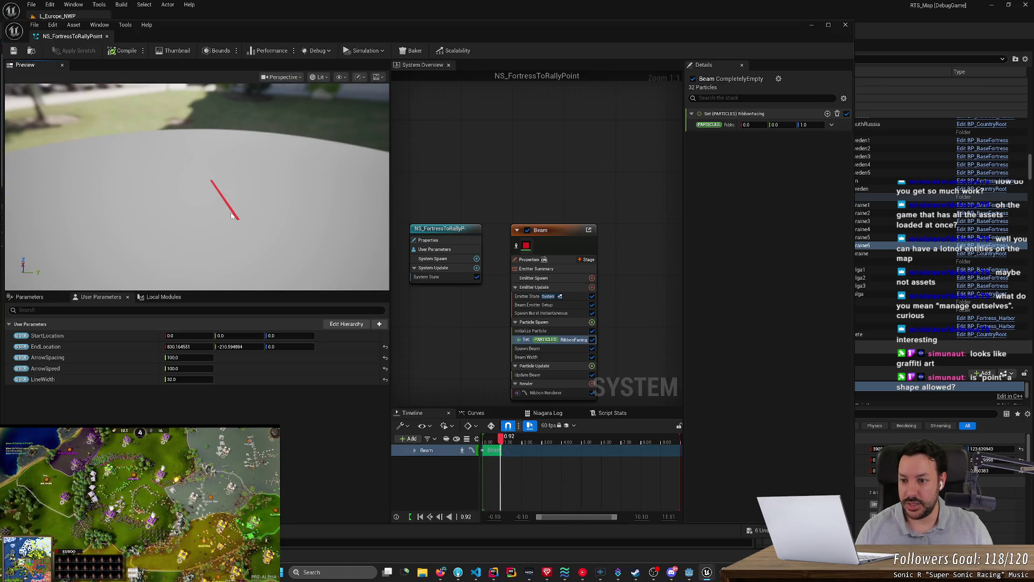
left_click(546, 392)
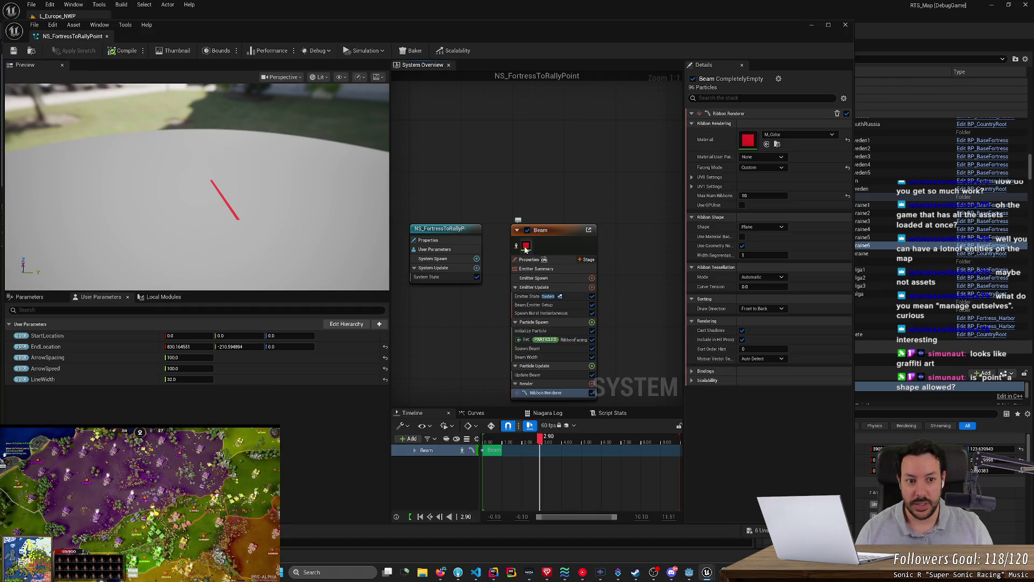
Switch the ribbon's material from red to the green M_Color.
left_click(787, 135)
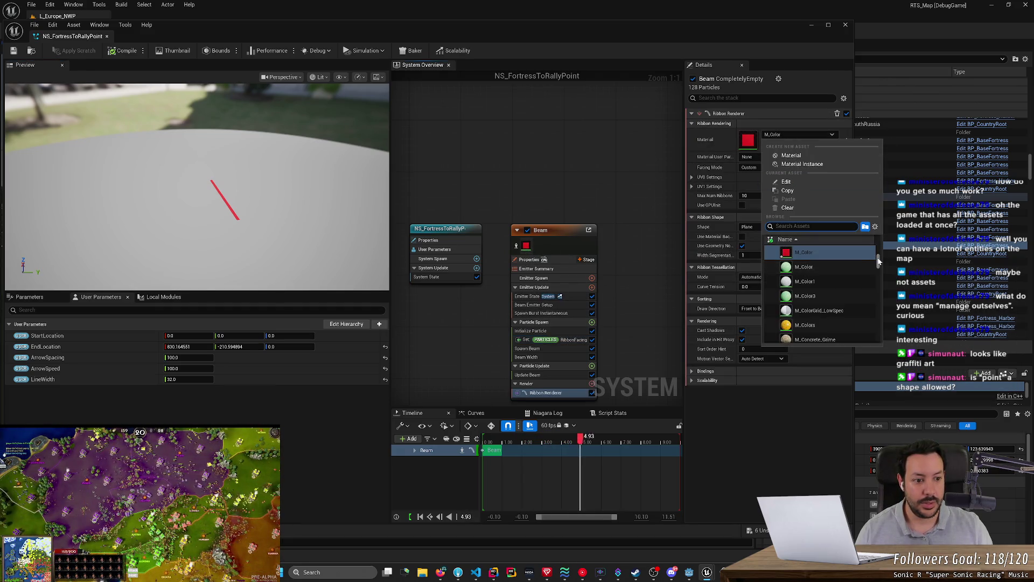
left_click(804, 266)
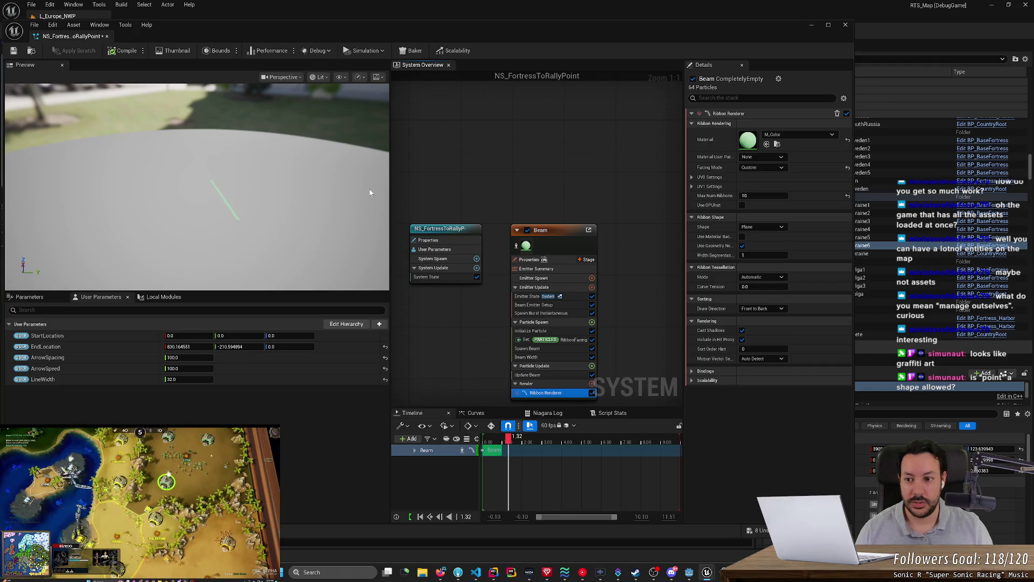
left_click(369, 192)
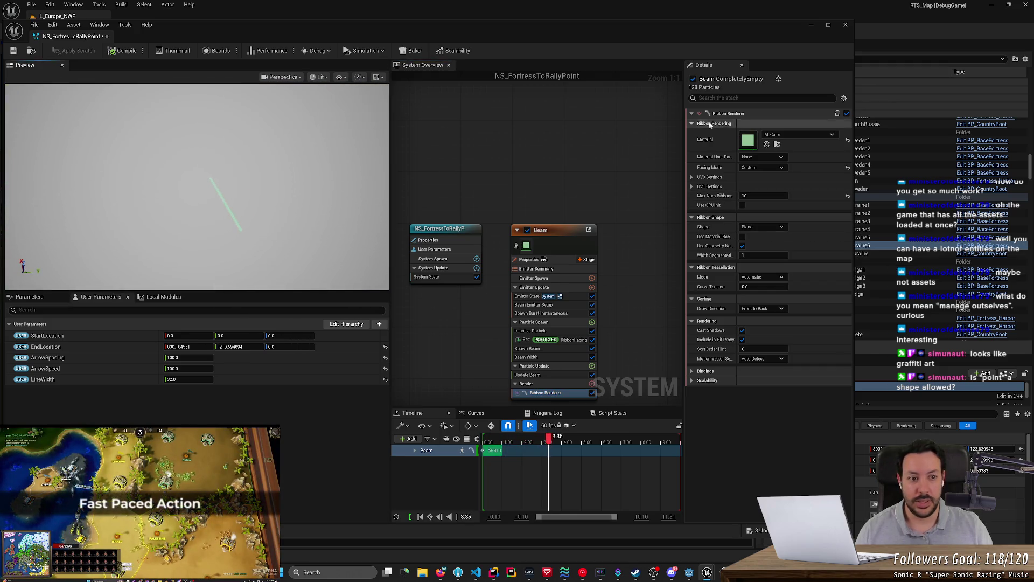
Replace the ribbon material with M_UnitRing.
left_click(801, 134)
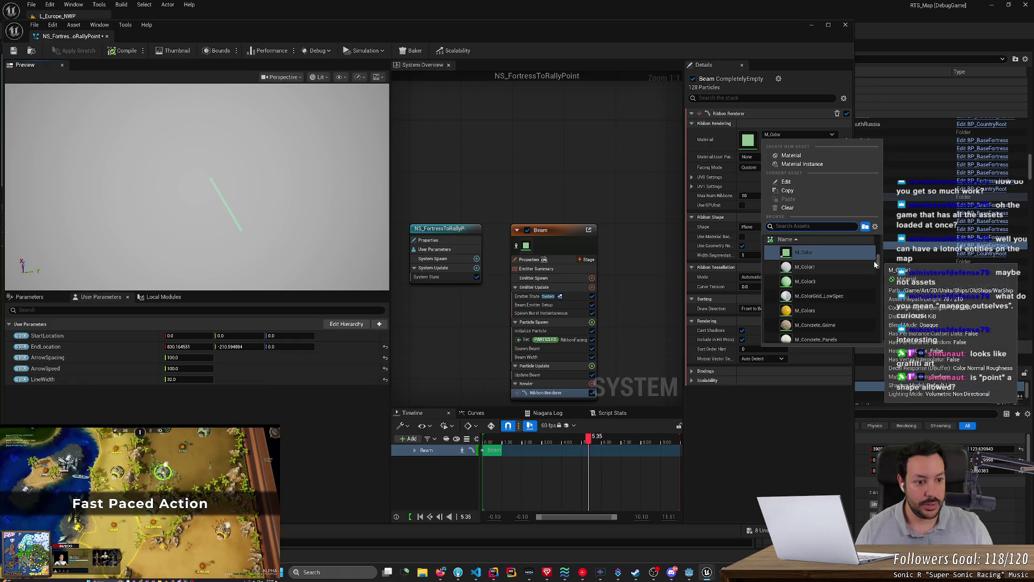
scroll(880, 263, "down", 10)
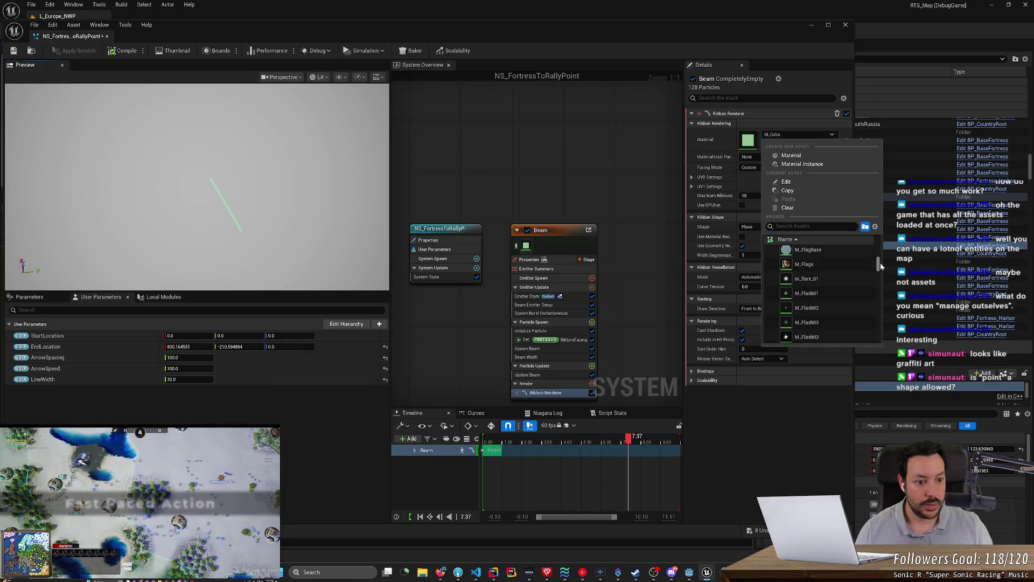
scroll(880, 263, "up", 5)
left_click_drag(883, 261, 880, 283)
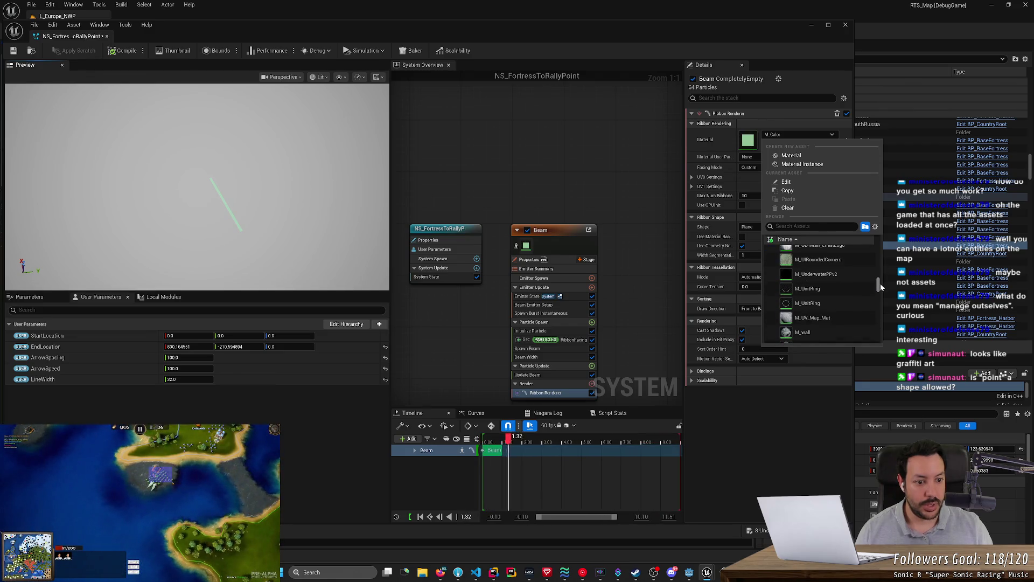
left_click(851, 299)
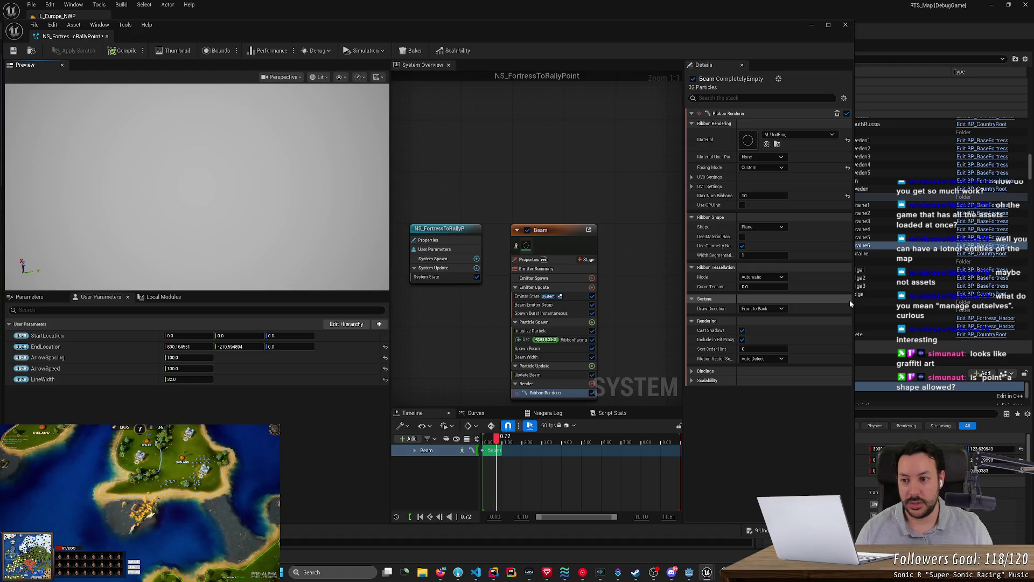
Reopen the ribbon's Material list and scroll through the available material assets.
left_click(794, 135)
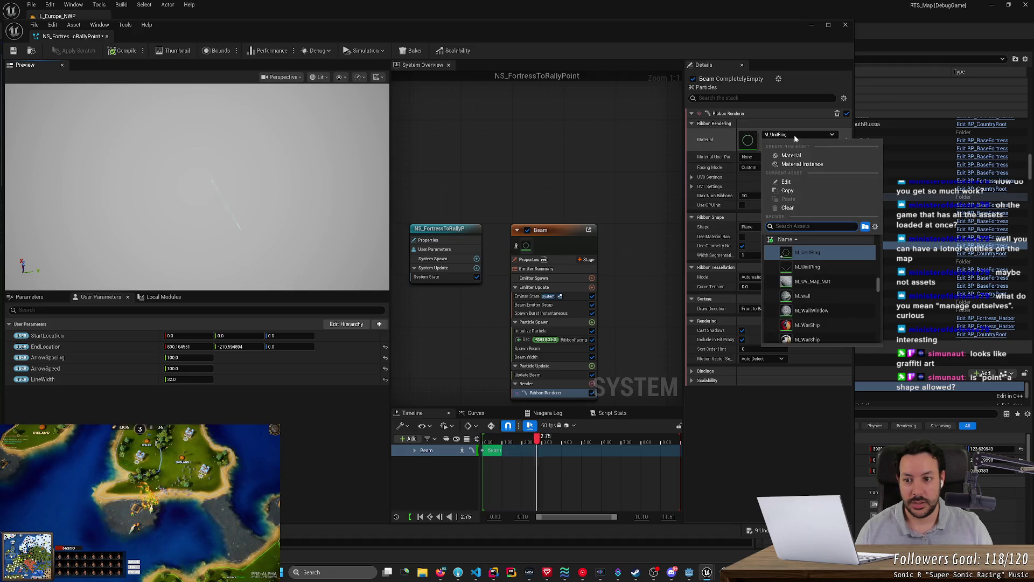
mouse_move(877, 286)
left_mouse_down()
mouse_move(874, 347)
mouse_move(884, 250)
left_mouse_up()
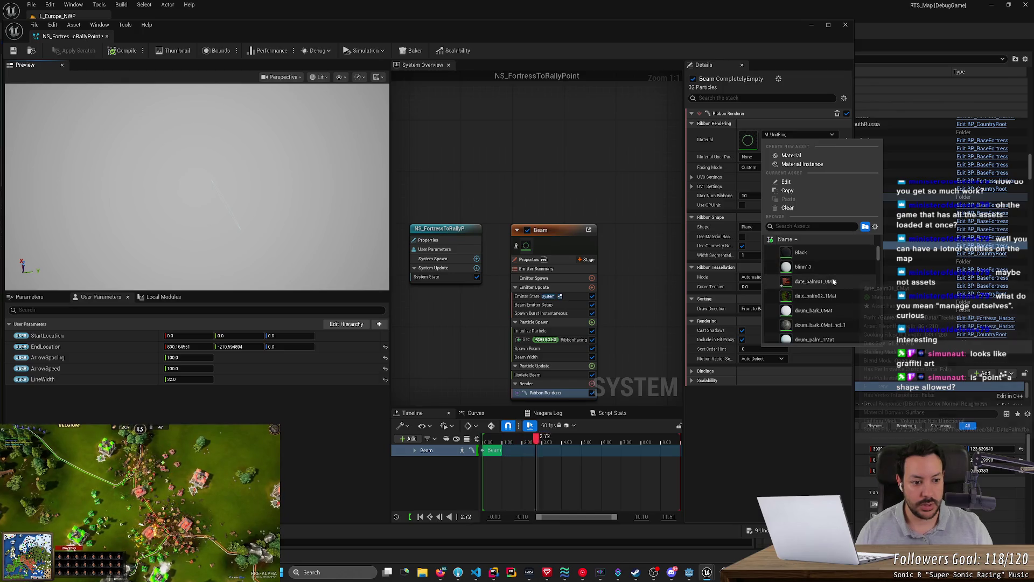
scroll(833, 281, "down", 3)
scroll(832, 289, "down", 2)
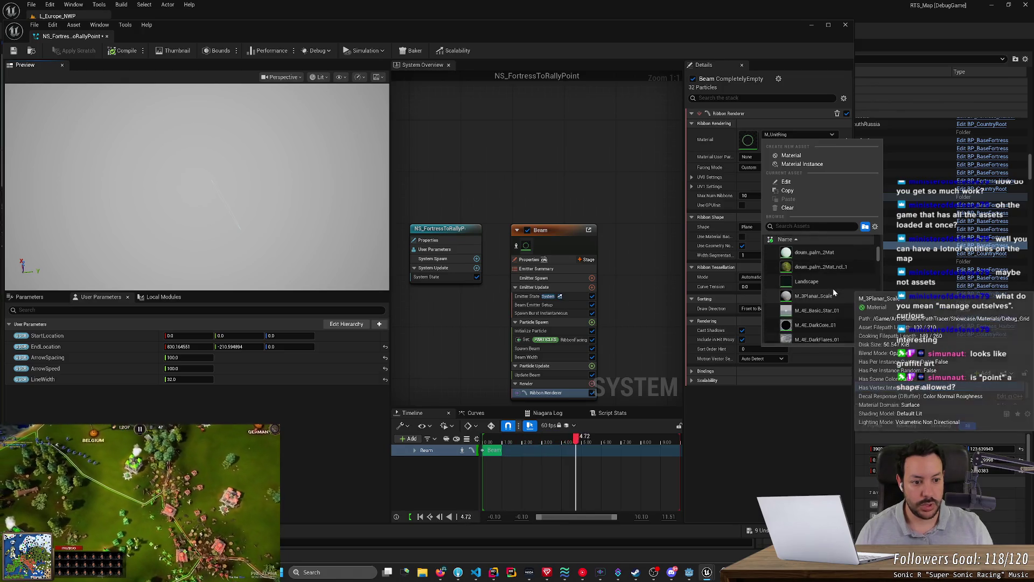
scroll(834, 317, "down", 2)
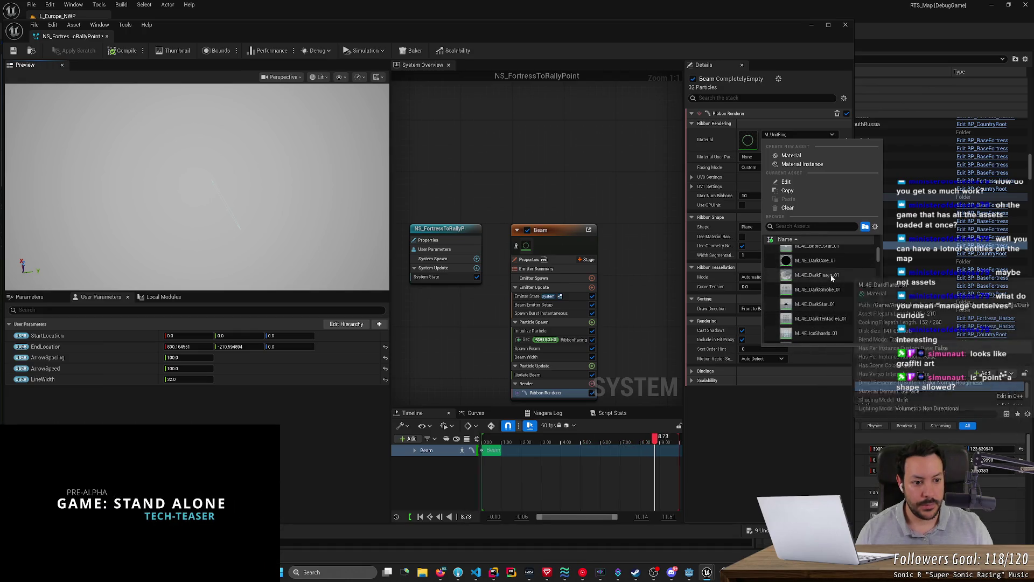
Try M_4E_DarkFlares_01 on the ribbon, then browse the material list again.
left_click(824, 275)
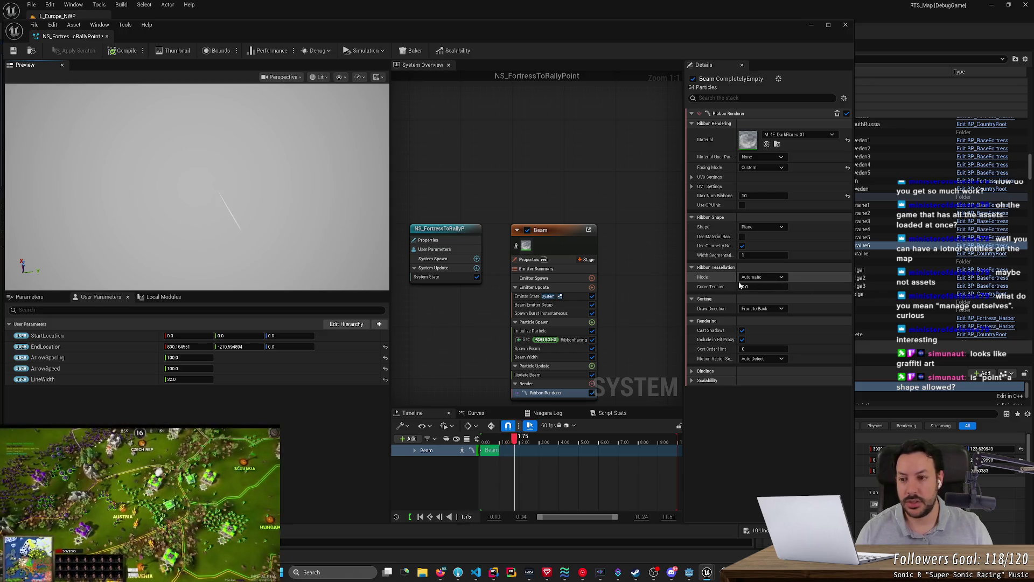
left_click(784, 136)
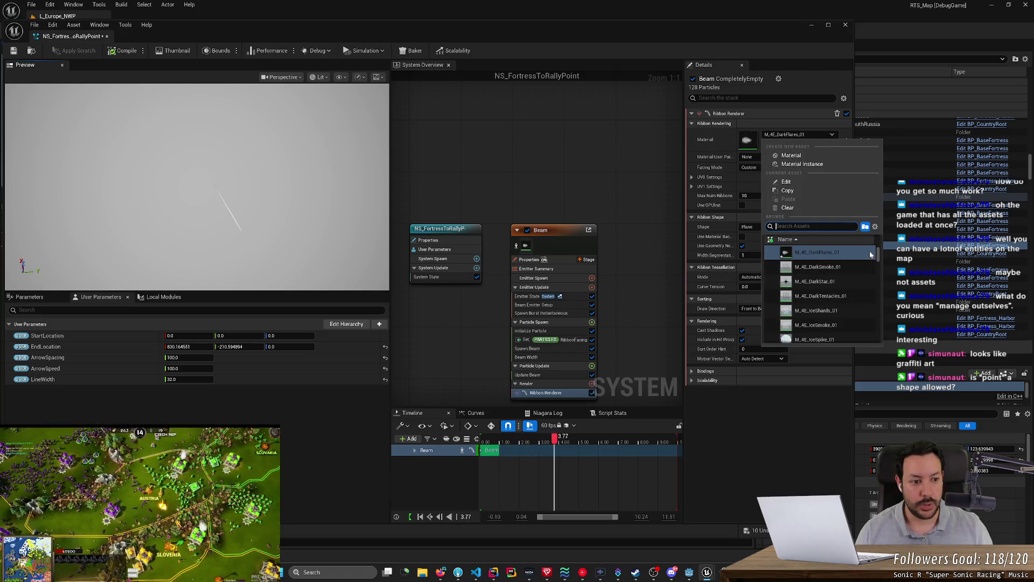
scroll(878, 260, "down", 3)
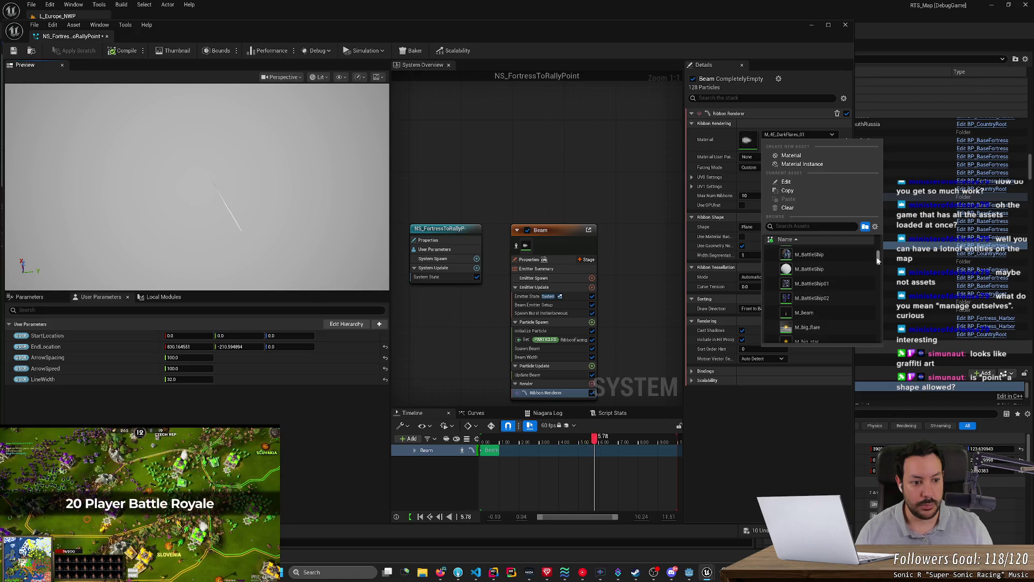
scroll(878, 260, "down", 3)
scroll(879, 261, "down", 3)
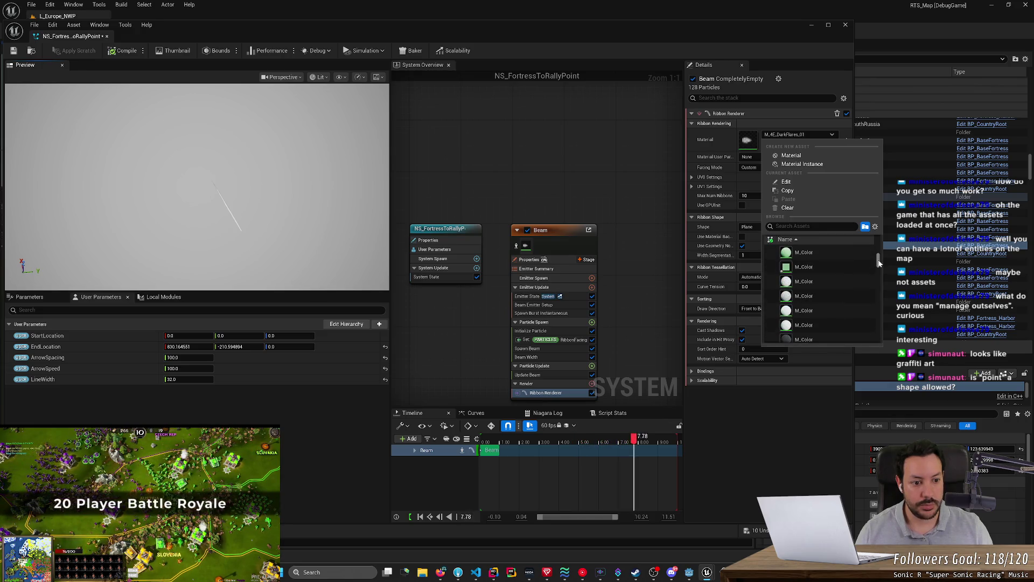
mouse_move(843, 282)
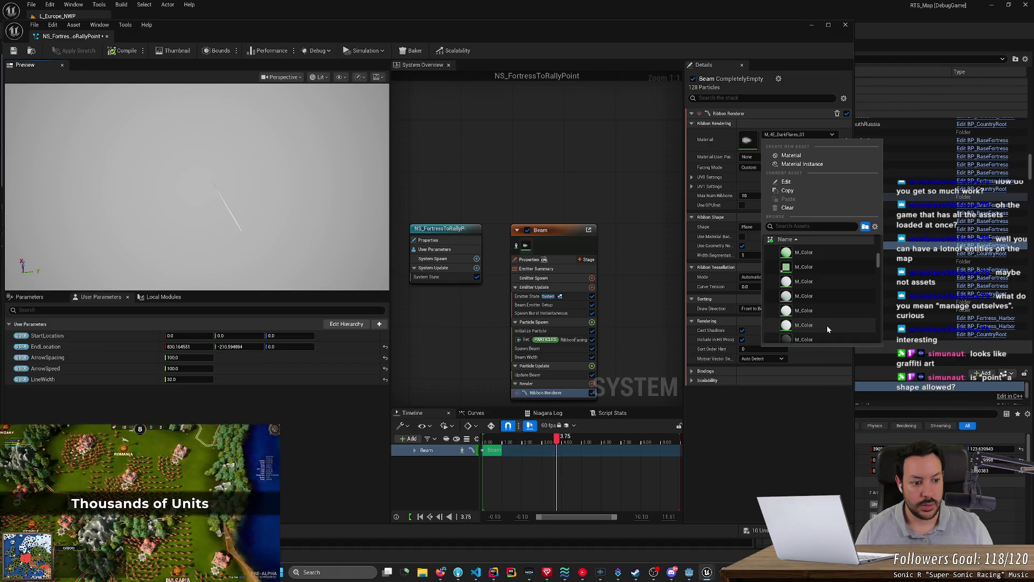
scroll(828, 310, "down", 2)
scroll(827, 306, "down", 5)
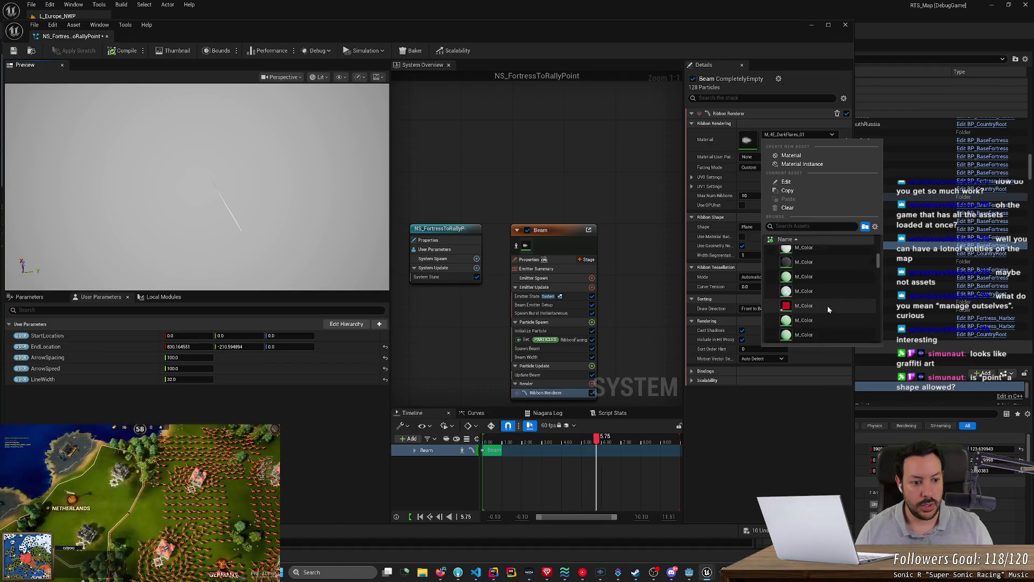
scroll(880, 263, "down", 10)
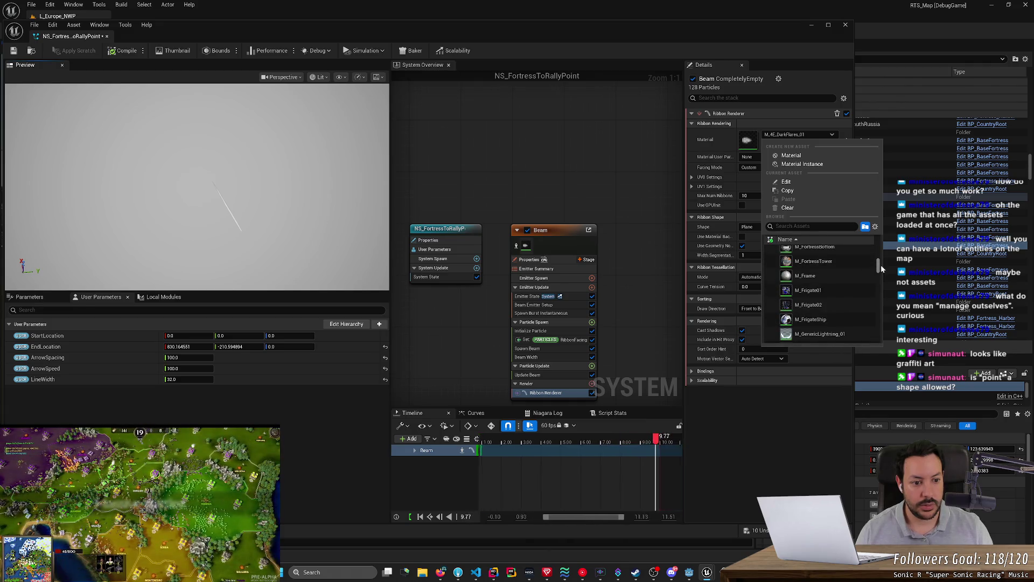
scroll(881, 264, "down", 10)
scroll(883, 270, "down", 10)
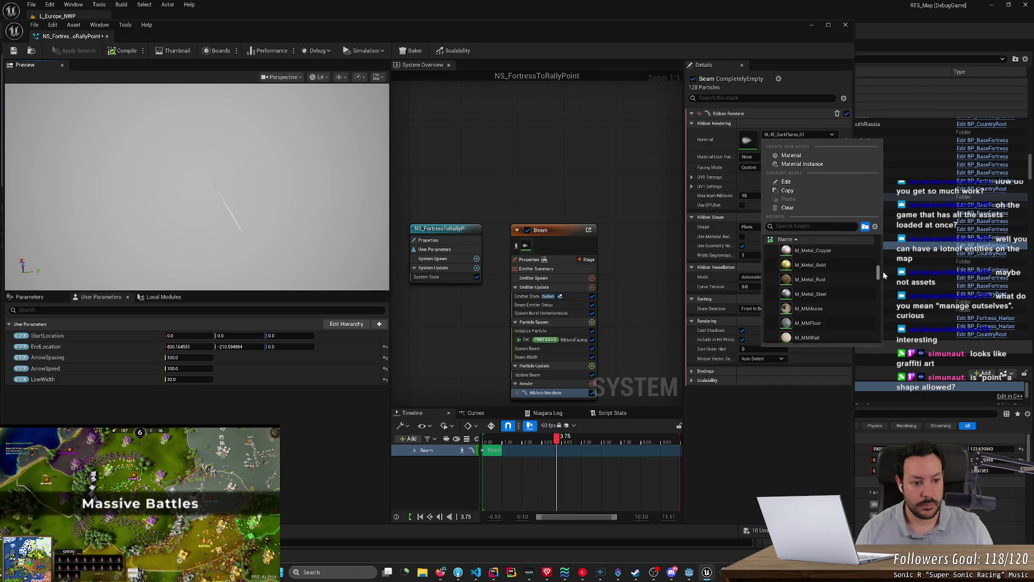
Filter materials by 'gree', apply M_PlayerGreen to the ribbon, and save the system.
left_click(815, 227)
type("g")
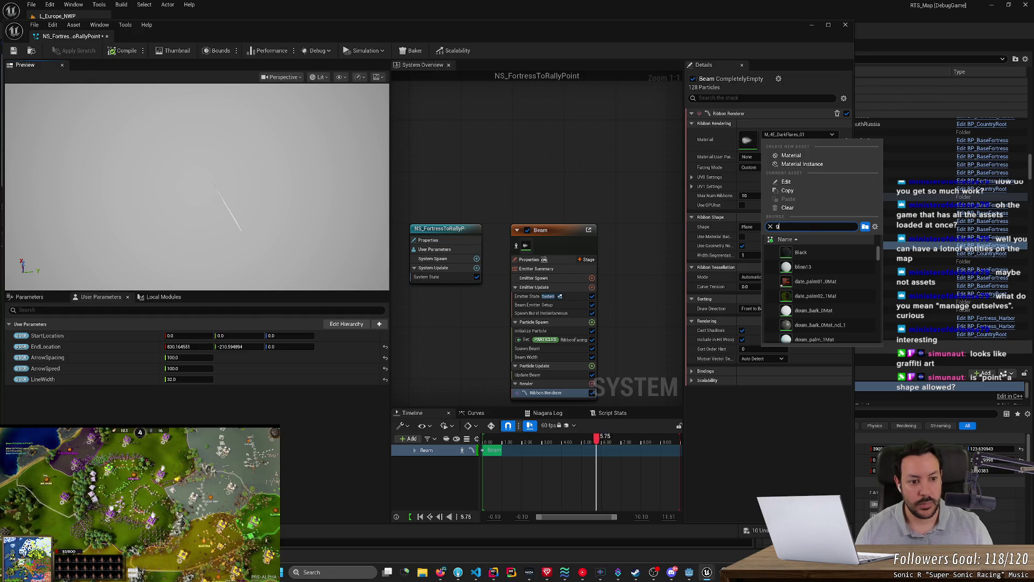
type("ree")
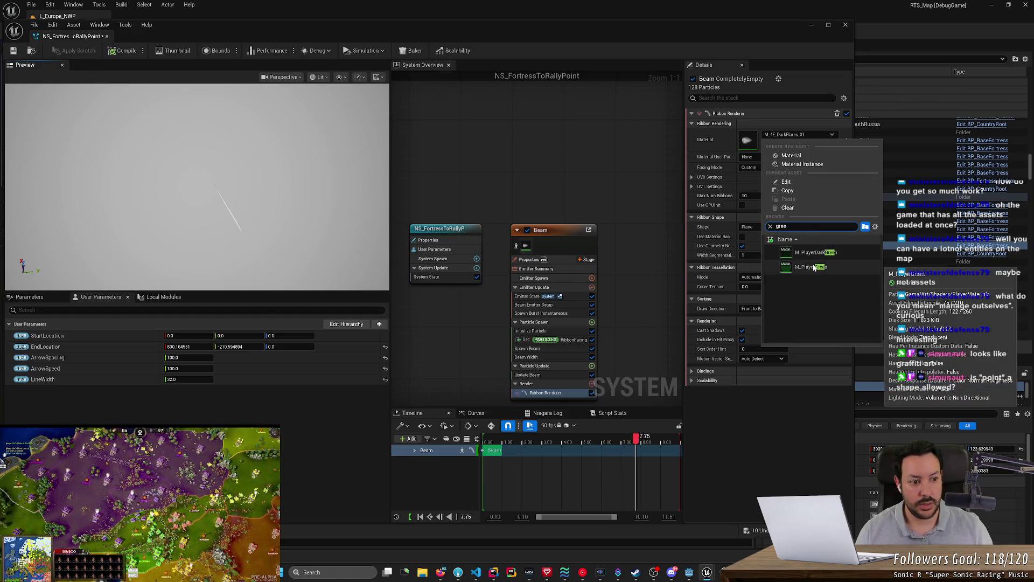
left_click(813, 267)
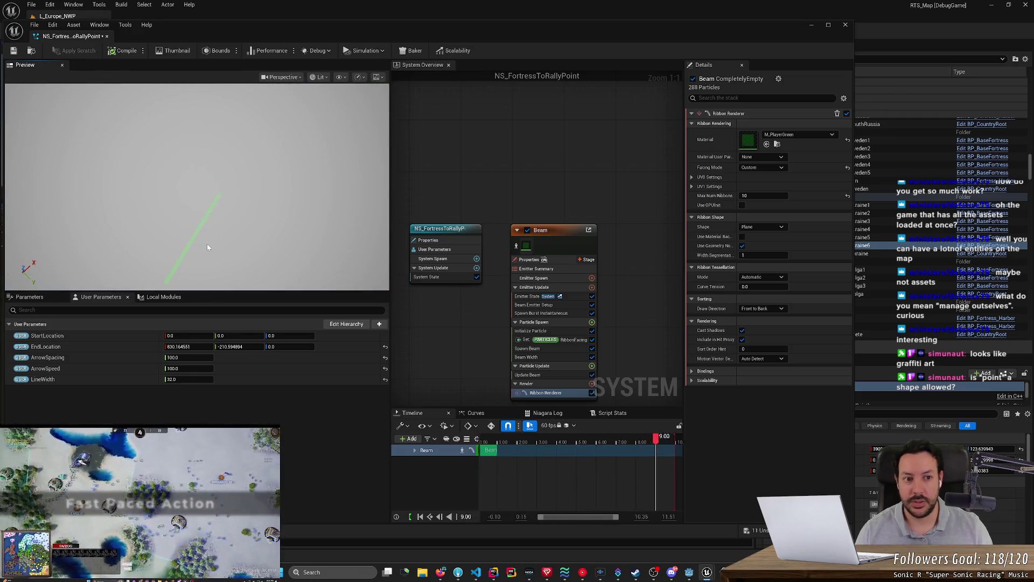
left_click(14, 51)
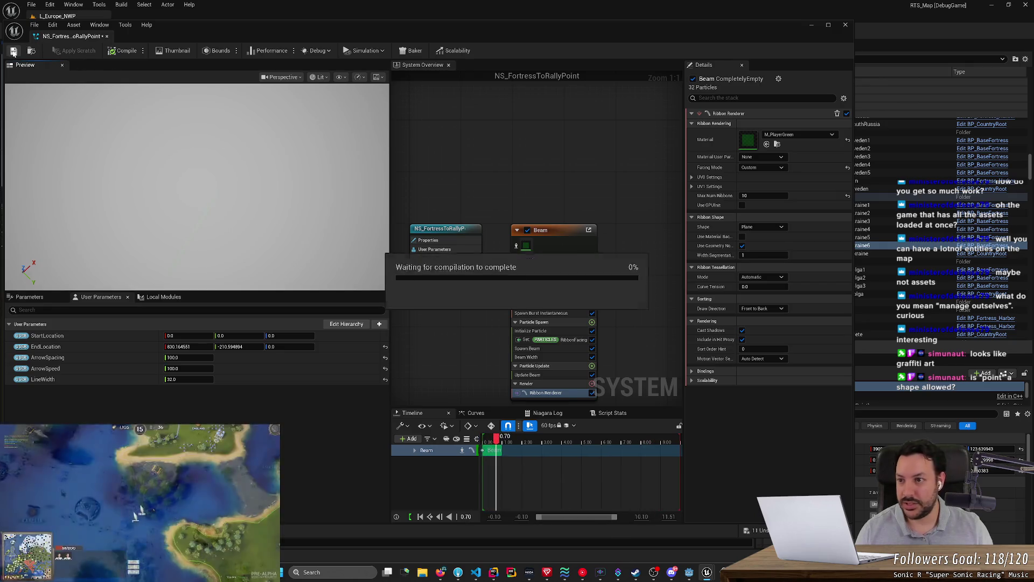